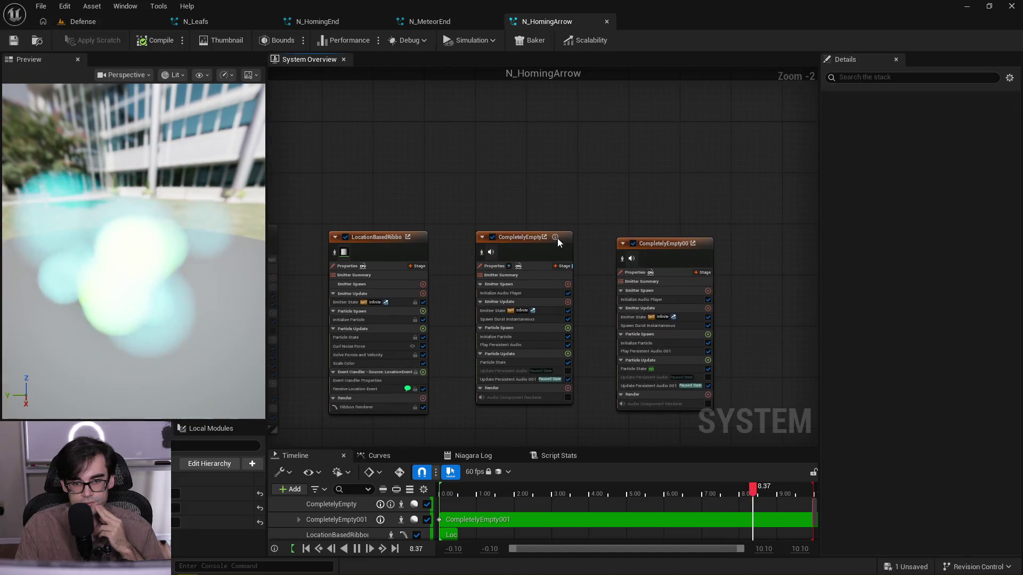
- Pan and zoom across the N_HomingArrow emitter graph, bringing TrailGlow into view
mouse_move(398, 212)
mouse_down()
mouse_move(621, 197)
mouse_move(590, 197)
mouse_up()
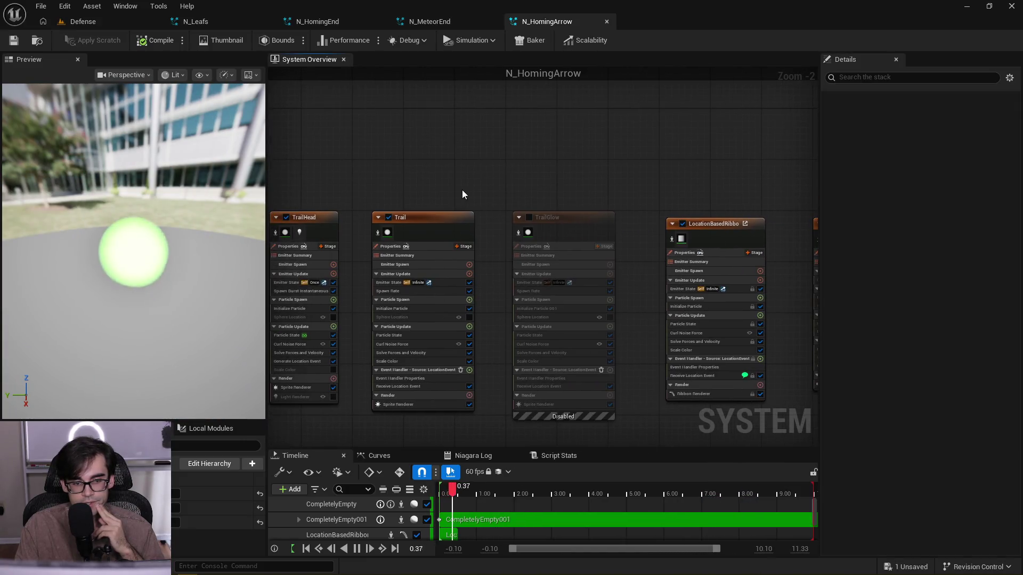
drag(462, 189, 698, 206)
scroll(599, 208, up, 2)
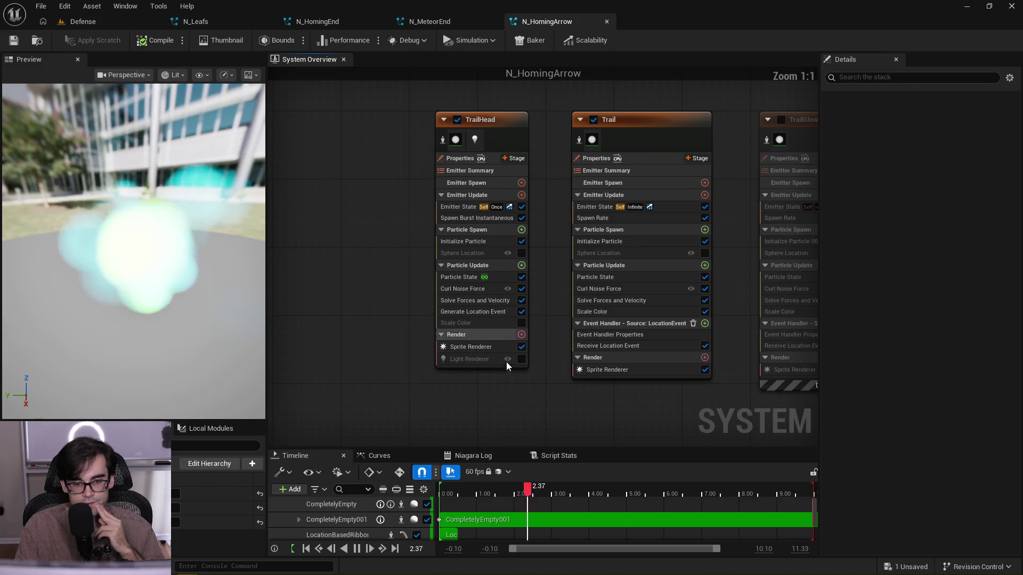
drag(632, 174, 457, 204)
scroll(457, 203, down, 3)
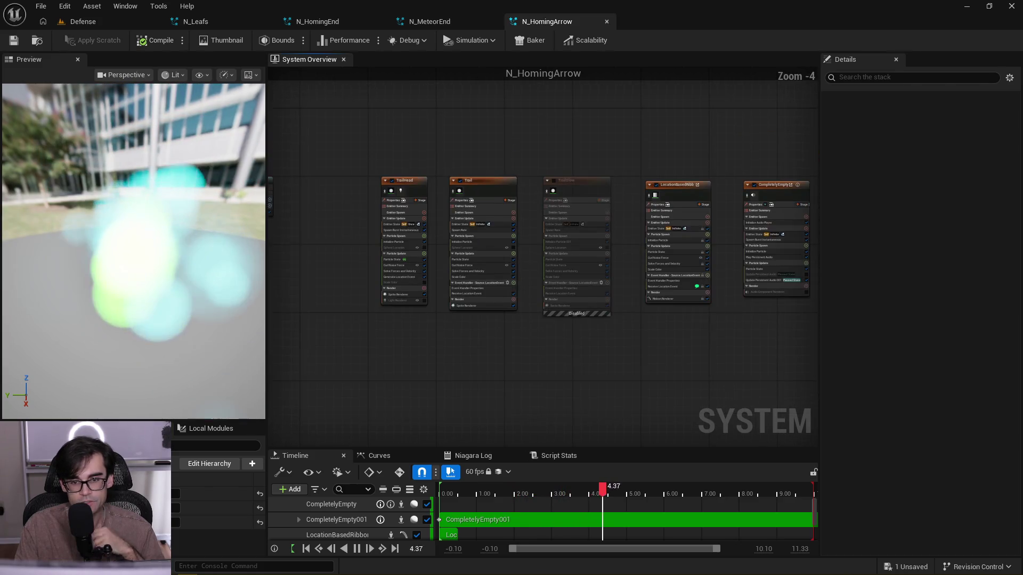
- Switch to the N_MeteorEnd system and pan its graph toward the Area emitter
click(423, 23)
drag(512, 103, 554, 117)
drag(789, 151, 650, 153)
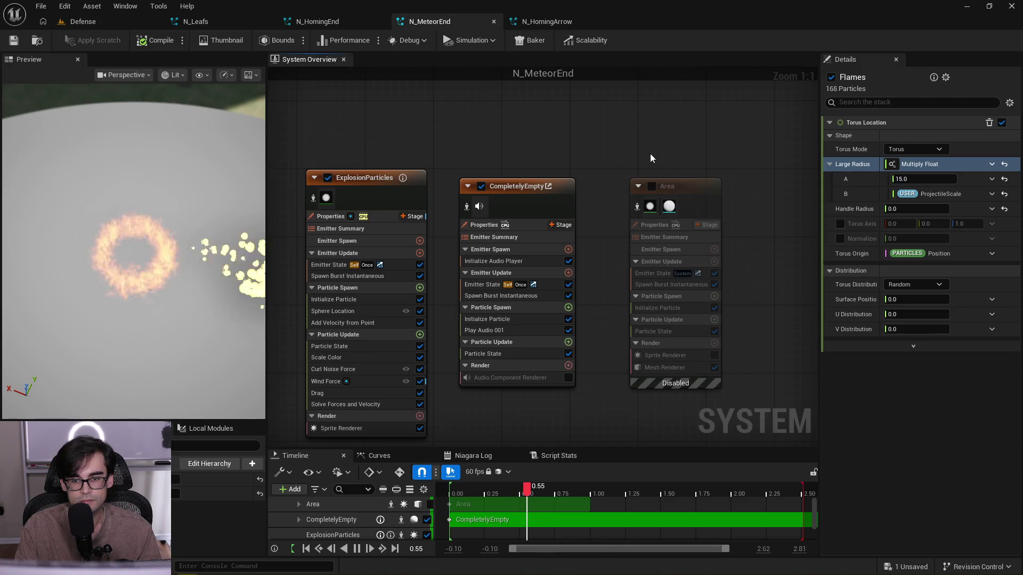
- Copy the Area emitter from N_MeteorEnd, close that system, and paste it enabled into N_HomingArrow
click(679, 247)
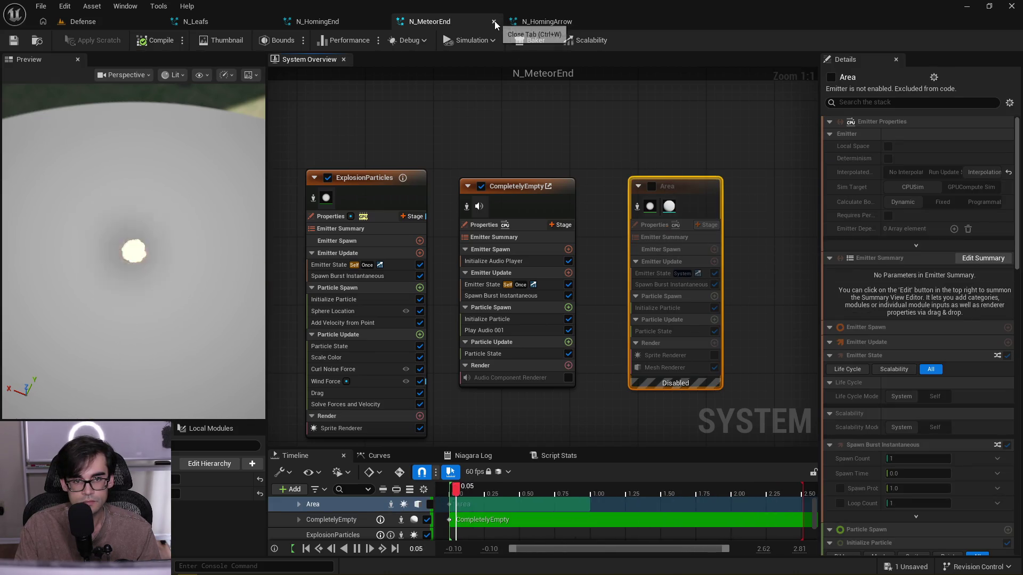
click(493, 21)
drag(627, 126, 306, 122)
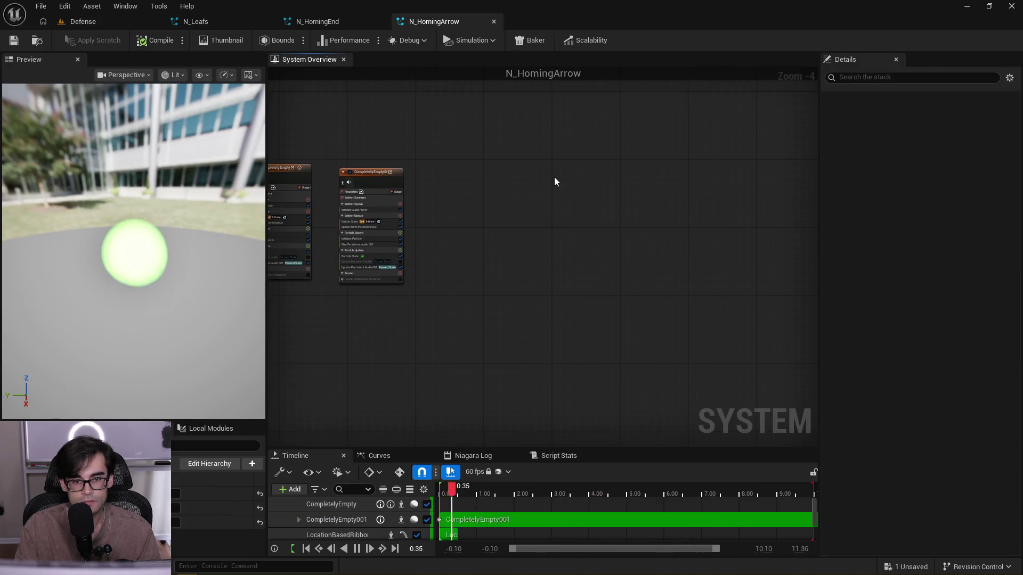
key(ctrl+v)
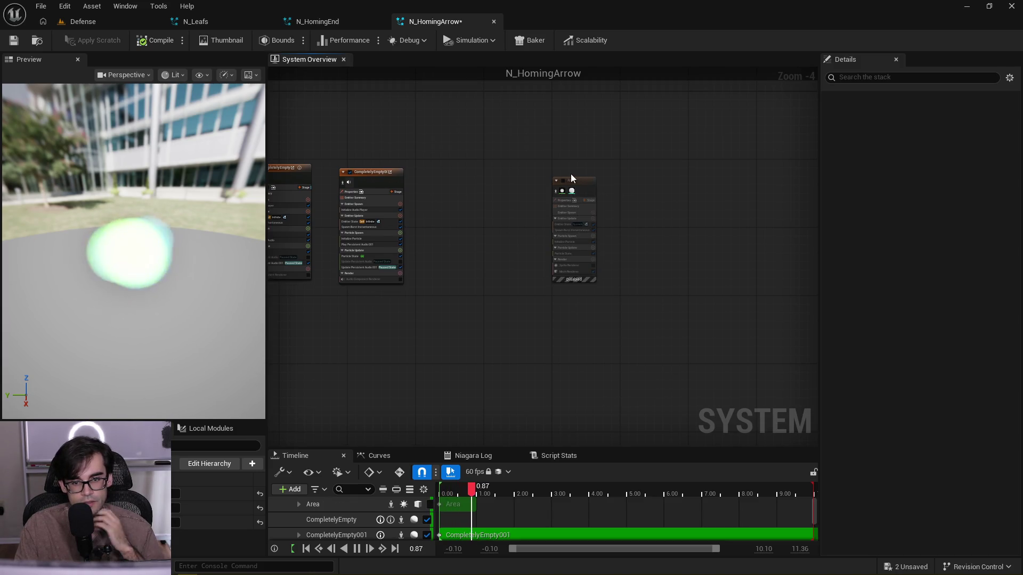
scroll(570, 177, up, 4)
click(575, 190)
click(574, 186)
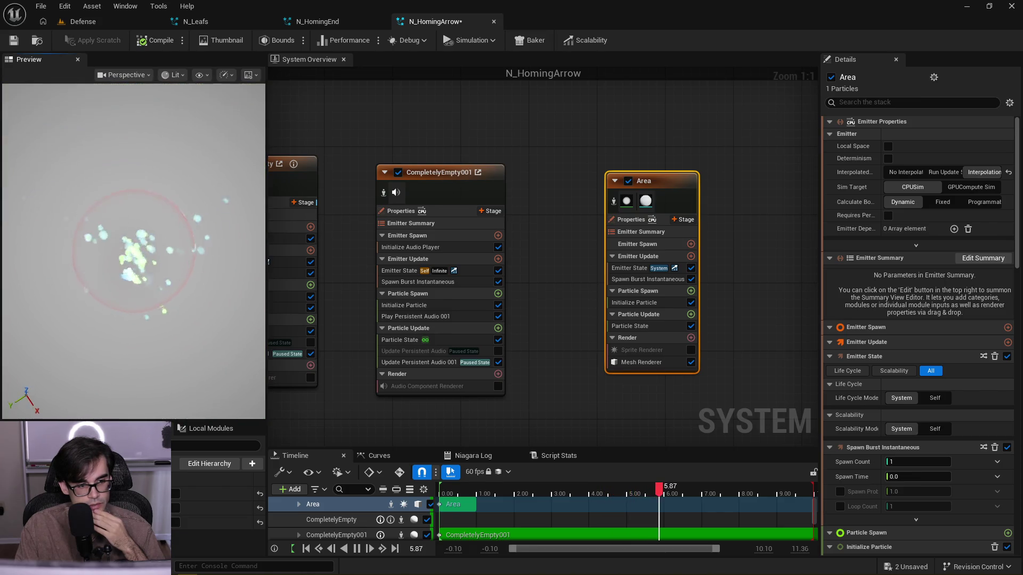
- Orbit the preview to see the Area sphere, then pan the graph back to TrailHead and Trail
drag(38, 252, 39, 252)
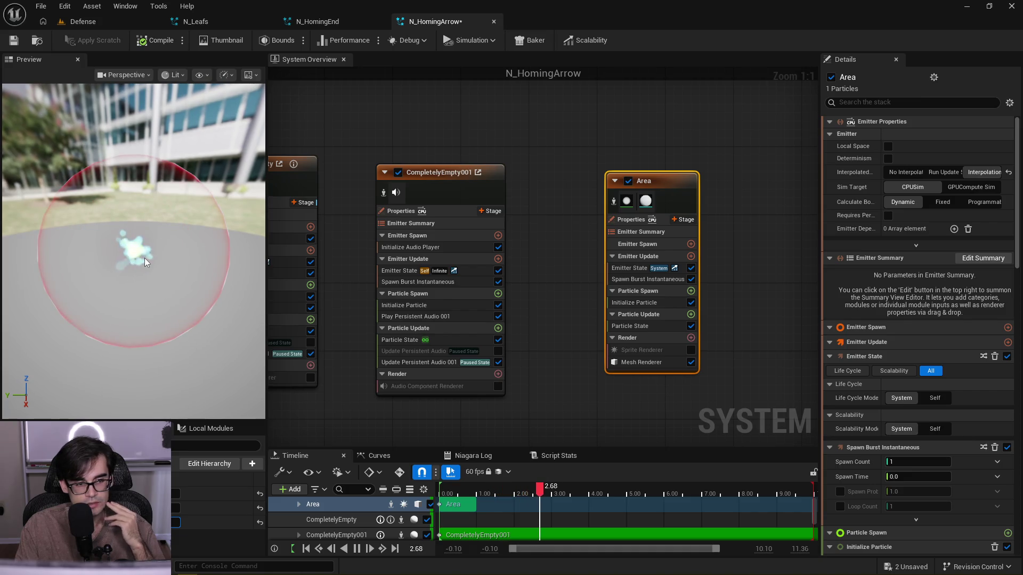
drag(361, 151, 520, 183)
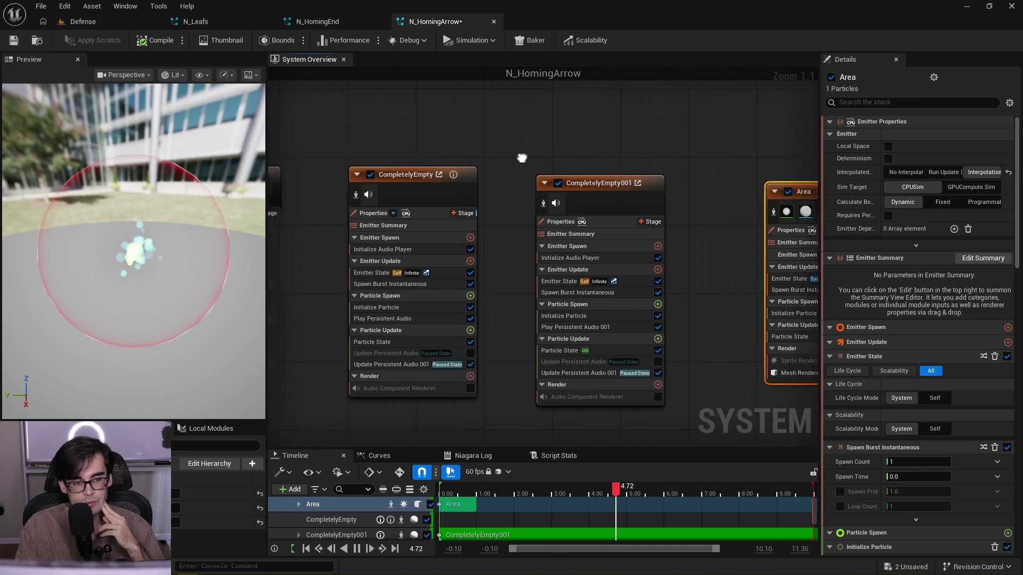
mouse_move(337, 151)
mouse_down()
mouse_move(606, 172)
mouse_move(687, 132)
mouse_up()
drag(437, 137, 514, 171)
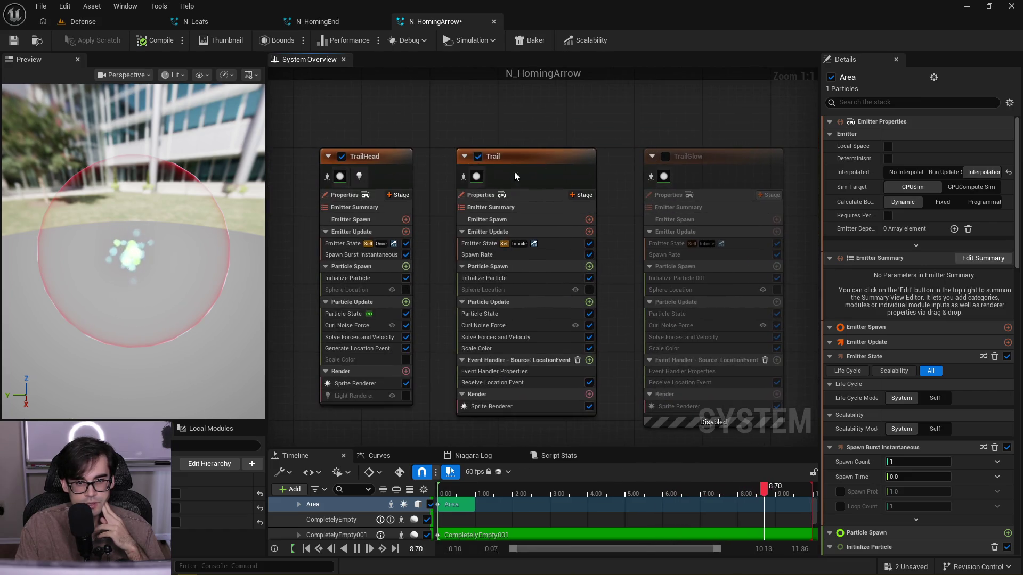
drag(384, 318, 526, 317)
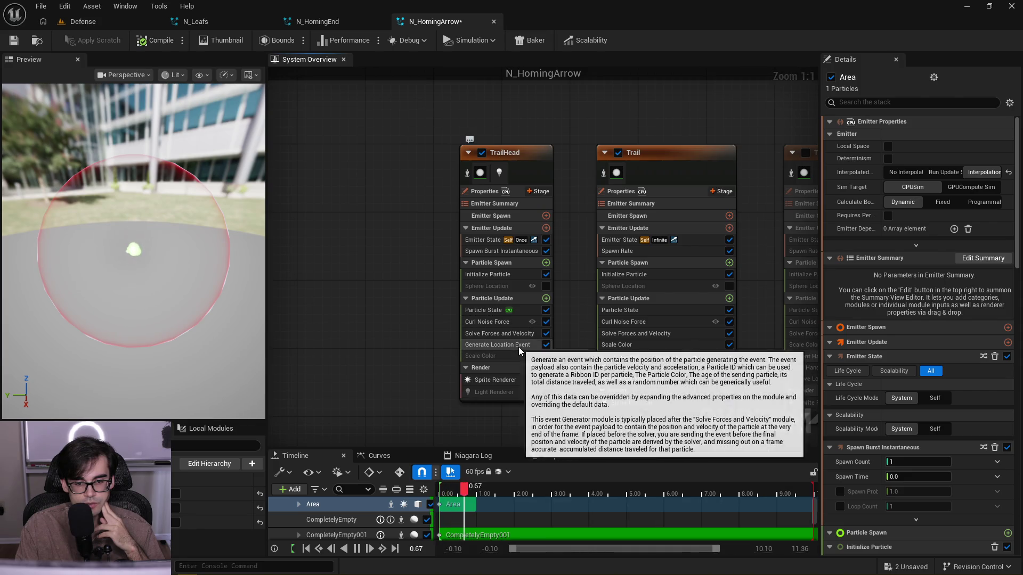
click(505, 320)
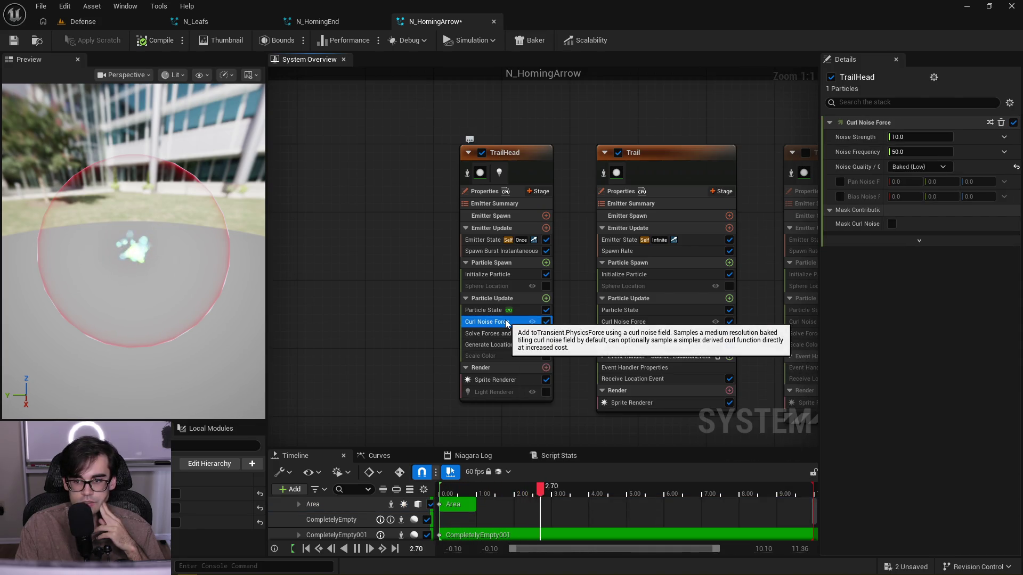
click(513, 277)
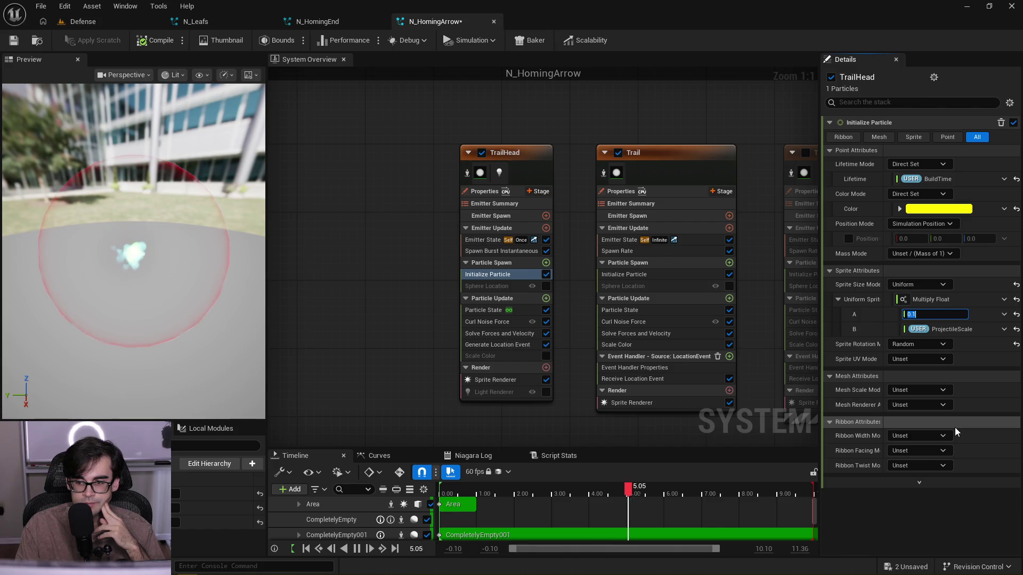
click(481, 251)
click(519, 308)
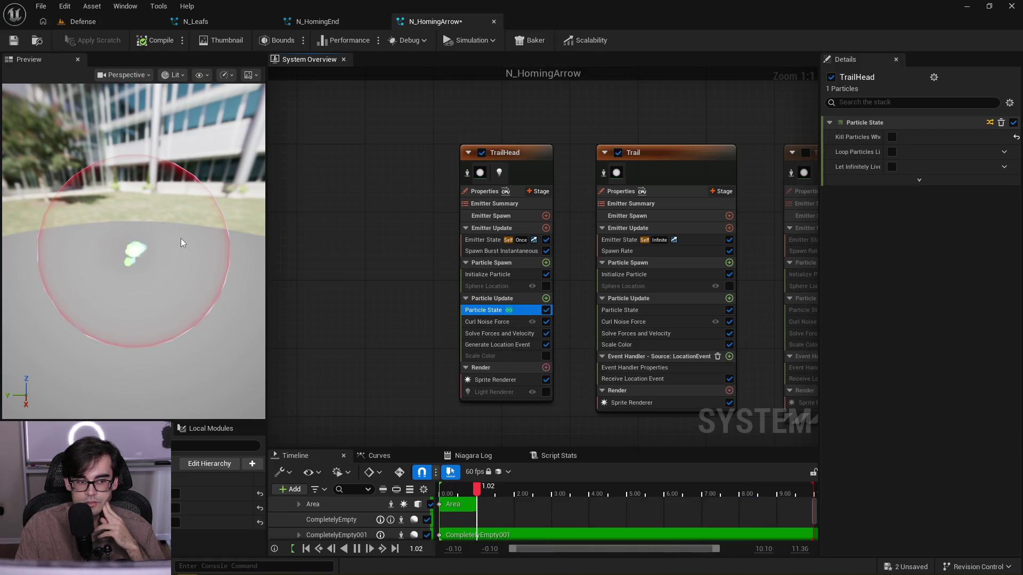
click(593, 153)
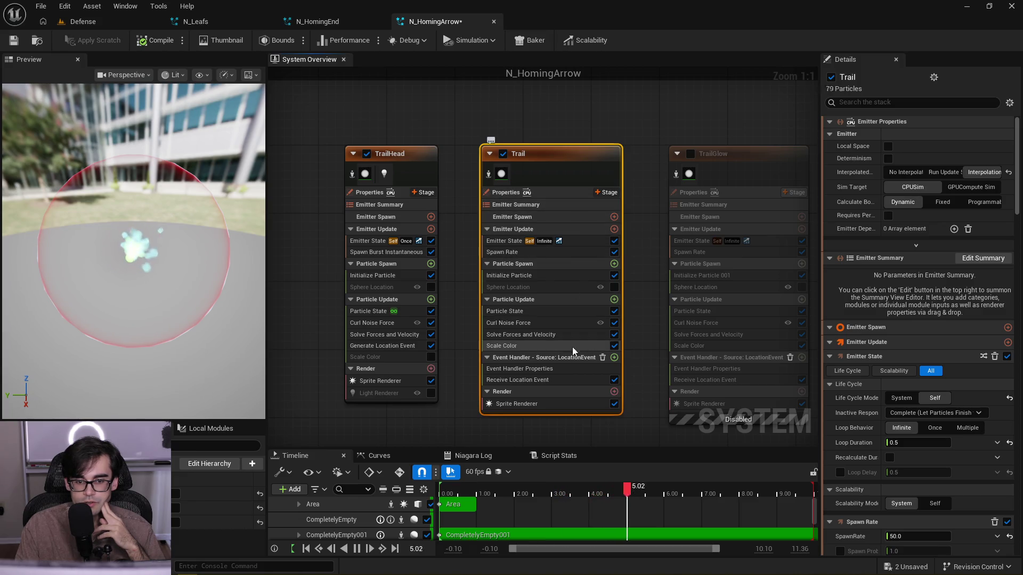
- Set the Trail emitter's Initialize Particle sprite size range to 3.0–7.0 times ProjectileScale
click(545, 311)
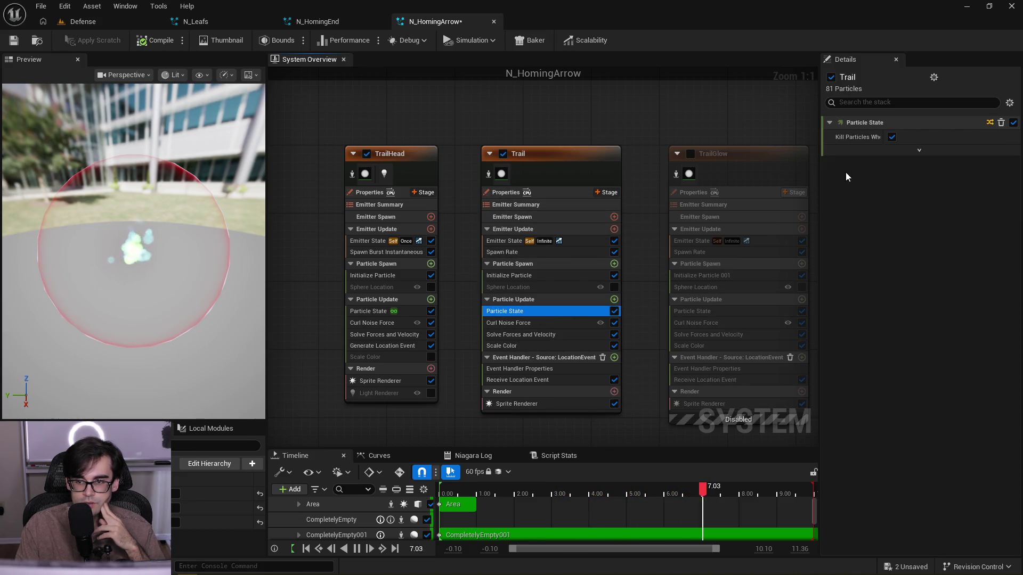
click(547, 275)
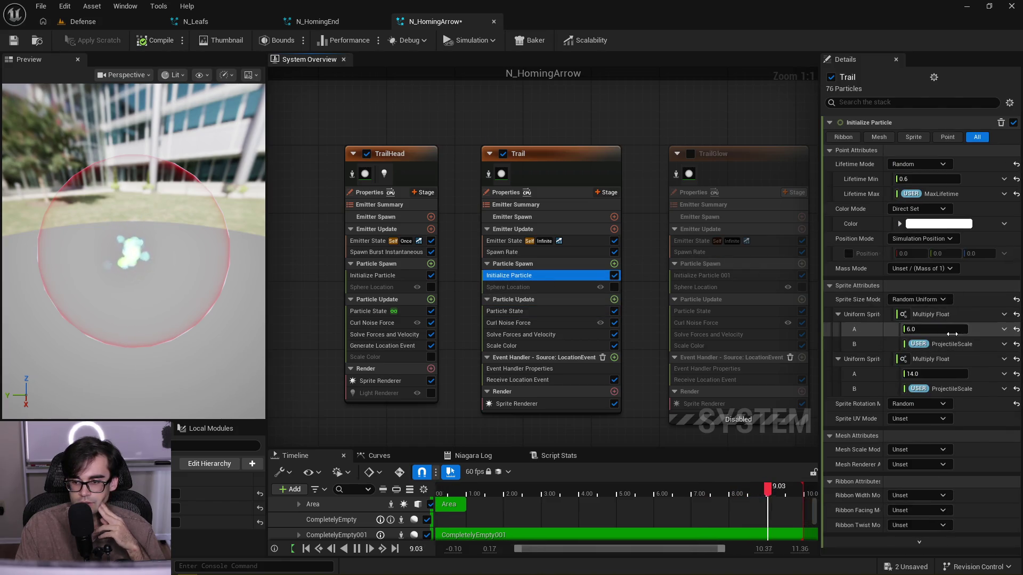
click(952, 332)
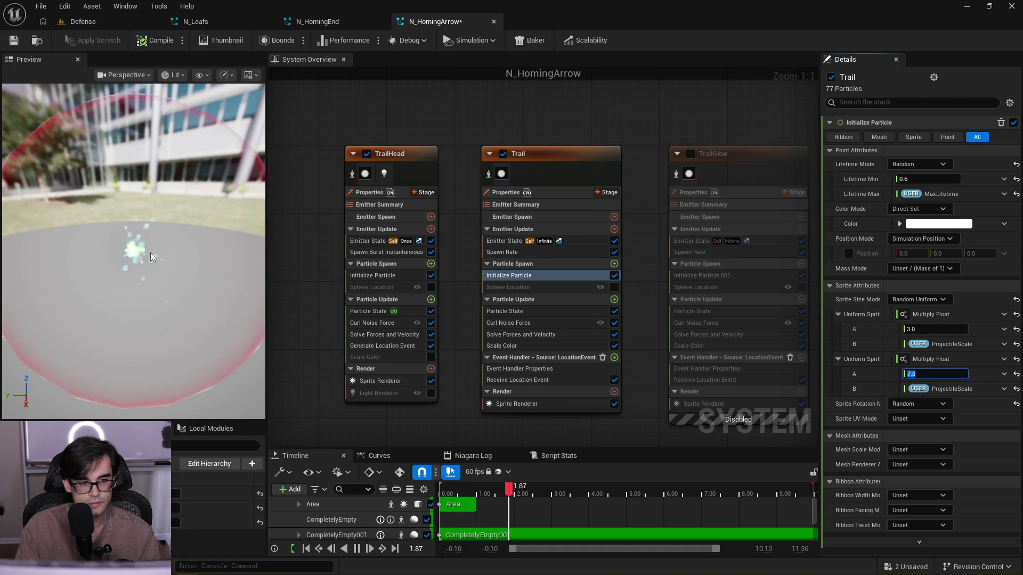
- Review the Trail's Curl Noise Force strength of 1000.0, then move over to TrailHead's Curl Noise Force
click(578, 334)
click(574, 323)
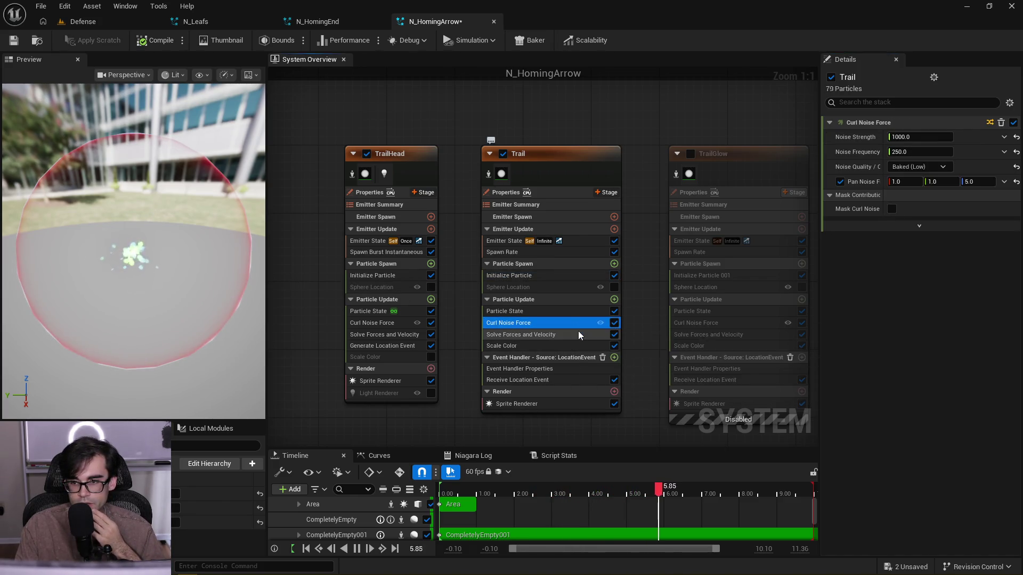
mouse_move(655, 241)
mouse_down()
mouse_move(315, 297)
mouse_move(423, 289)
mouse_move(538, 212)
mouse_move(642, 213)
mouse_move(641, 243)
mouse_up()
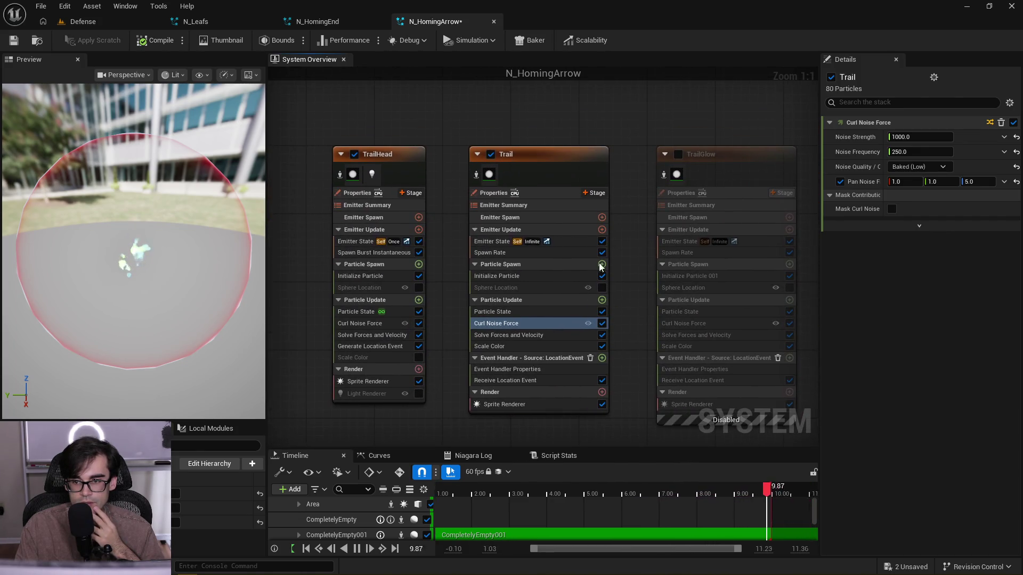
click(383, 322)
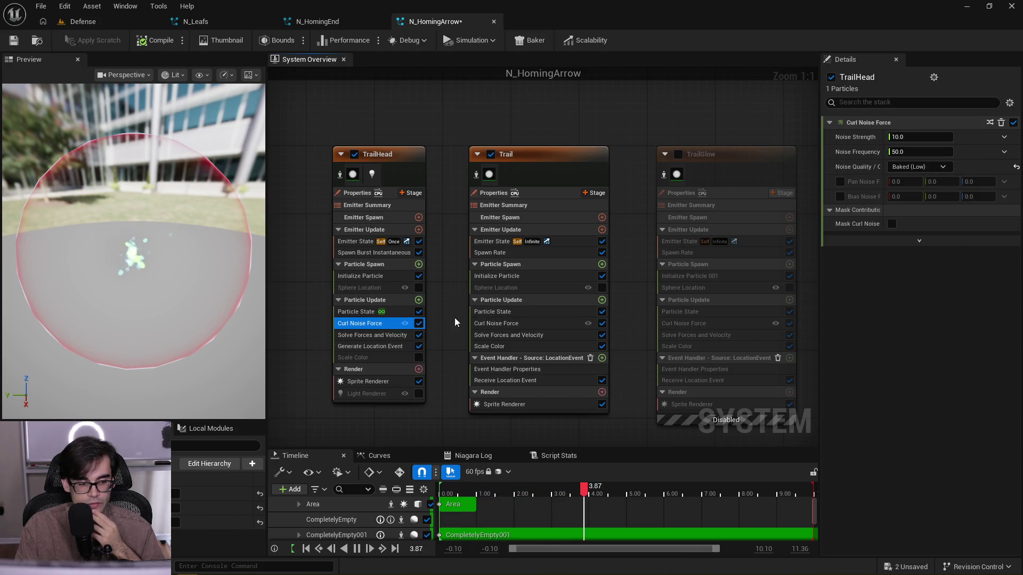
- Make TrailHead's Noise Strength a Multiply Float with ProjectileScale in B and A set to 100
click(1004, 137)
text(multiply)
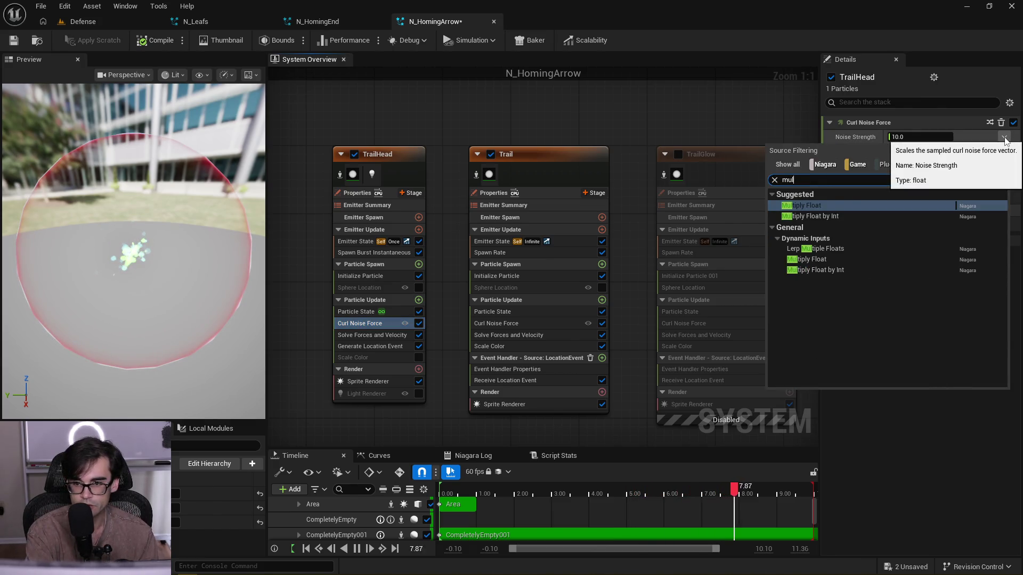
key(Return)
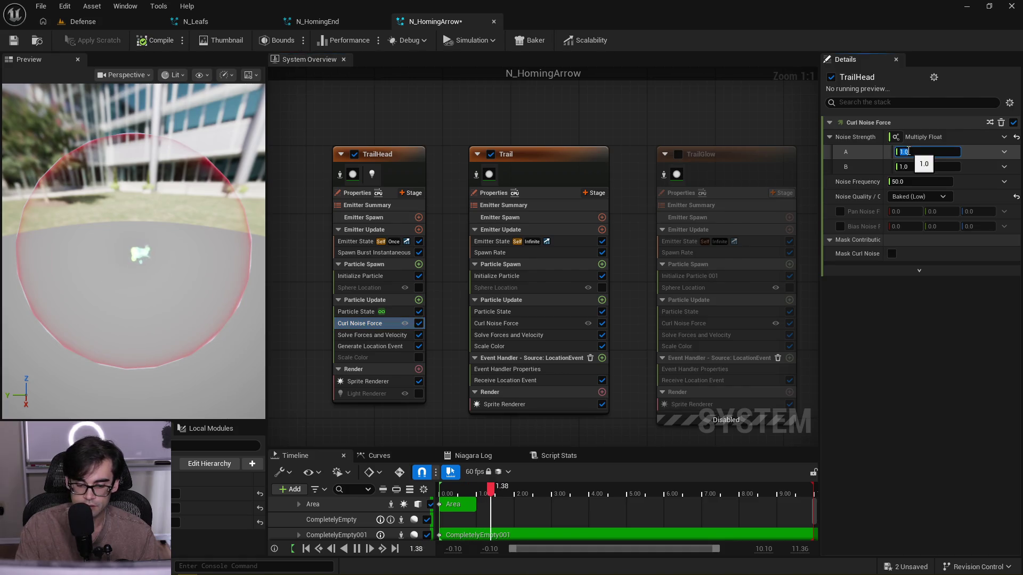
text(10)
mouse_move(160, 508)
mouse_down()
mouse_move(704, 288)
mouse_move(910, 156)
mouse_move(924, 167)
mouse_up()
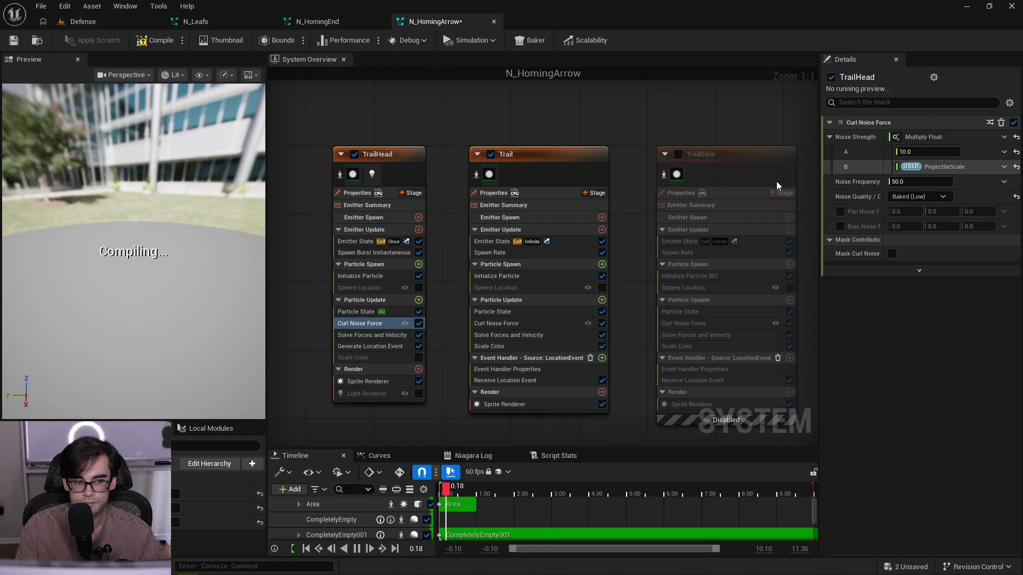
- Orbit the preview to look down at the effect, then bring up the Trail's Curl Noise Force
drag(163, 251, 176, 261)
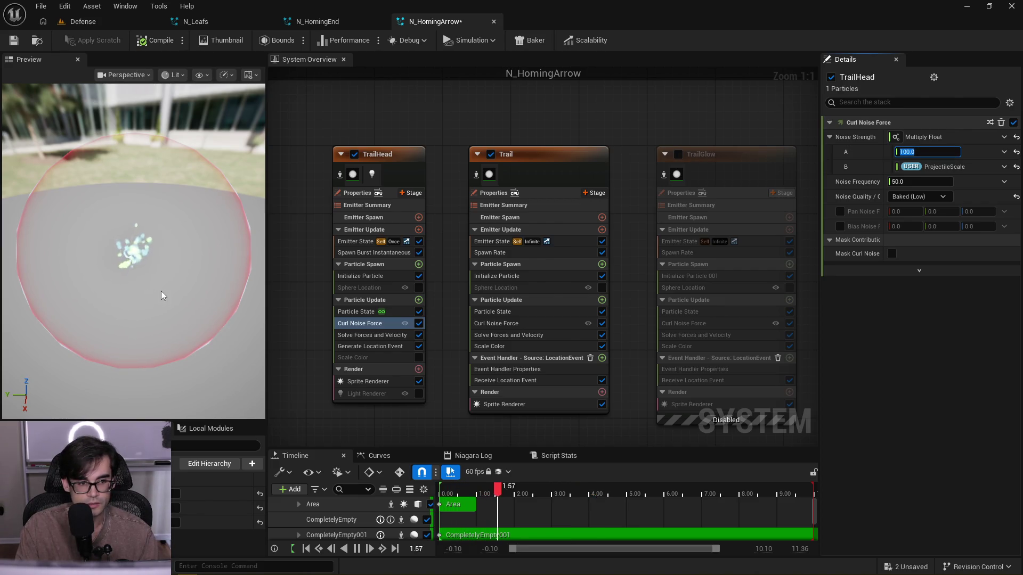
scroll(152, 298, down, 1)
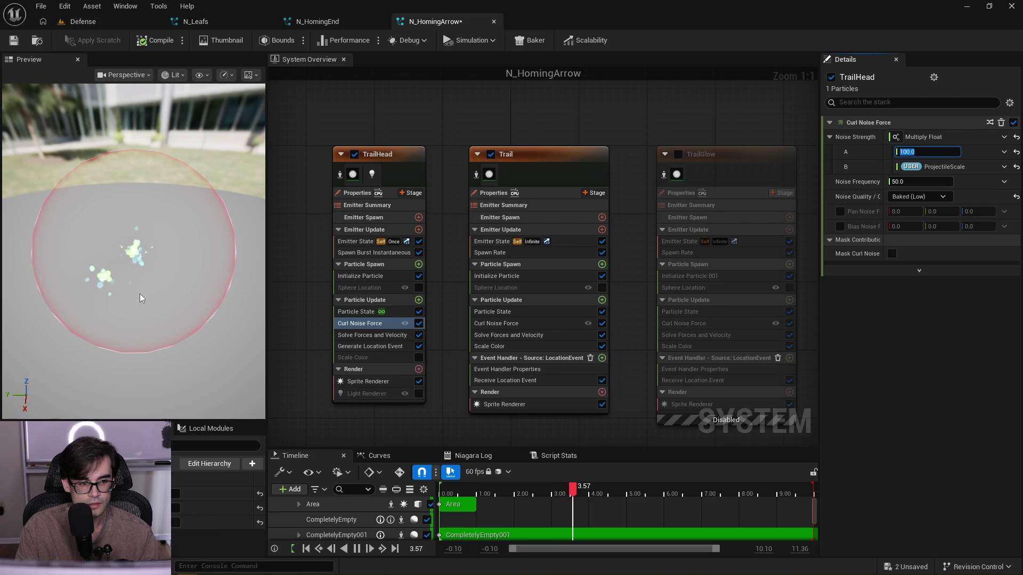
click(545, 324)
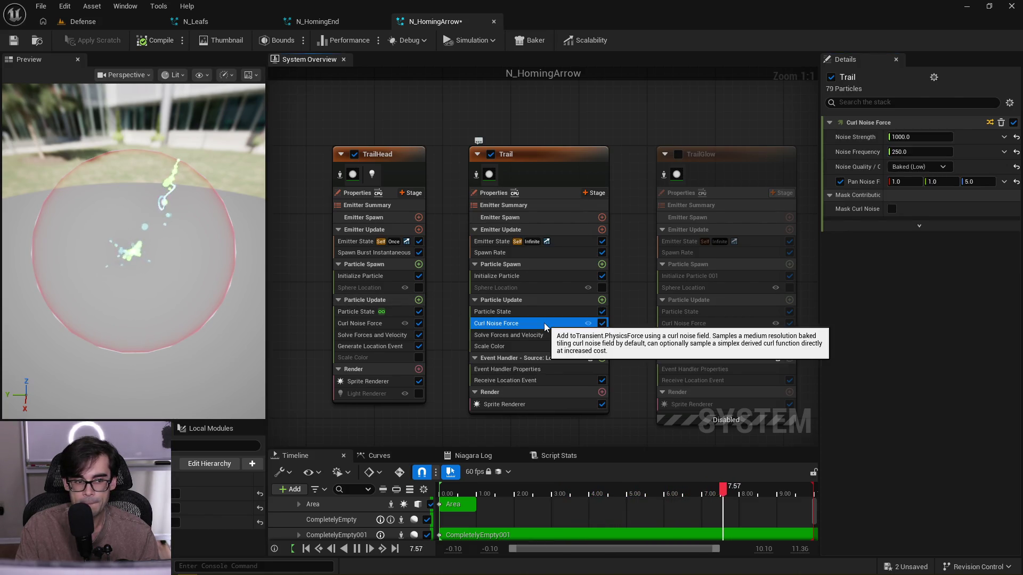
drag(190, 249, 181, 224)
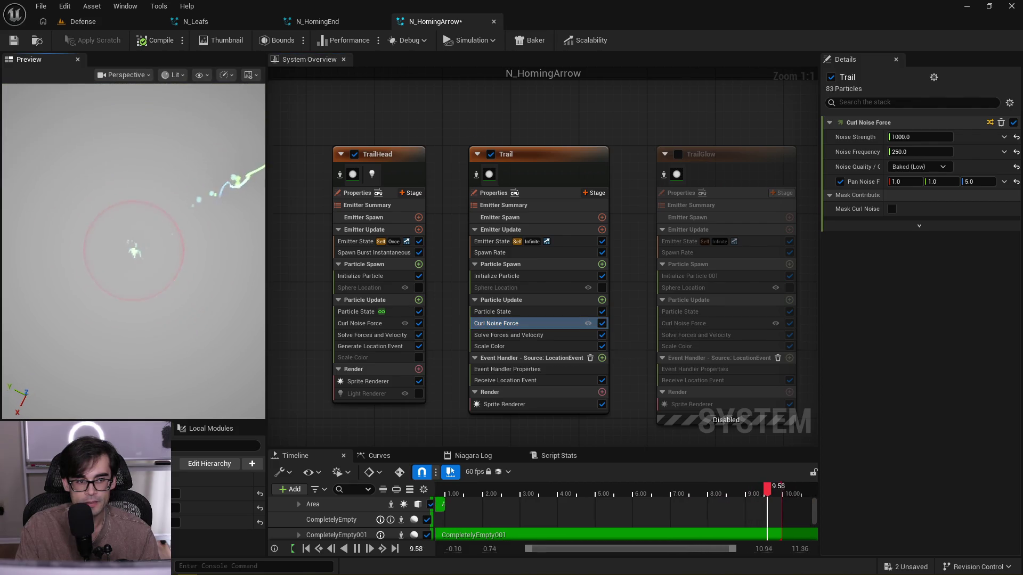
drag(171, 259, 149, 261)
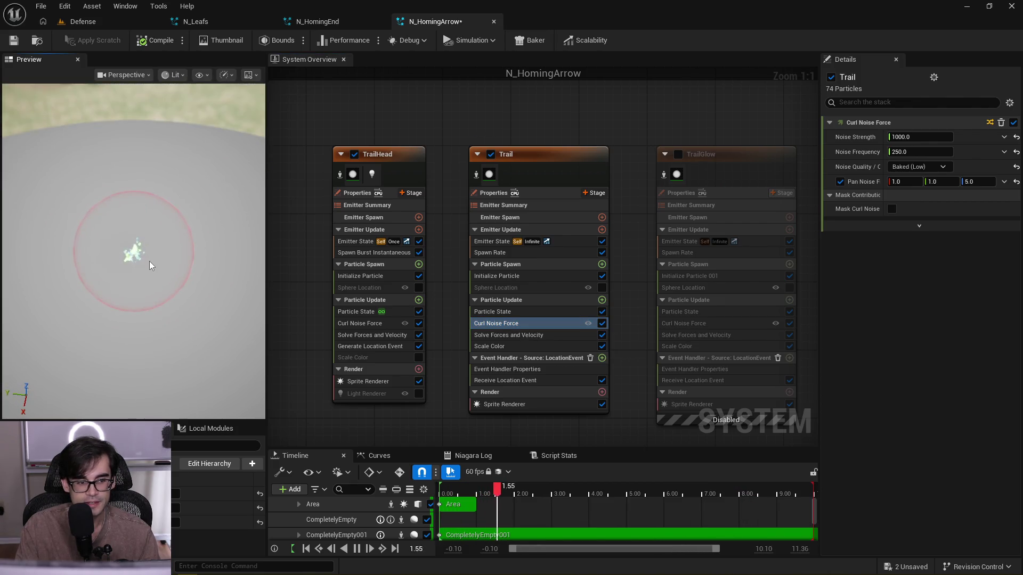
scroll(149, 261, up, 4)
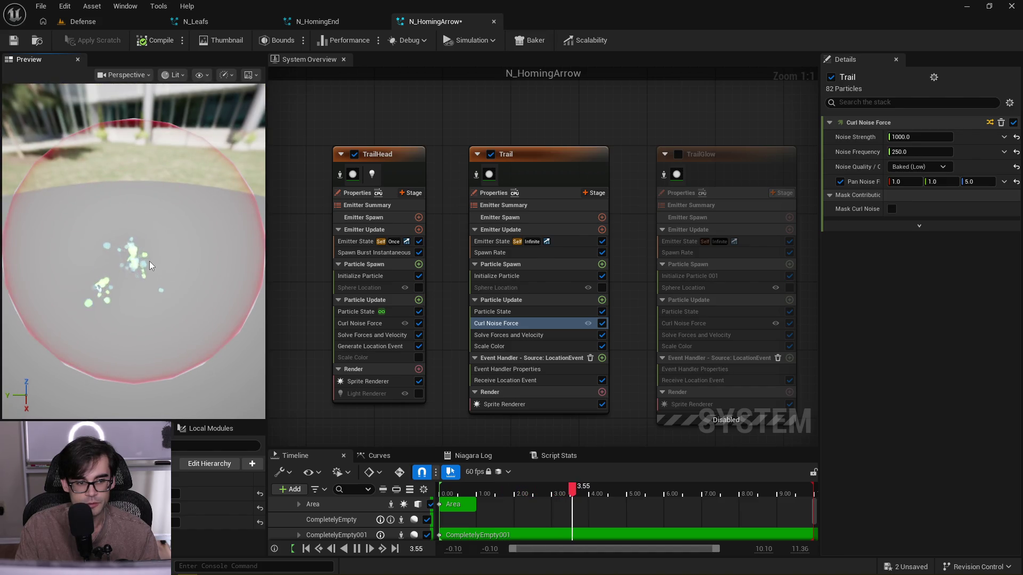
scroll(456, 324, down, 2)
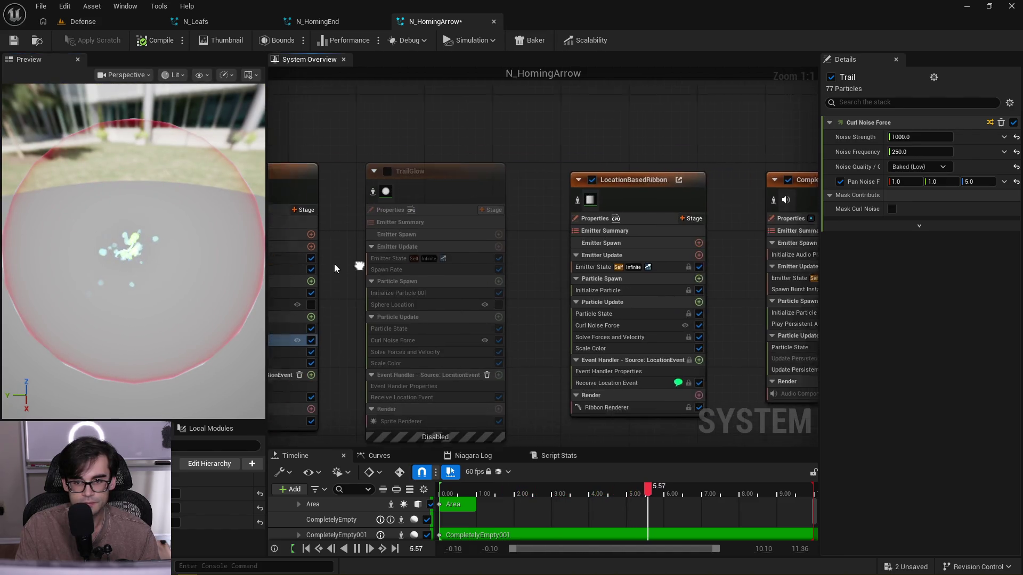
right_click(505, 263)
click(672, 255)
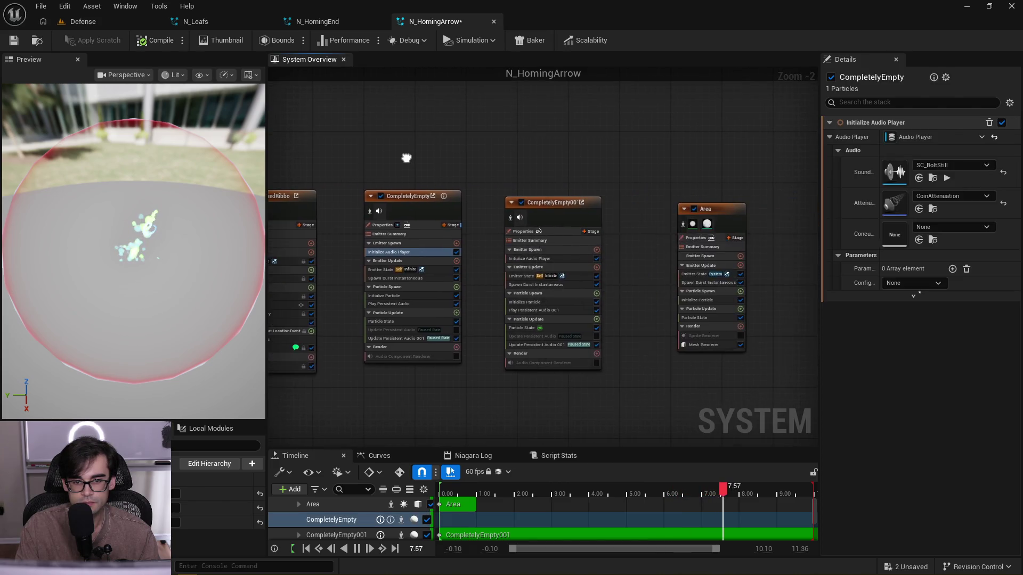
scroll(367, 177, up, 2)
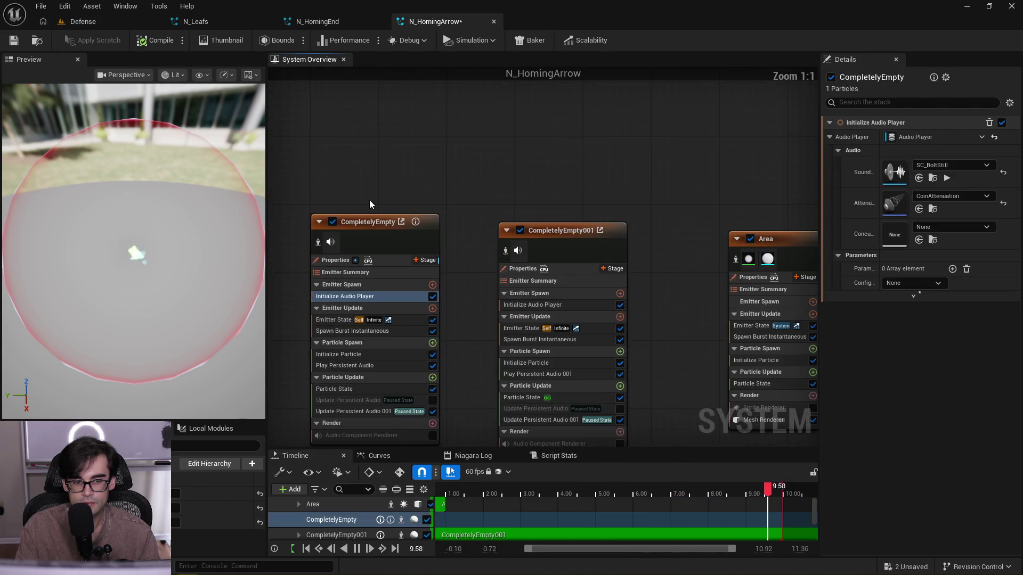
mouse_move(369, 200)
mouse_down()
mouse_move(399, 181)
mouse_move(403, 189)
mouse_up()
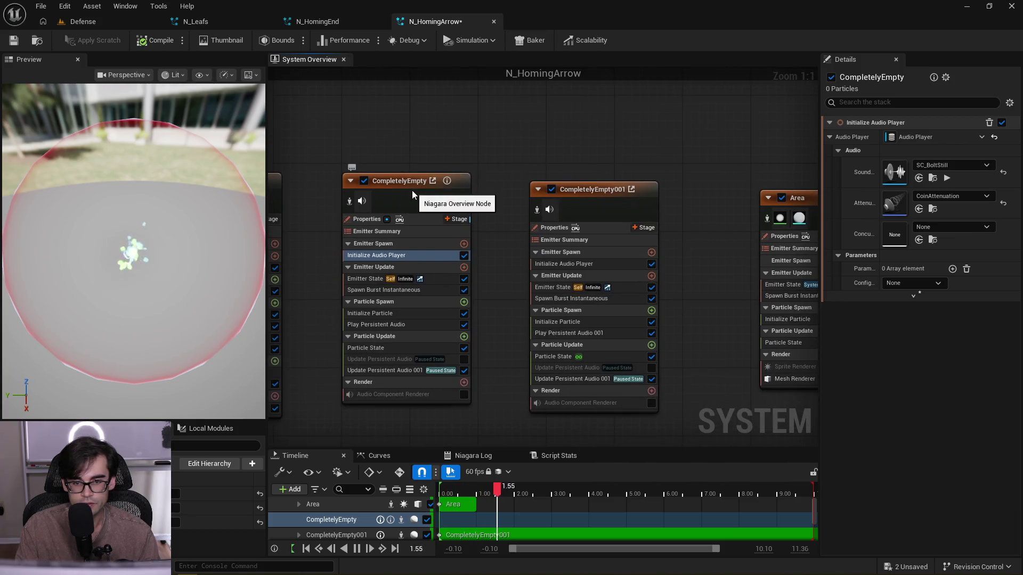
click(411, 191)
drag(602, 189, 583, 181)
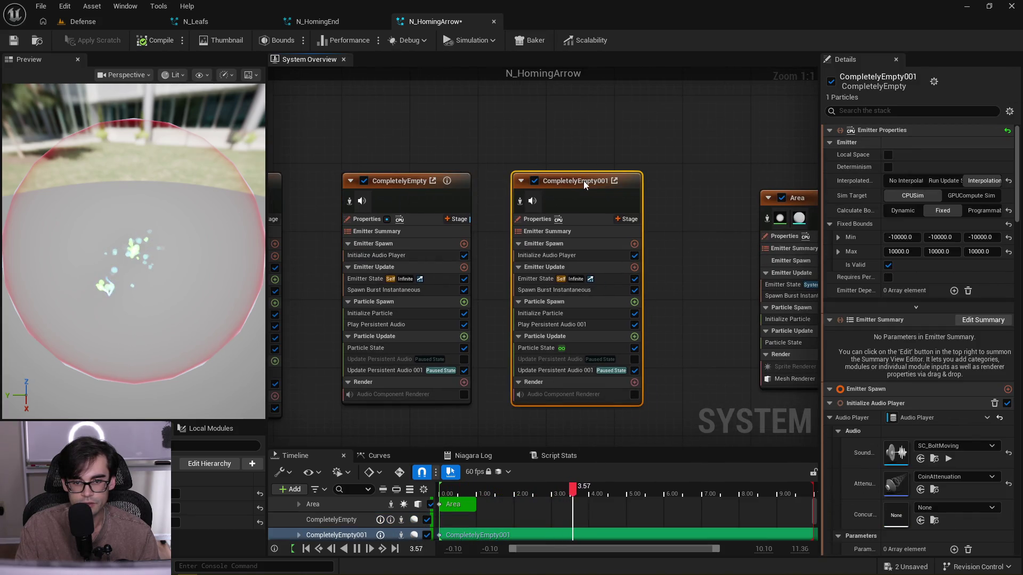
drag(712, 155, 298, 154)
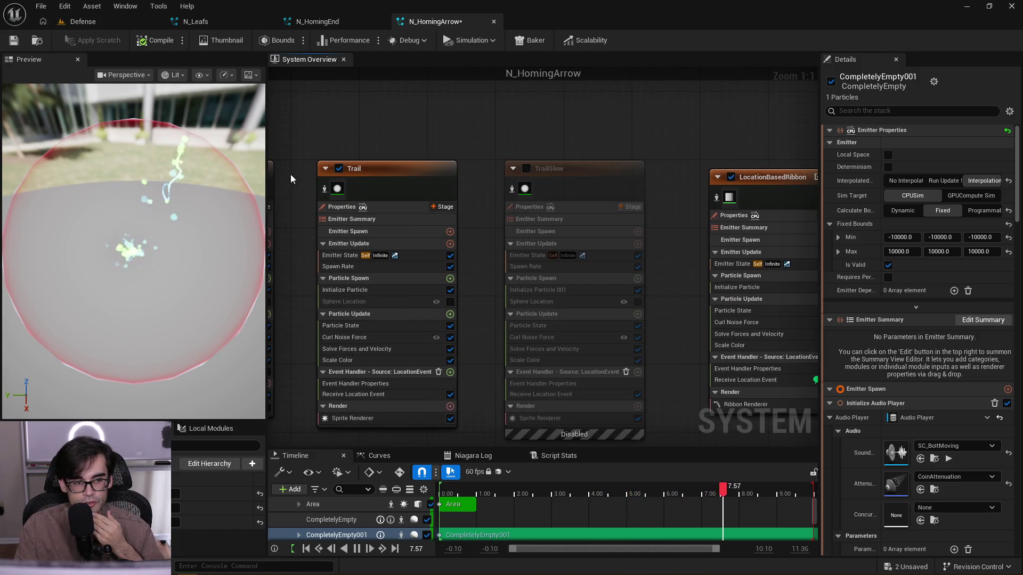
- Fit TrailHead and Trail in the graph and show the Trail's Curl Noise Force settings
mouse_move(376, 120)
mouse_down()
mouse_move(448, 118)
mouse_move(595, 147)
mouse_up()
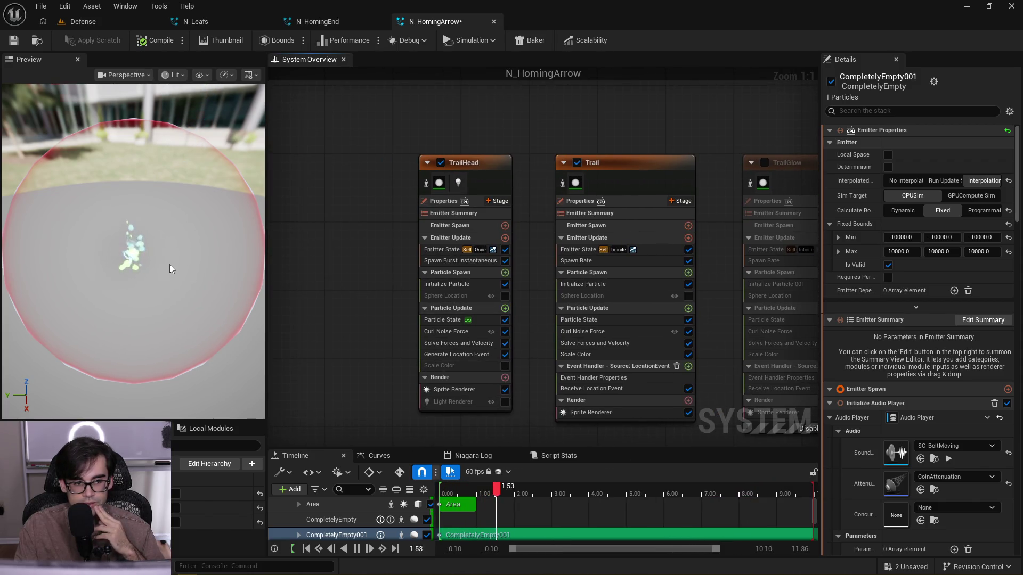
scroll(421, 170, down, 1)
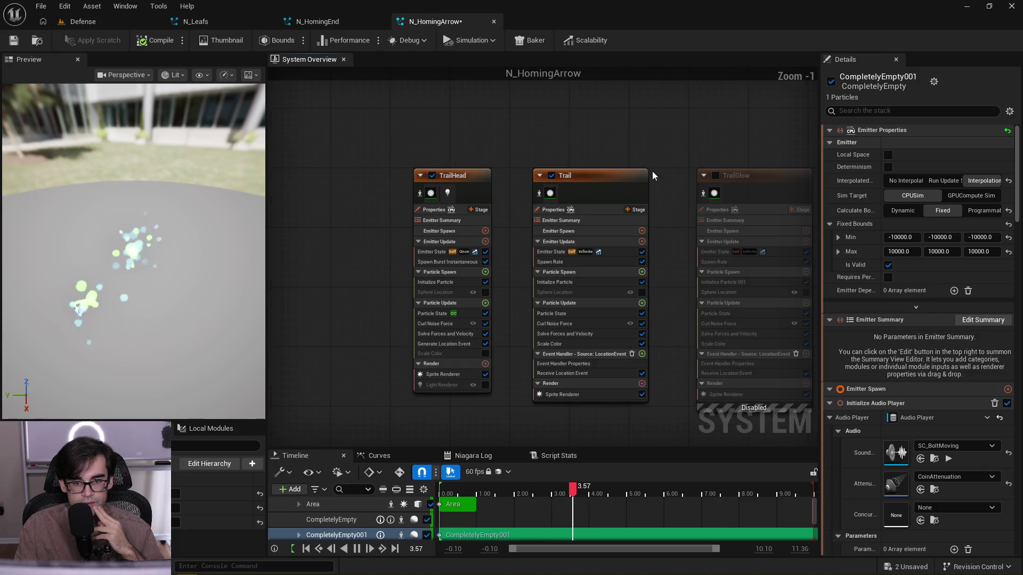
drag(632, 149, 552, 148)
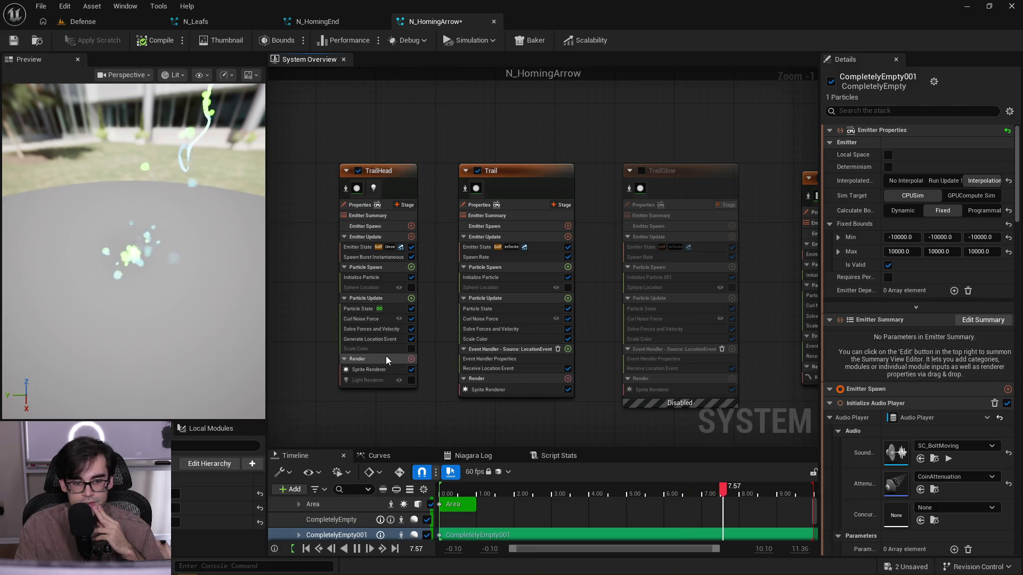
click(382, 334)
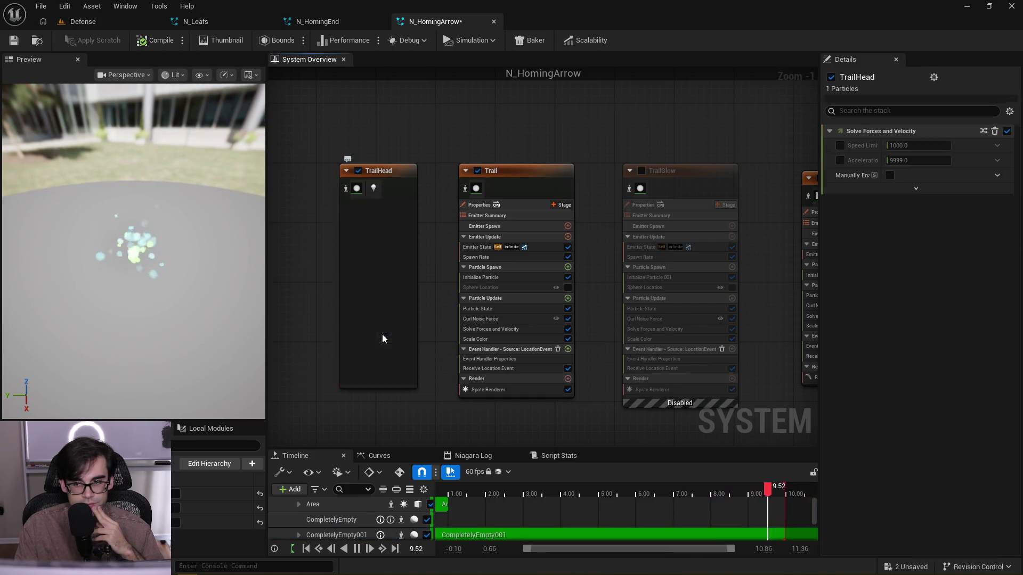
click(510, 313)
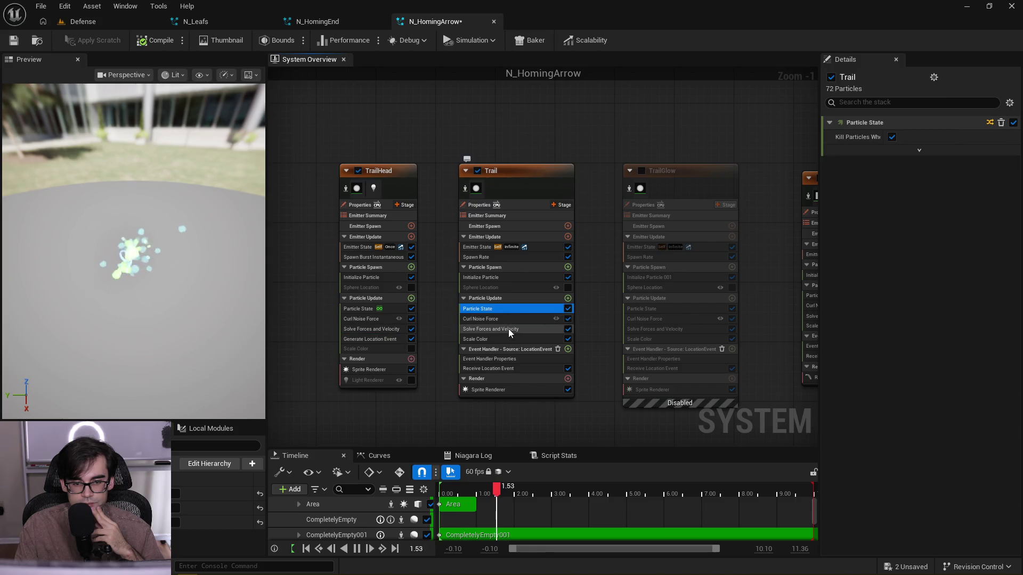
click(544, 319)
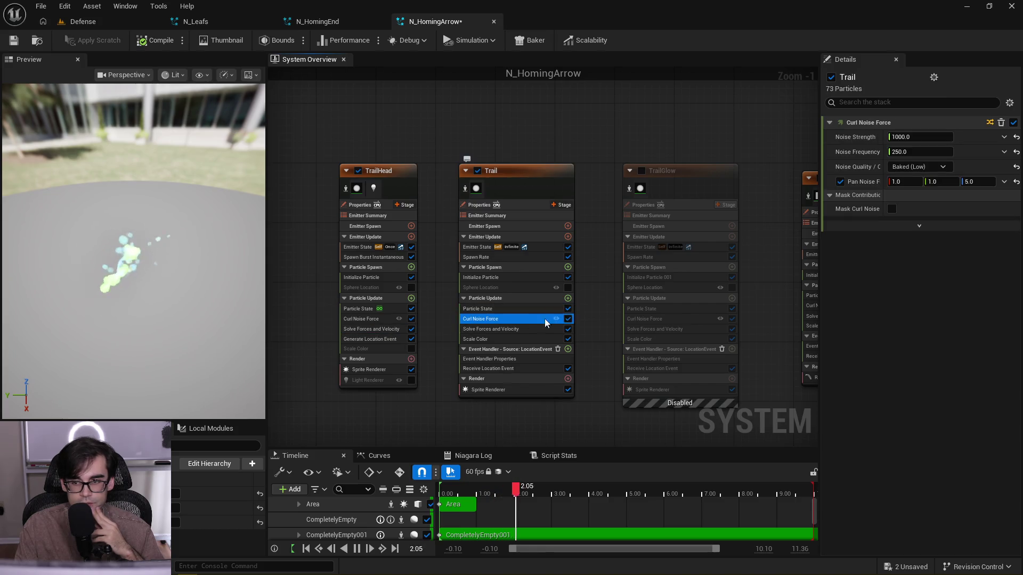
- Set Trail's curl Noise Strength to Multiply Float, ProjectileScale in A and 1000 in B
click(905, 137)
text(0)
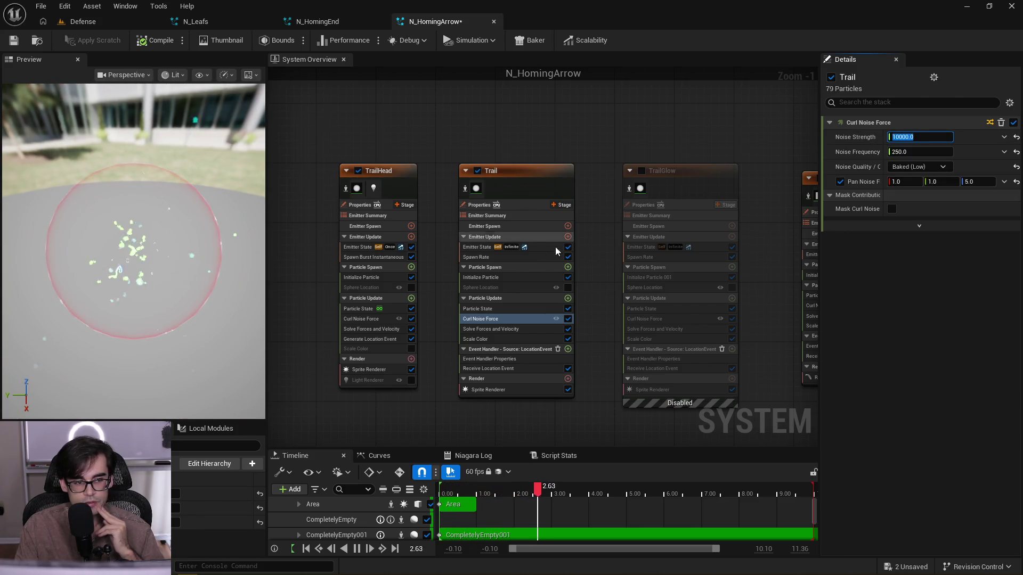
click(1003, 138)
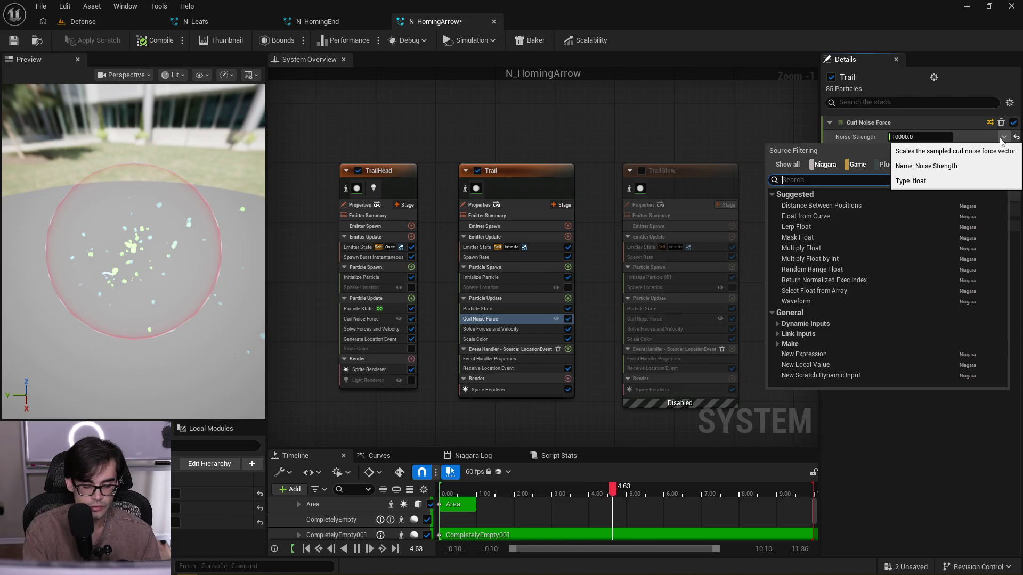
text(random)
key(Escape)
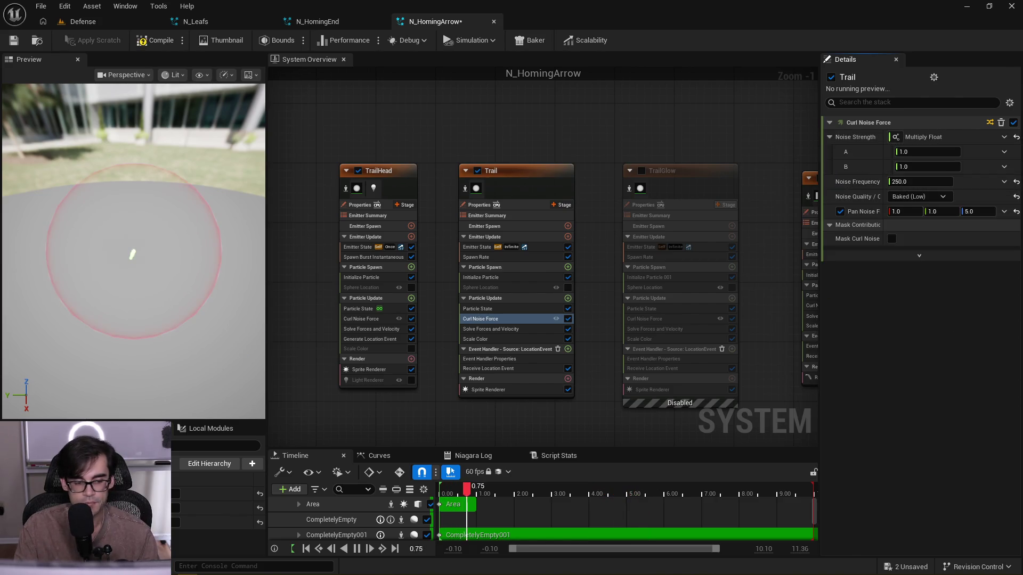
mouse_move(213, 523)
mouse_down()
mouse_move(676, 421)
mouse_move(916, 159)
mouse_up()
text(1000)
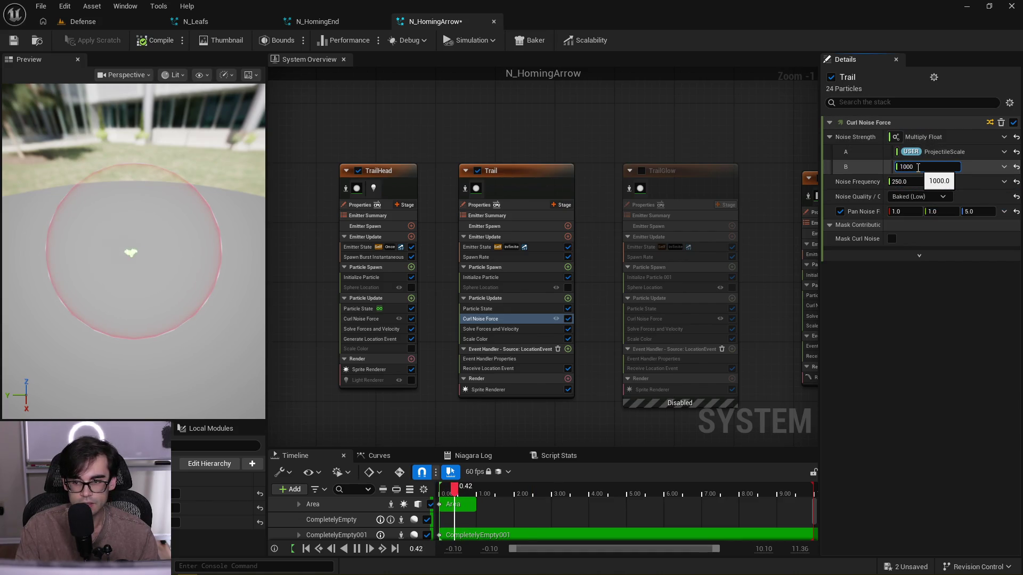
drag(157, 282, 157, 283)
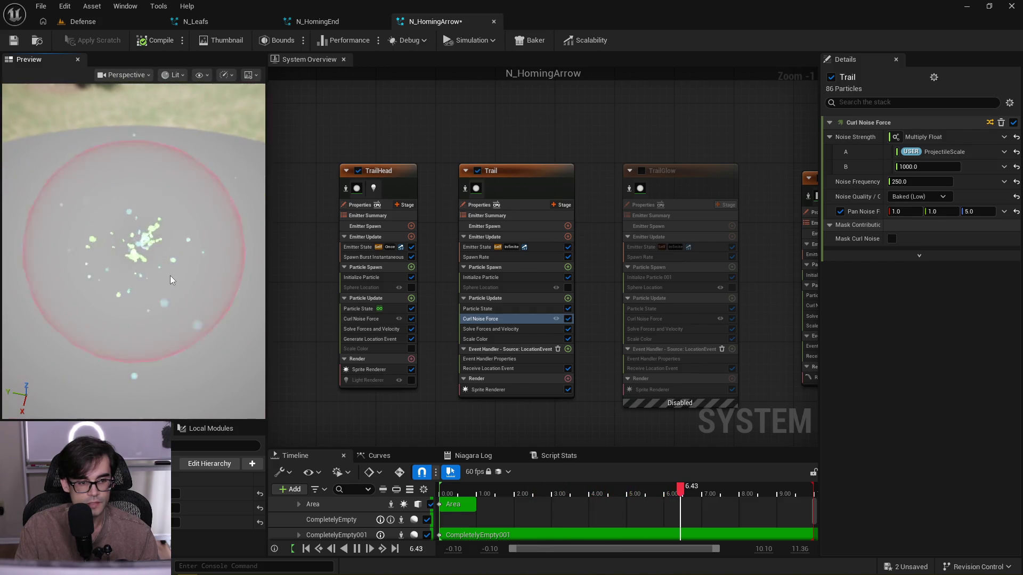
scroll(365, 342, up, 1)
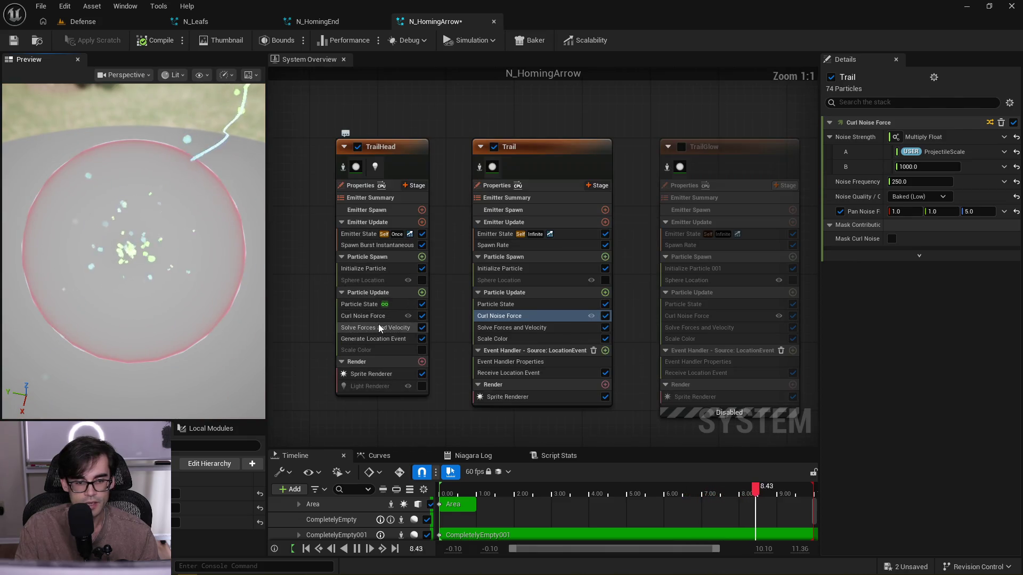
- Change TrailHead's Initialize Particle sprite size multiplier A from 0.1 to 20
click(373, 316)
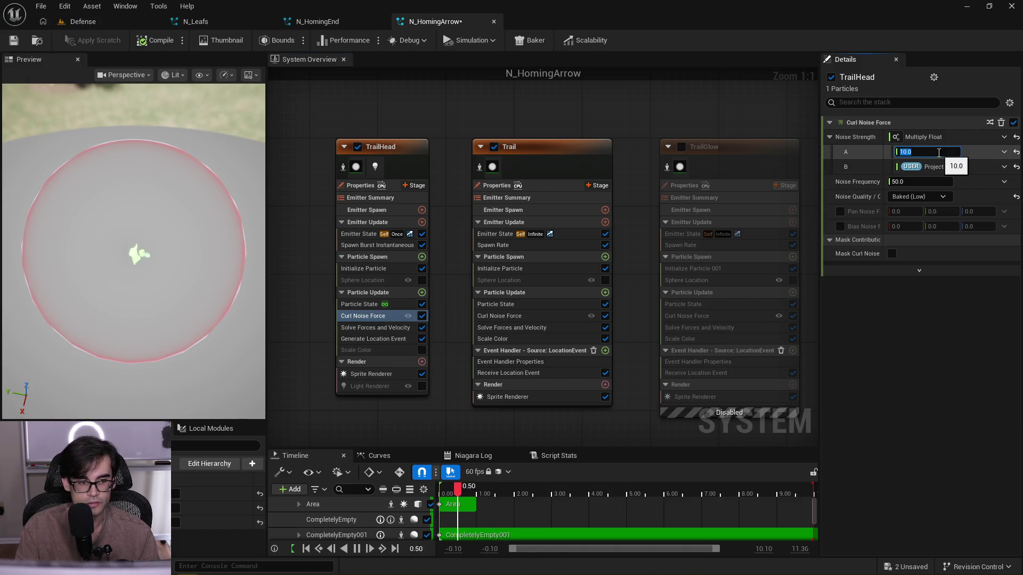
drag(137, 235, 139, 288)
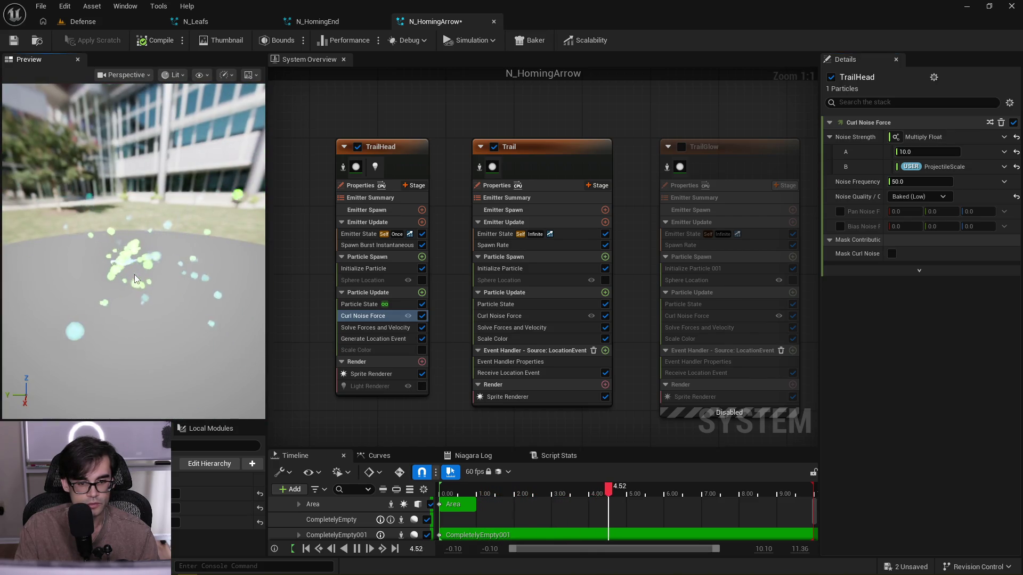
click(367, 269)
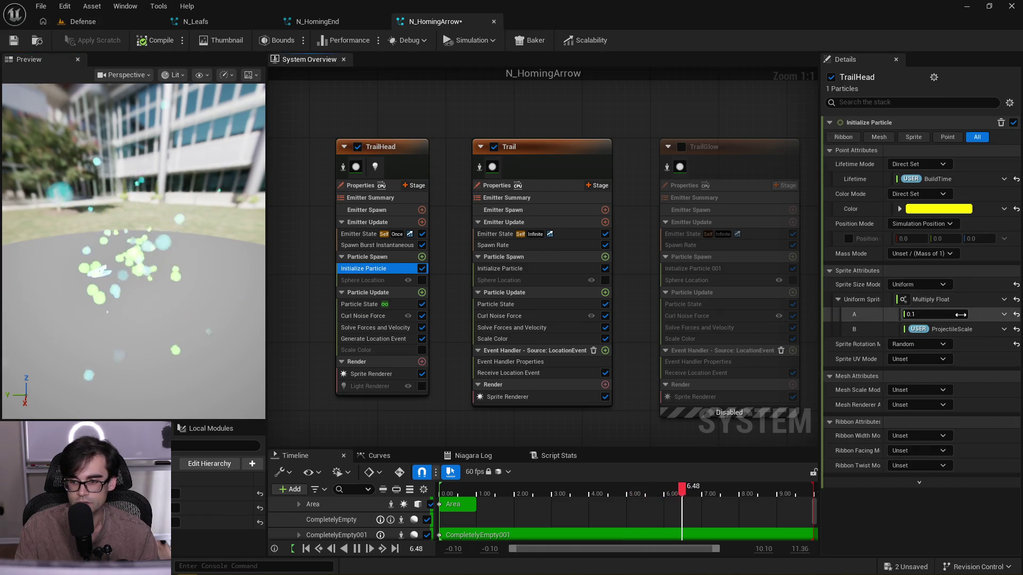
click(961, 315)
text(10)
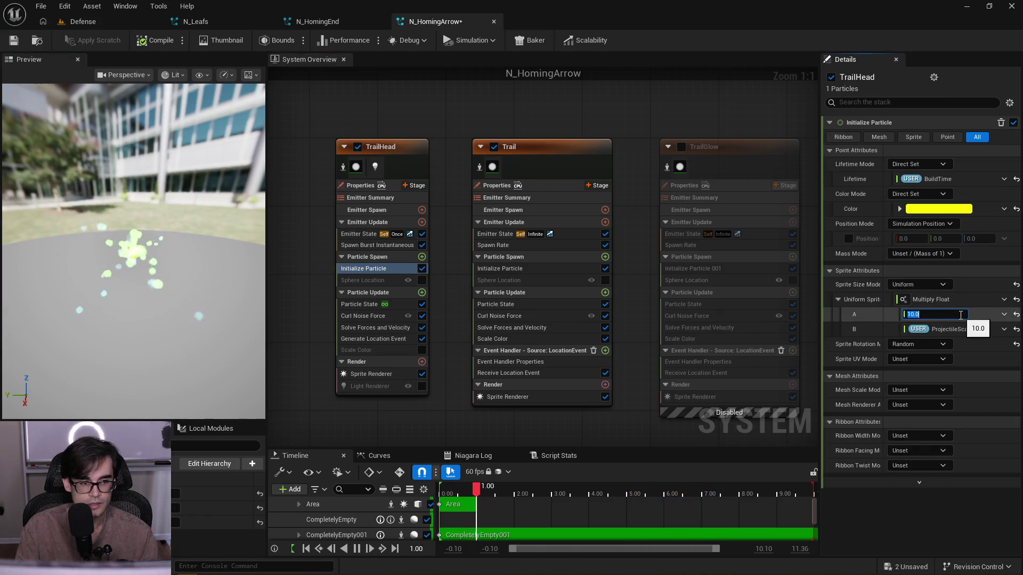
text(20)
key(Return)
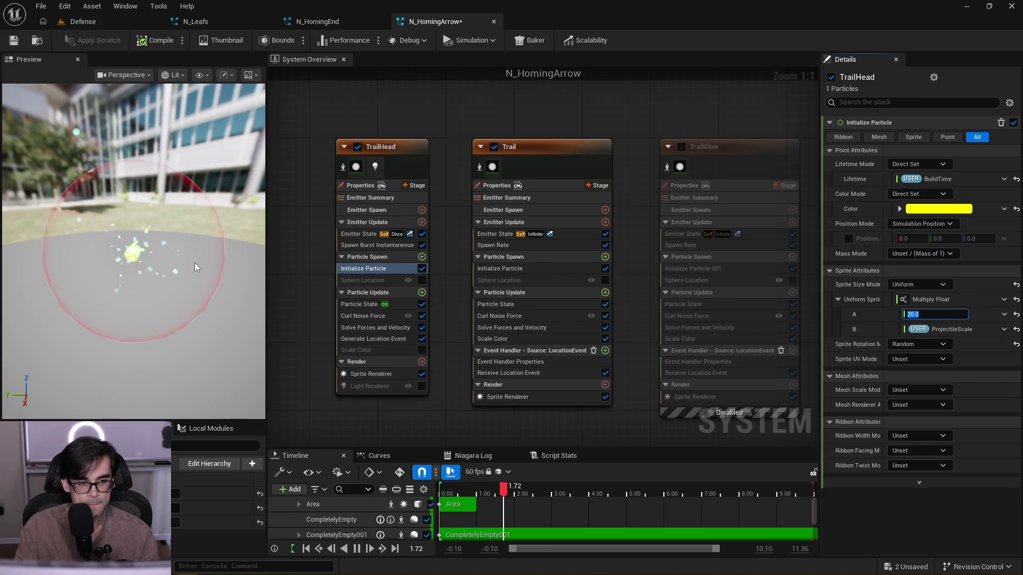
drag(194, 263, 193, 259)
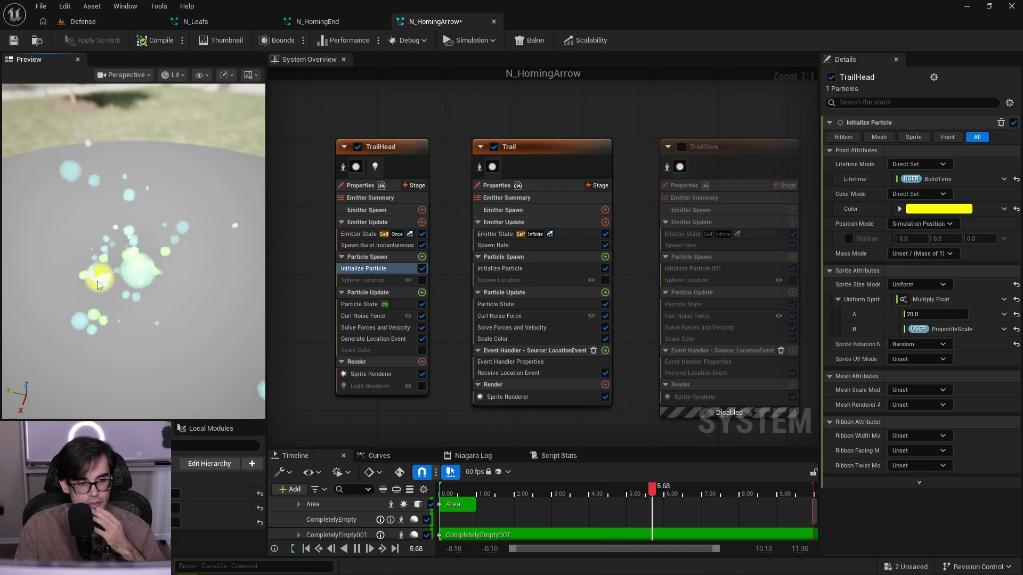
- Lower TrailHead's curl noise multiplier to 1.0 times ProjectileScale
click(381, 328)
click(382, 316)
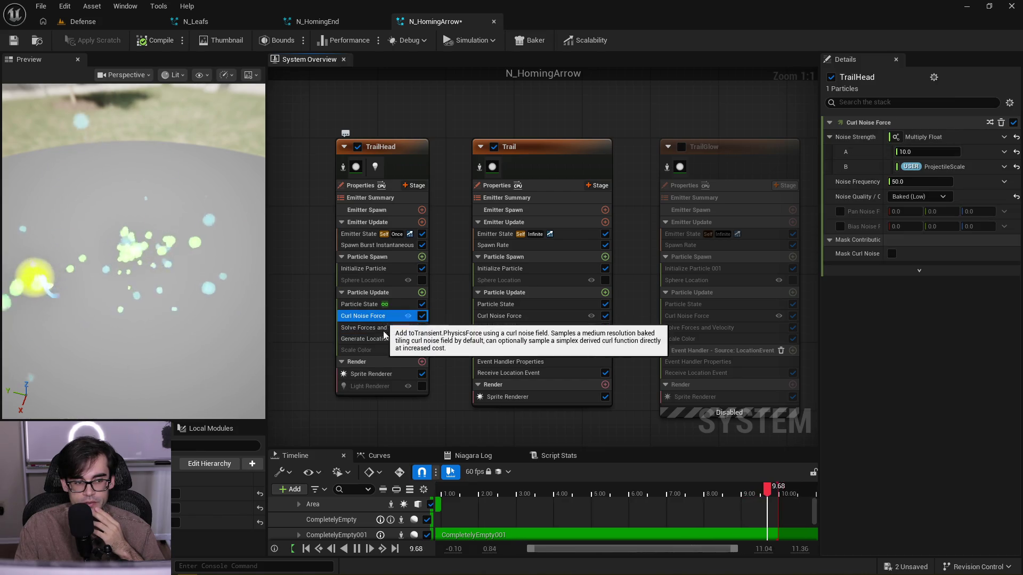
click(943, 152)
text(1)
key(Return)
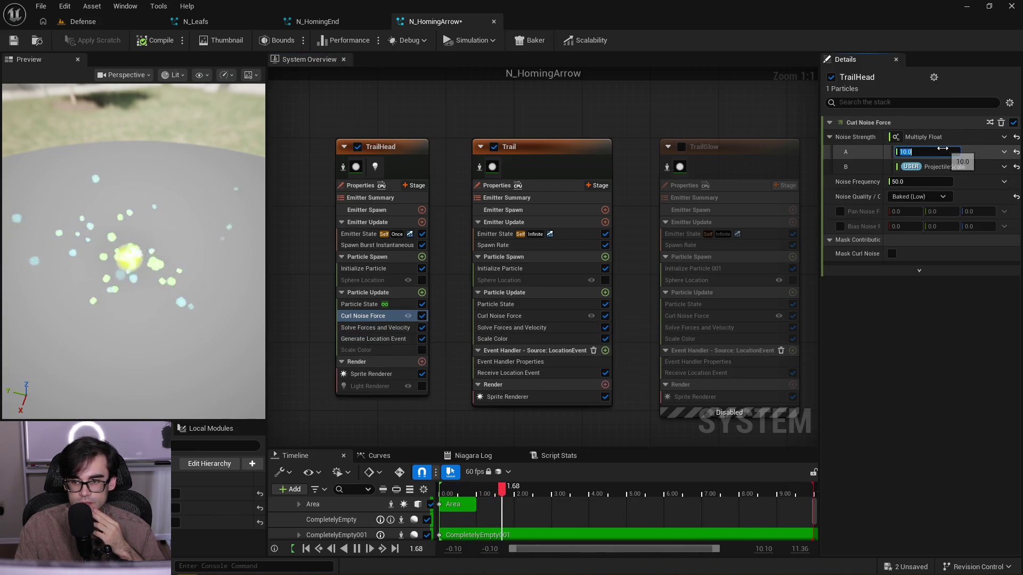
- Orbit the preview to check the effect's bounds, then pan the graph to LocationBasedRibbon
mouse_move(133, 240)
mouse_down()
mouse_move(133, 277)
mouse_move(134, 240)
mouse_up()
drag(160, 253, 160, 229)
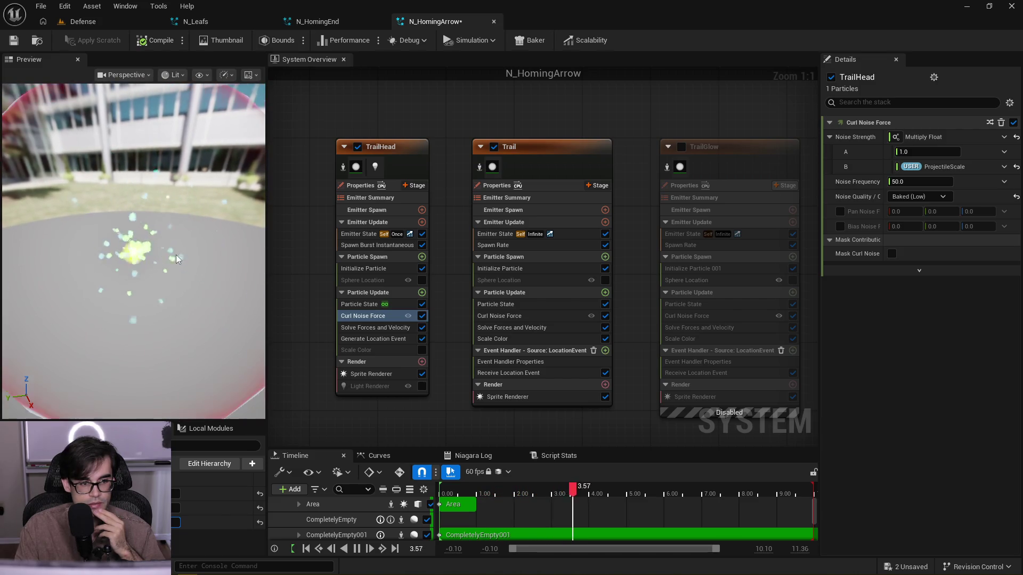
mouse_move(176, 255)
mouse_down()
mouse_move(176, 219)
mouse_move(176, 250)
mouse_up()
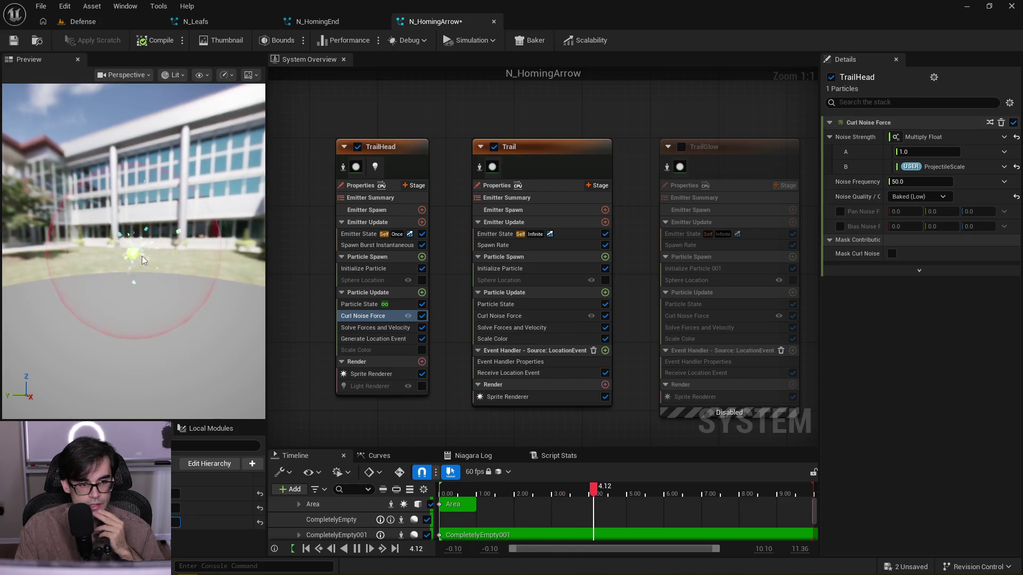
scroll(141, 256, up, 5)
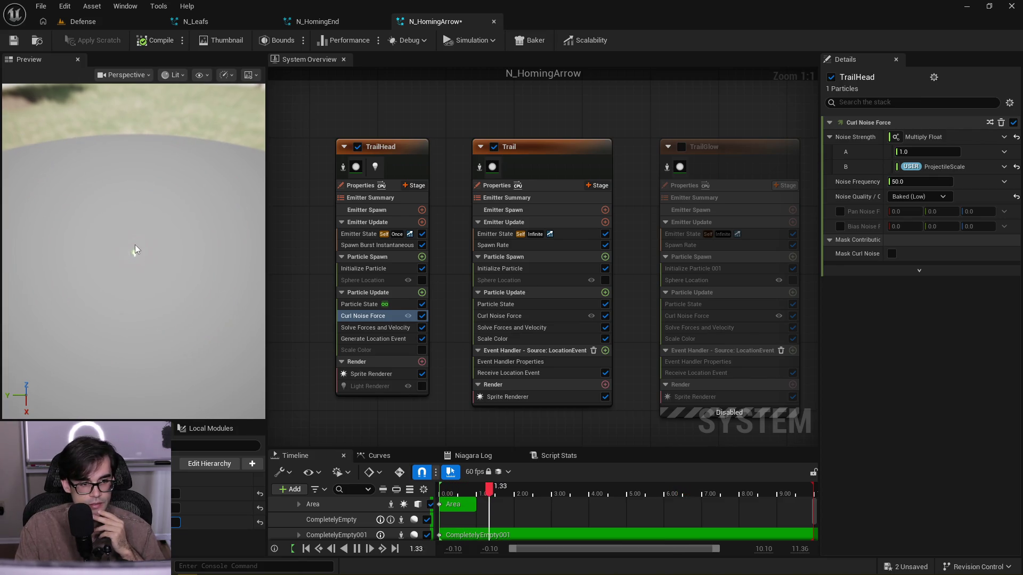
scroll(150, 275, down, 5)
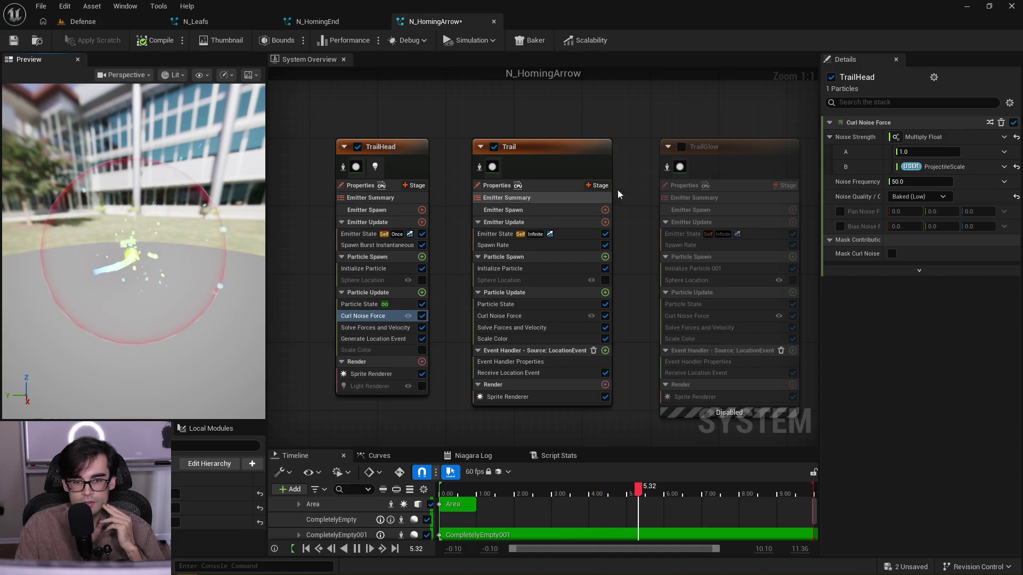
drag(619, 191, 389, 212)
drag(603, 251, 485, 214)
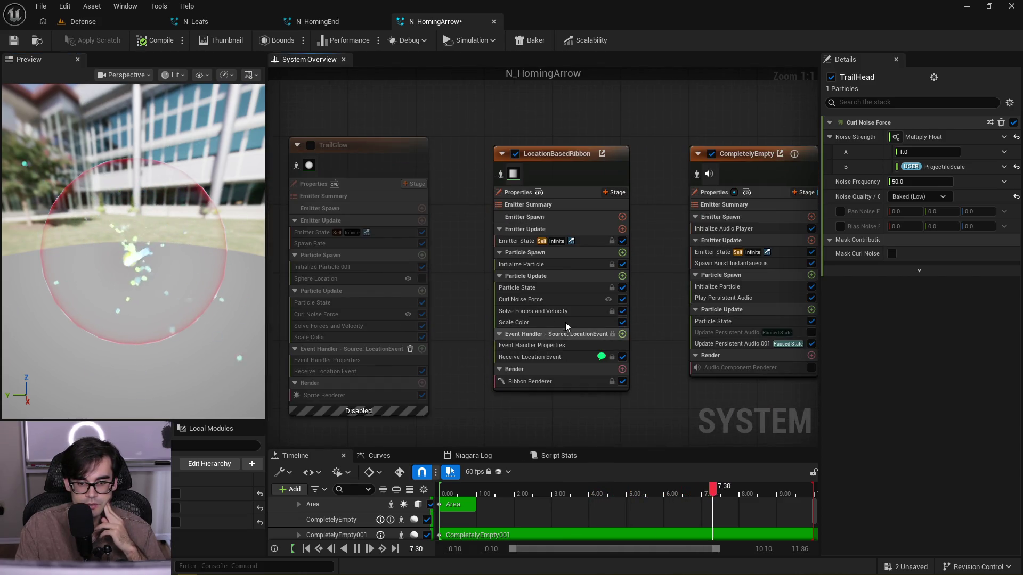
- Make LocationBasedRibbon's Noise Strength a Multiply Float of ProjectileScale (A) and 500 (B)
click(570, 301)
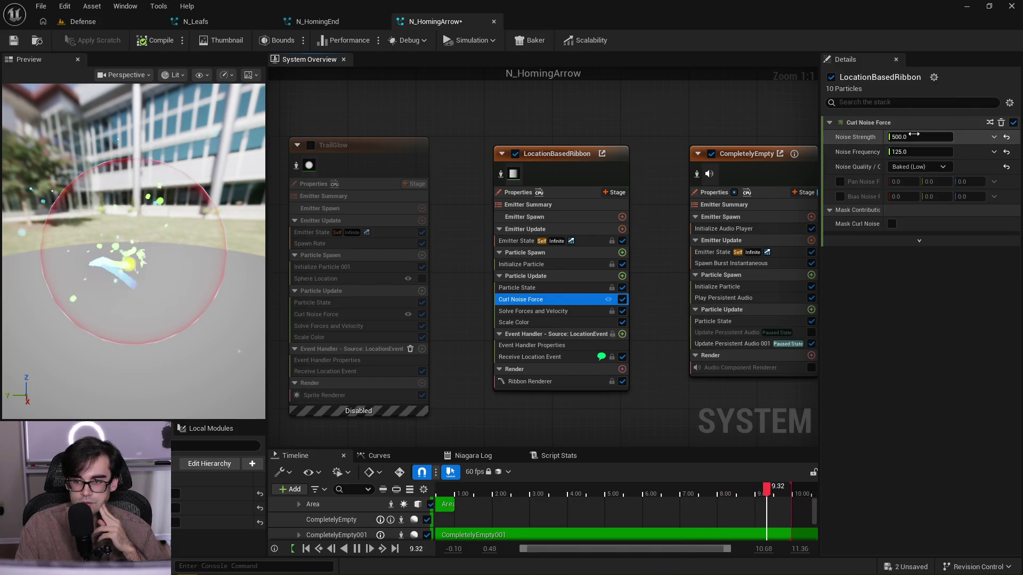
click(993, 137)
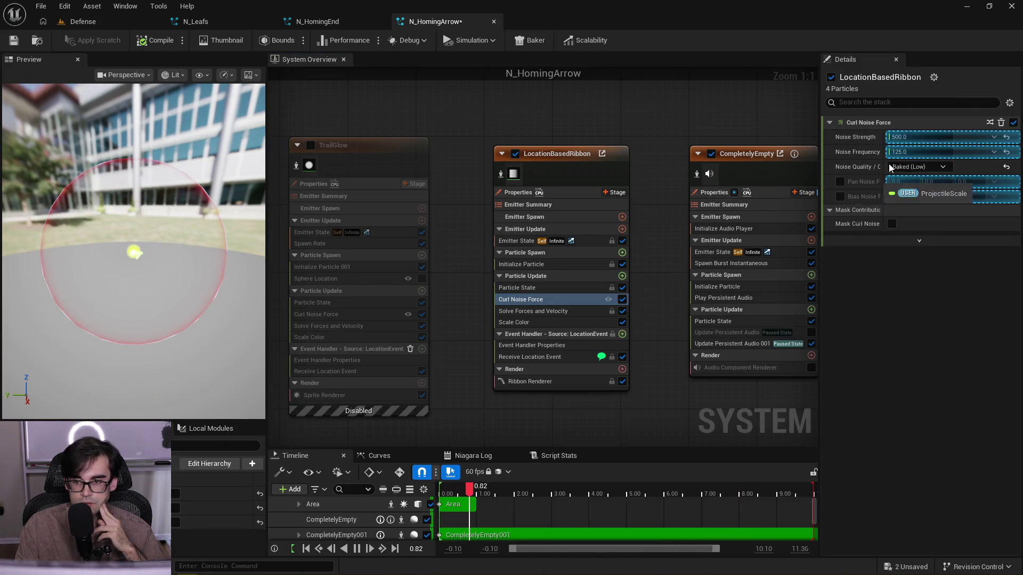
click(915, 135)
click(994, 136)
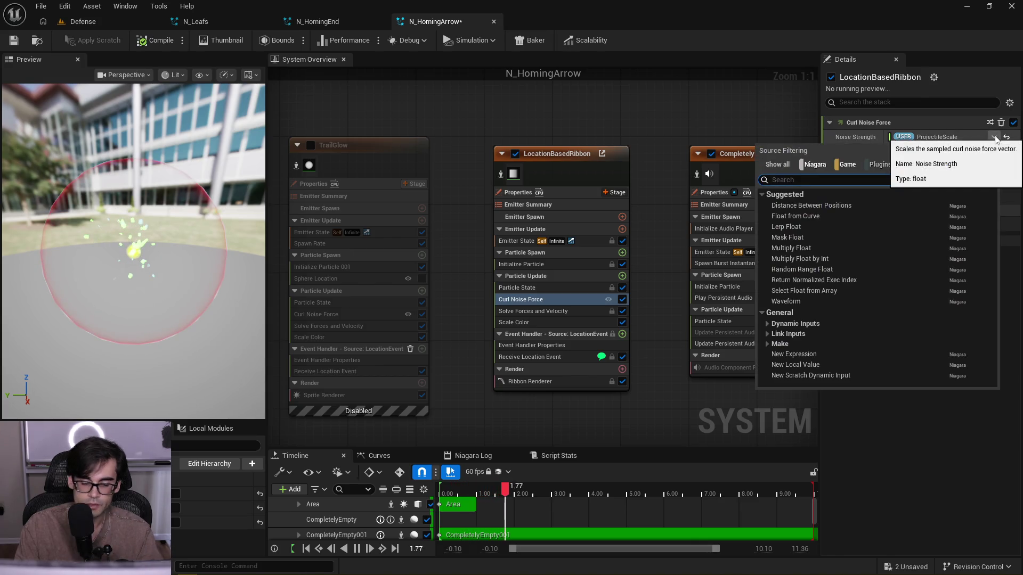
text(multiply)
key(Return)
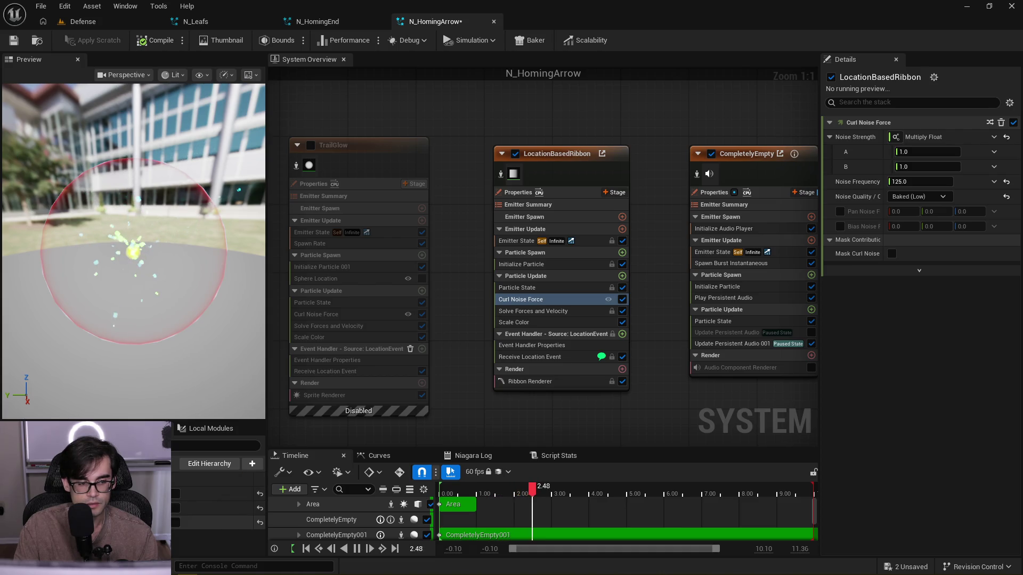
click(994, 152)
click(954, 165)
click(921, 167)
text(500)
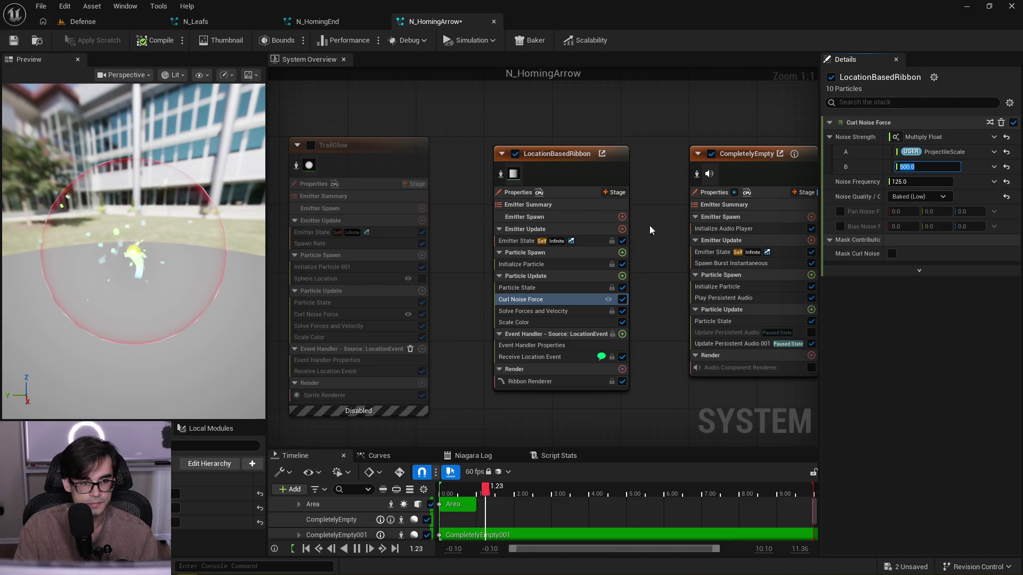
click(146, 297)
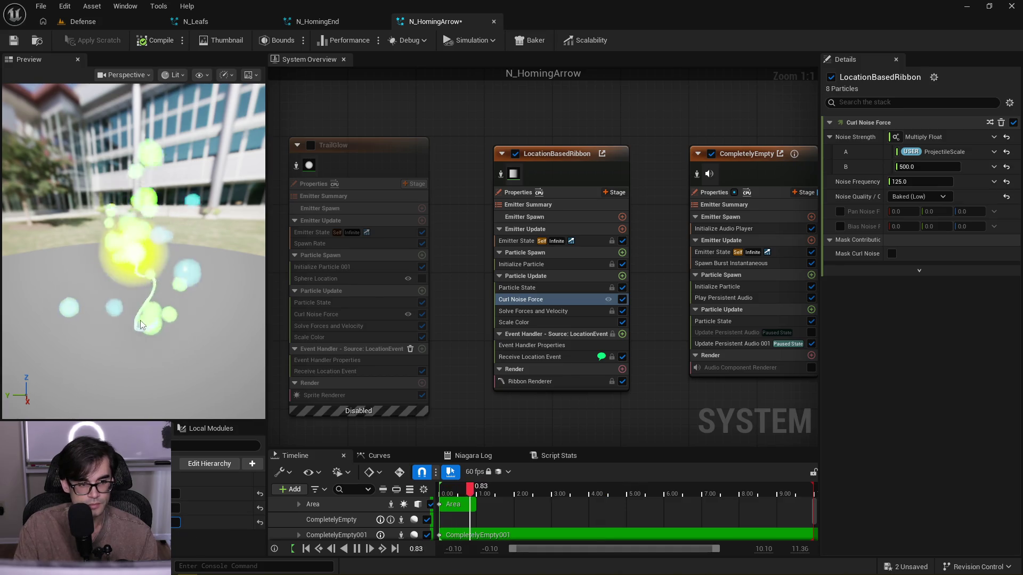
- Orbit the preview out to see the whole effect and inspect the ribbon's Particle State
drag(119, 332, 159, 256)
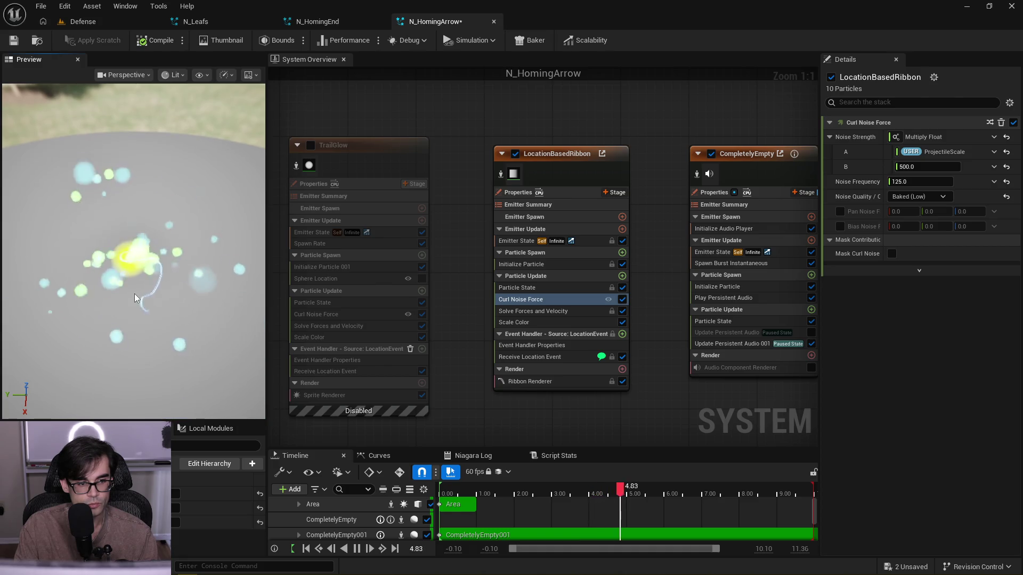
drag(135, 293, 135, 351)
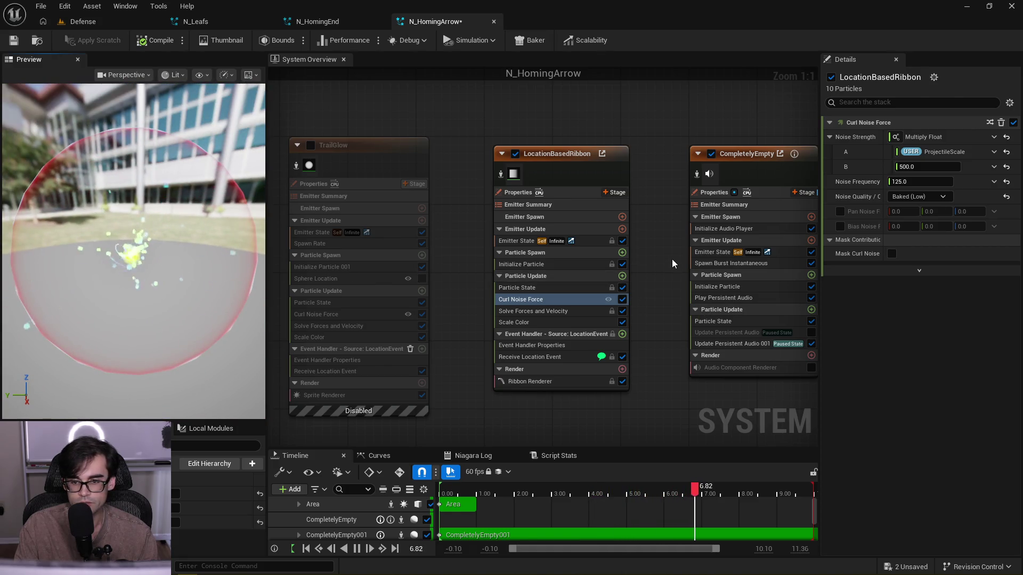
drag(672, 259, 600, 262)
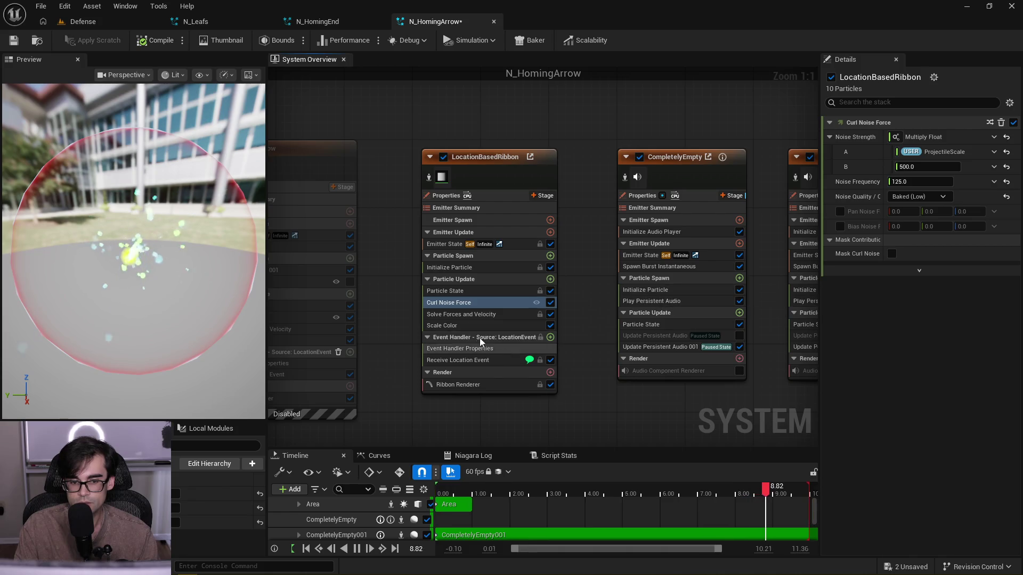
click(468, 292)
- Replace the ribbon's random 6–10 width with a Multiply Float of ProjectileScale times 10
click(486, 268)
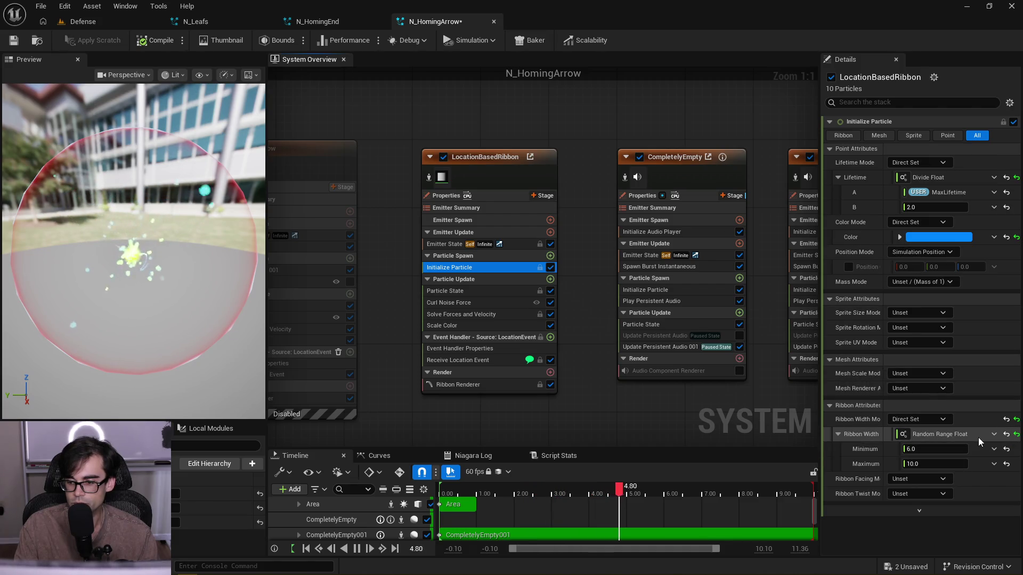
click(994, 435)
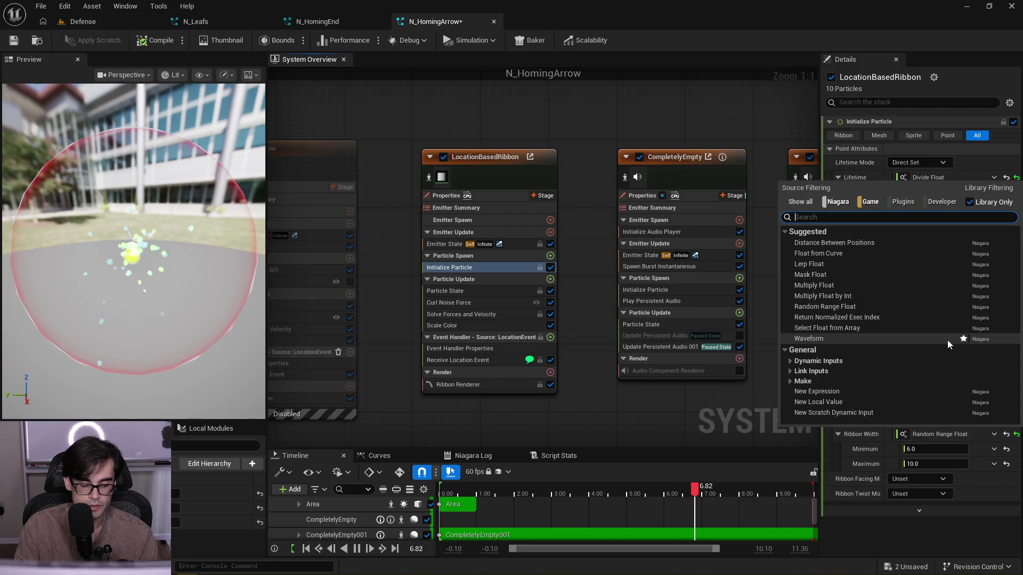
text(mu)
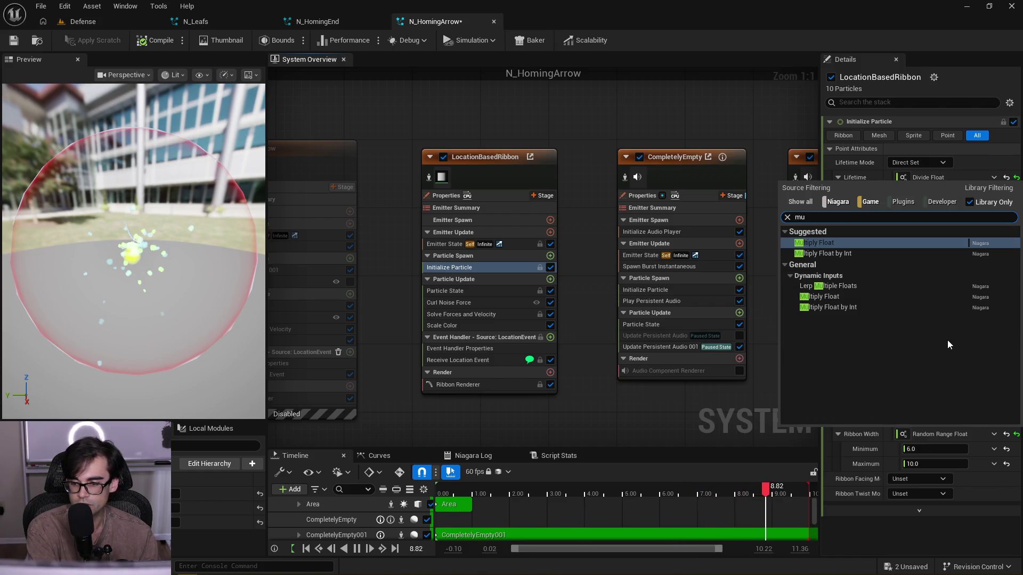
key(Return)
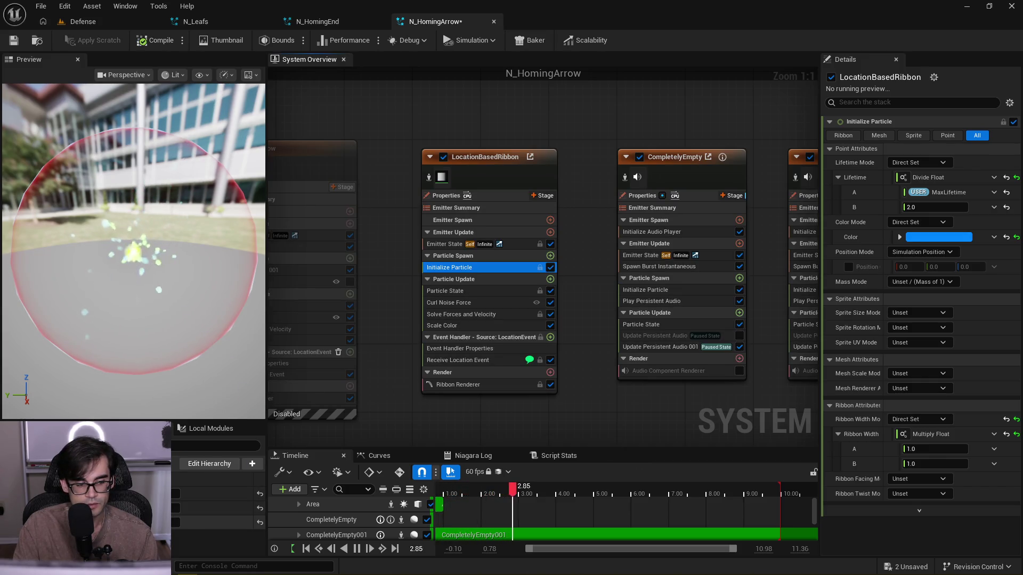
mouse_move(213, 522)
mouse_down()
mouse_move(747, 501)
mouse_move(930, 449)
mouse_up()
click(928, 461)
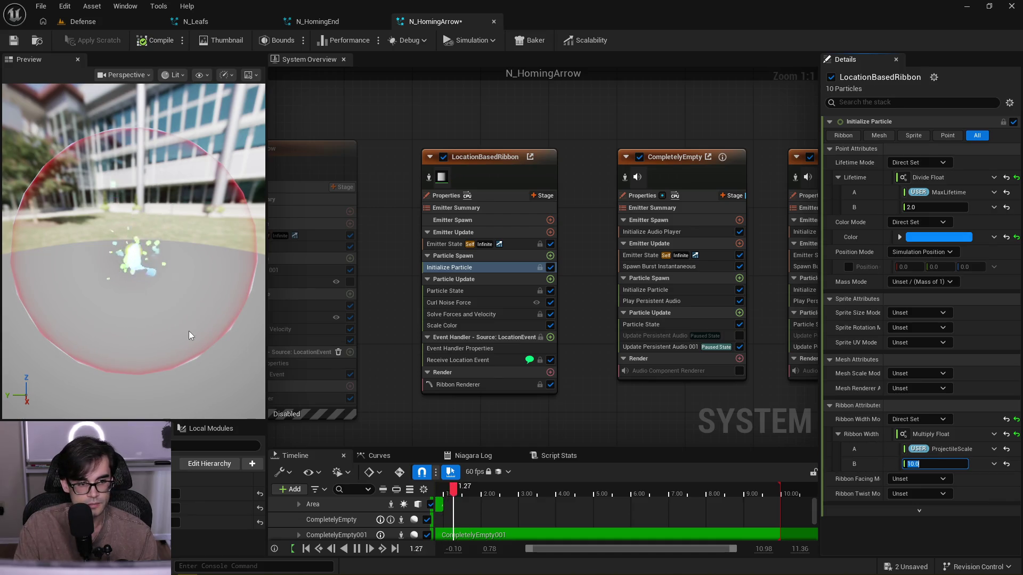
mouse_move(173, 260)
mouse_down()
mouse_move(177, 304)
mouse_move(171, 261)
mouse_up()
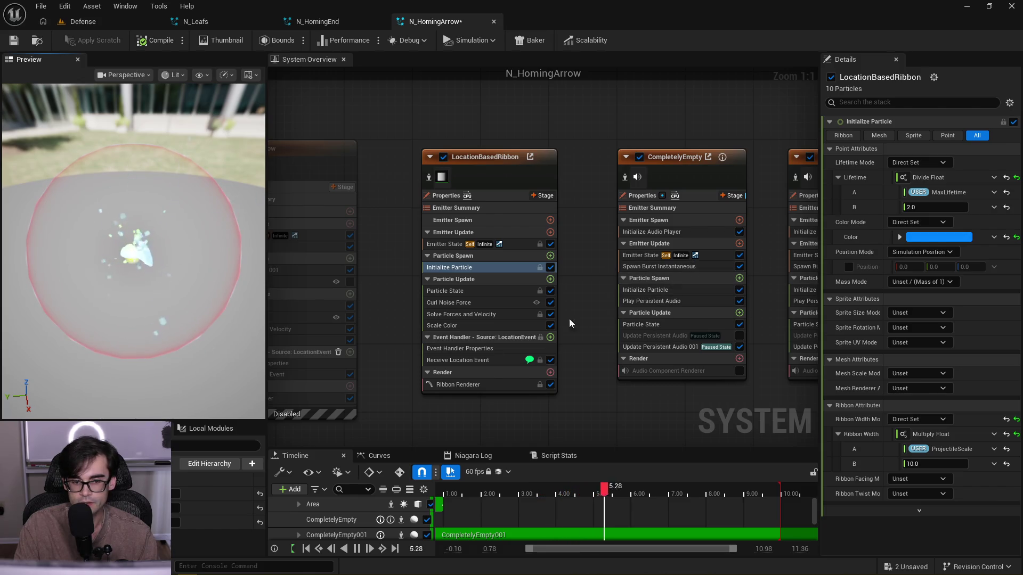
click(471, 304)
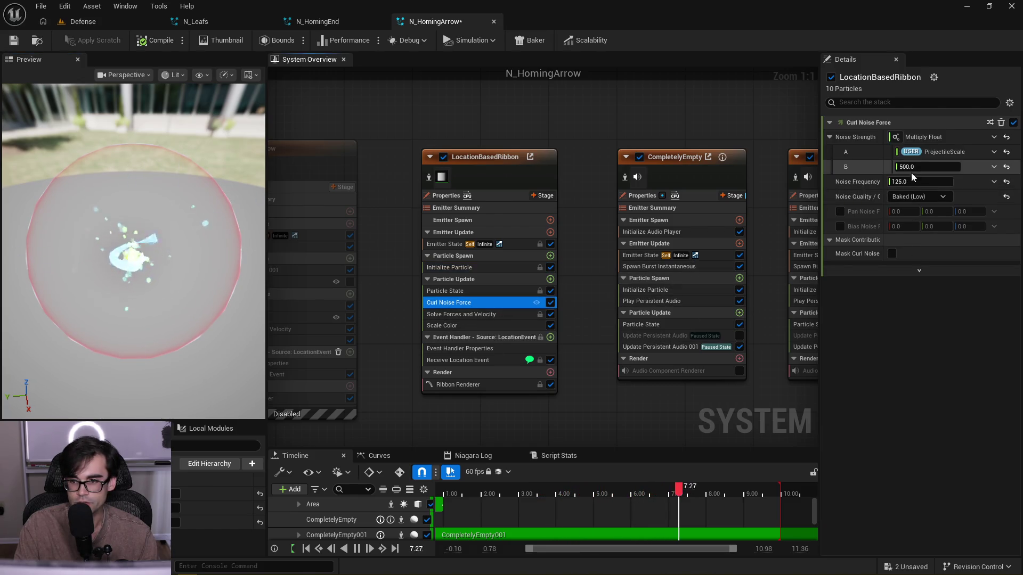
- Lower the ribbon's curl noise frequency to 50
drag(937, 183, 928, 183)
click(928, 183)
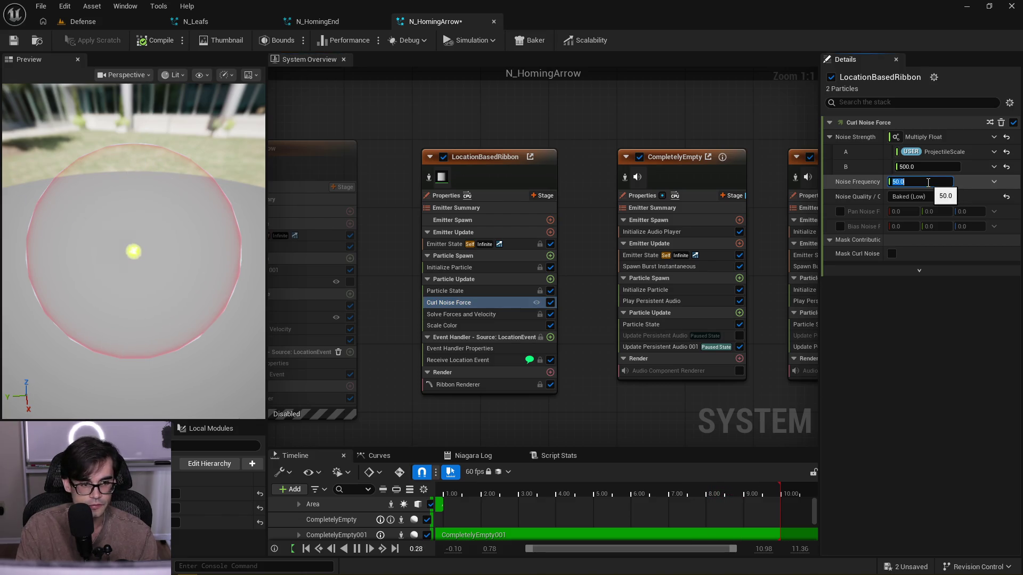
key(Return)
mouse_move(134, 240)
mouse_down()
mouse_move(141, 218)
mouse_move(142, 261)
mouse_up()
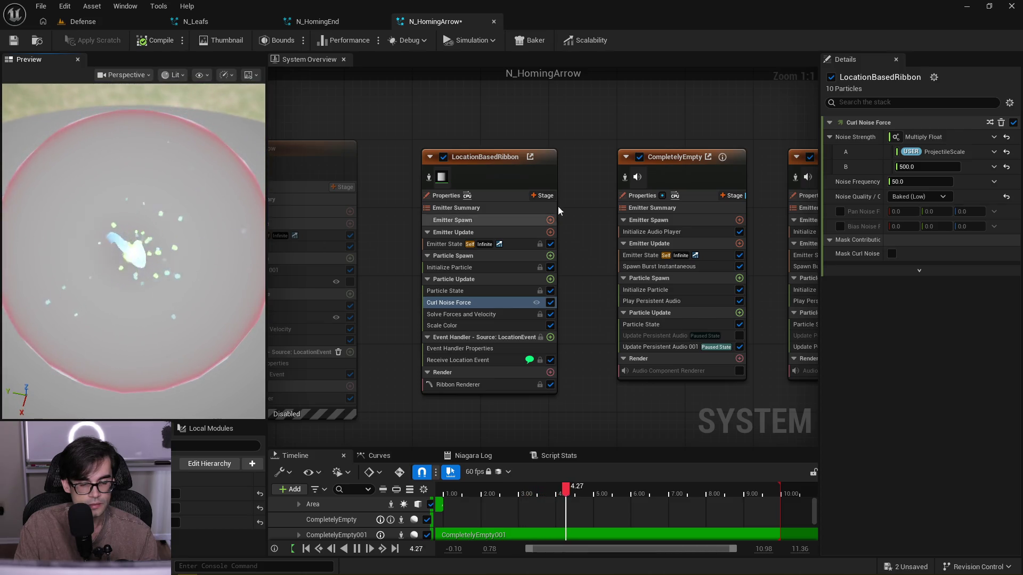
- Raise the curl noise strength multiplier B to 1000
click(926, 168)
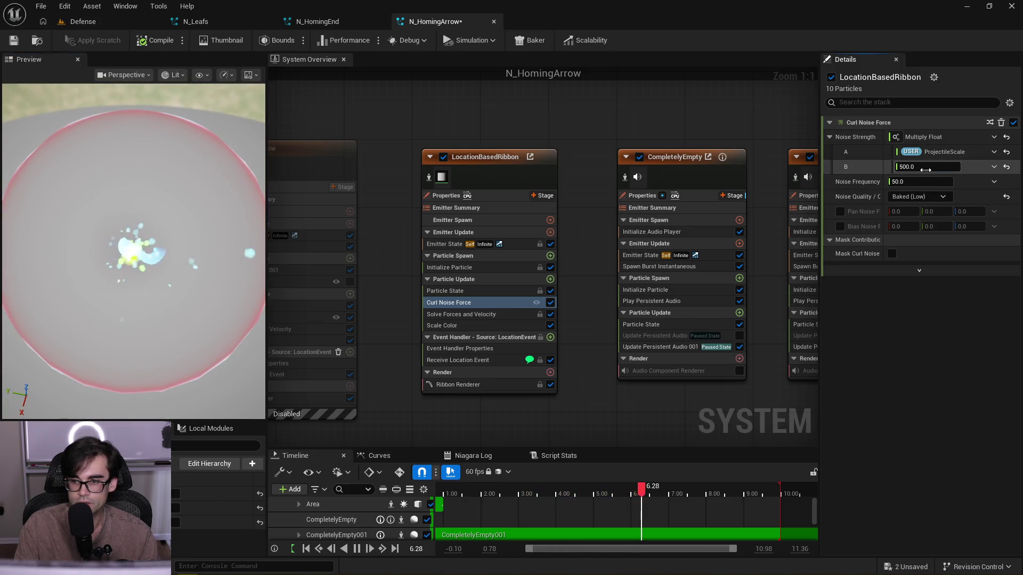
text(250)
key(Return)
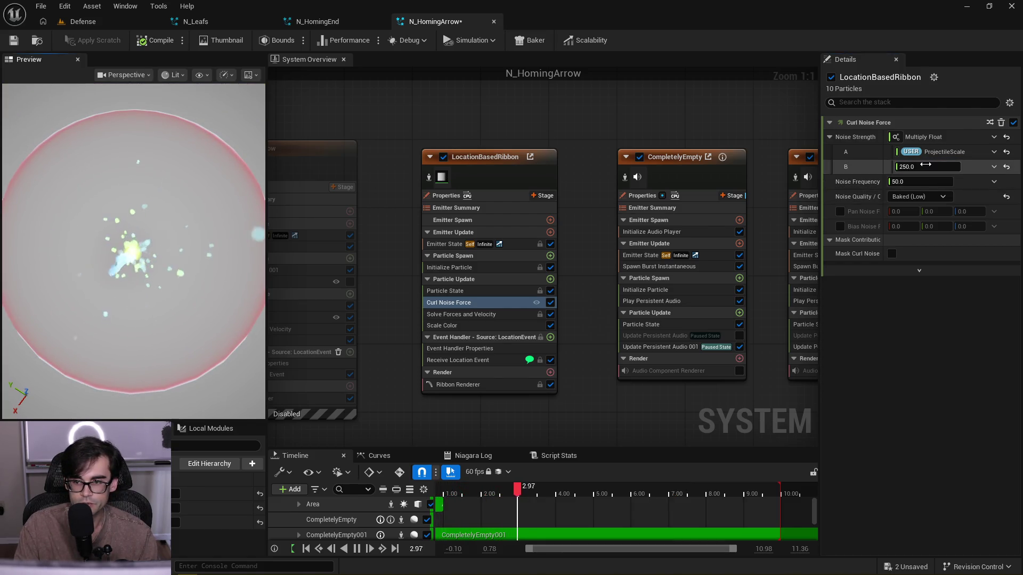
click(927, 165)
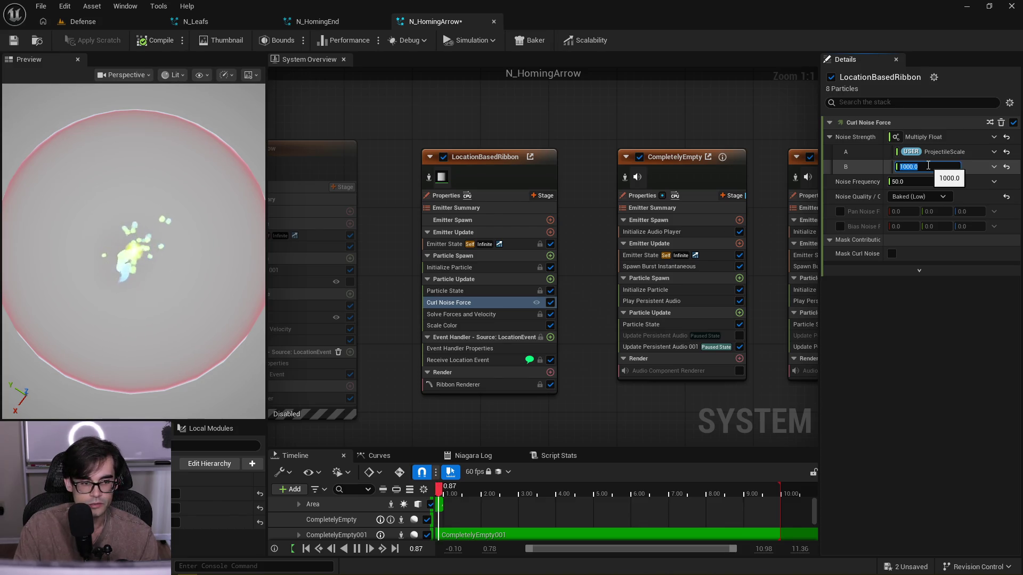
key(Return)
mouse_move(224, 280)
mouse_down()
mouse_move(190, 292)
mouse_move(184, 270)
mouse_move(181, 290)
mouse_up()
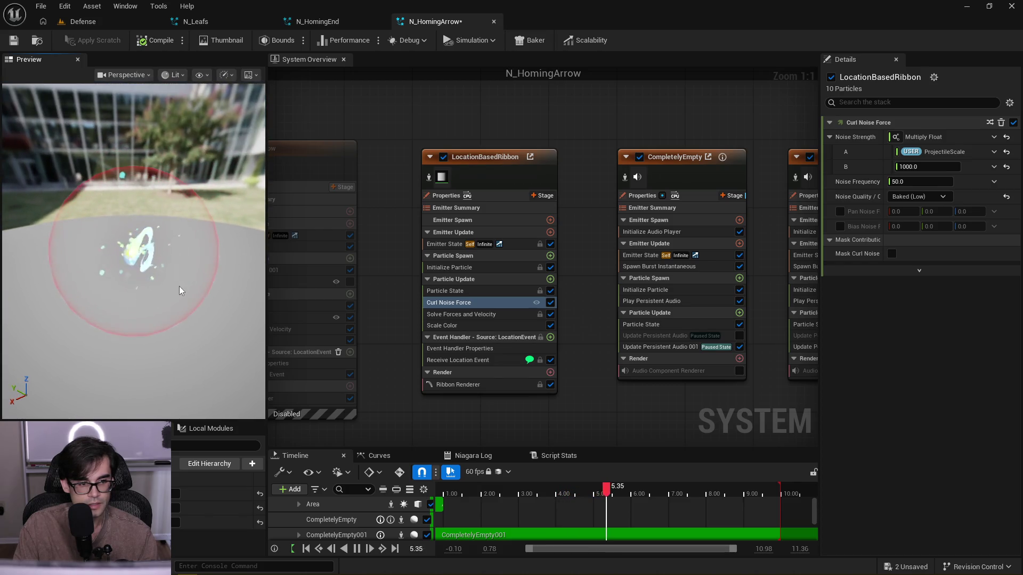
- Review the ribbon's Solve Forces, Scale Color, Event Handler, Curl Noise and Particle State modules
click(490, 315)
click(486, 327)
click(476, 348)
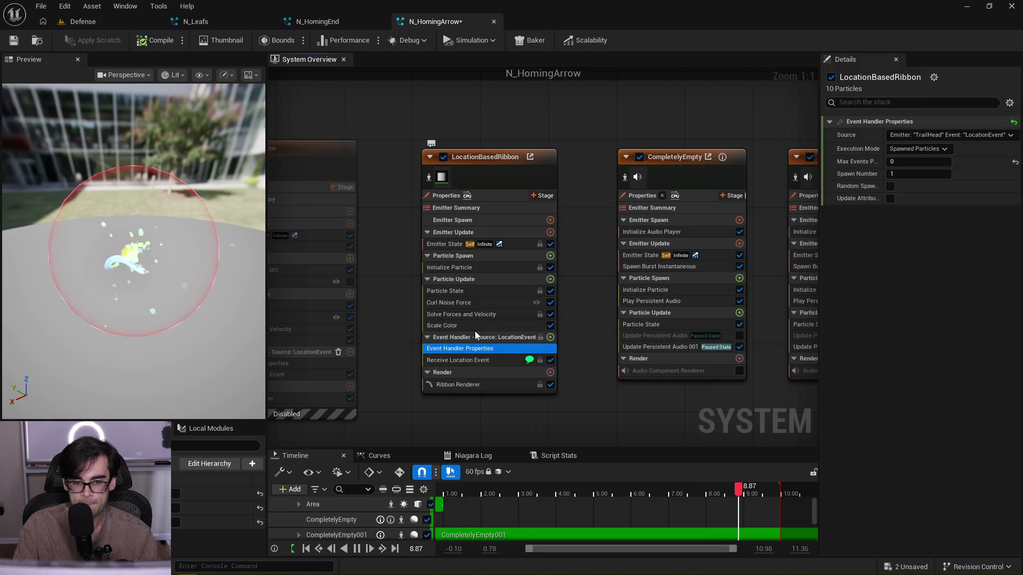
click(477, 306)
click(480, 290)
click(489, 266)
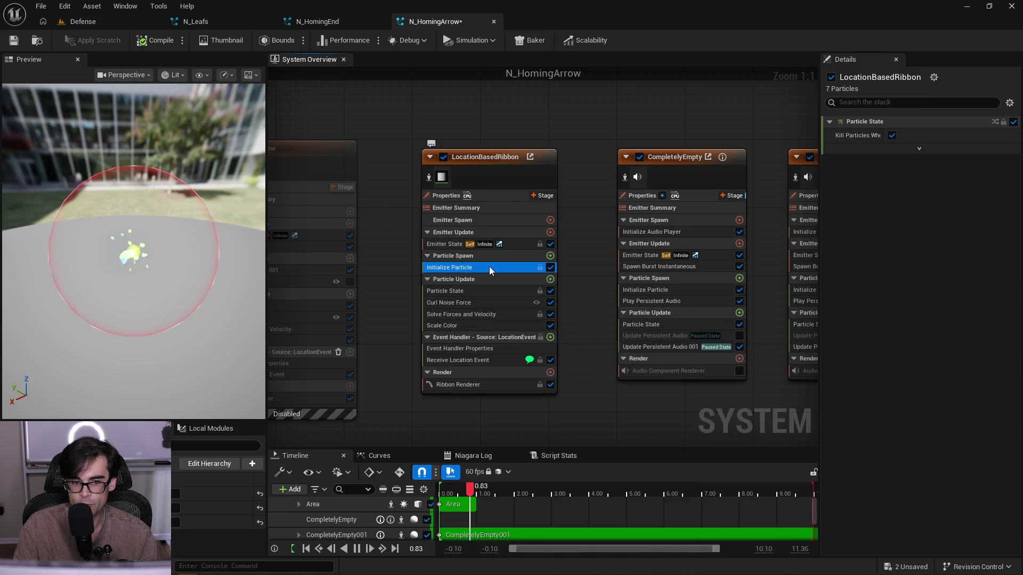
click(939, 466)
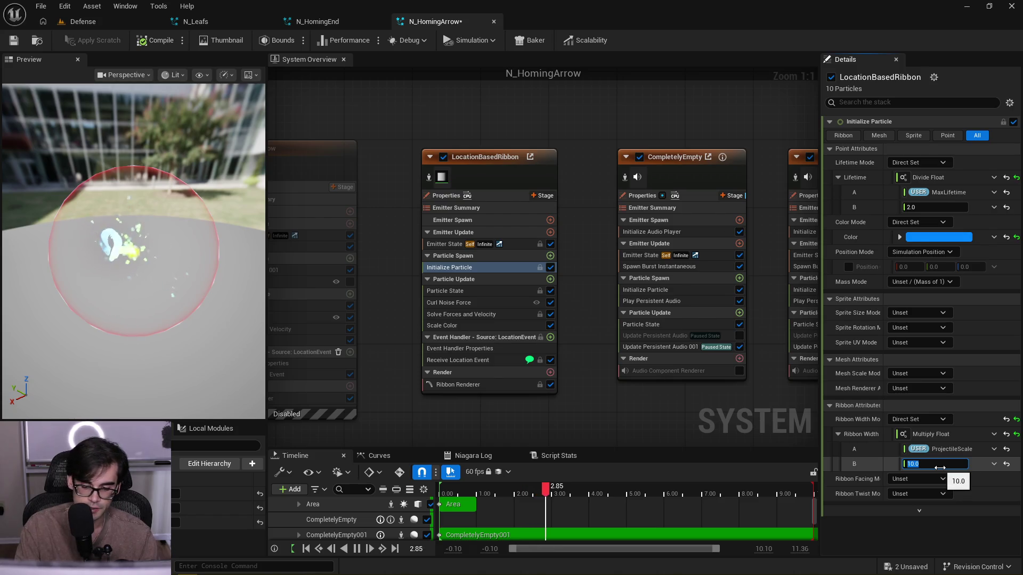
text(5)
key(Return)
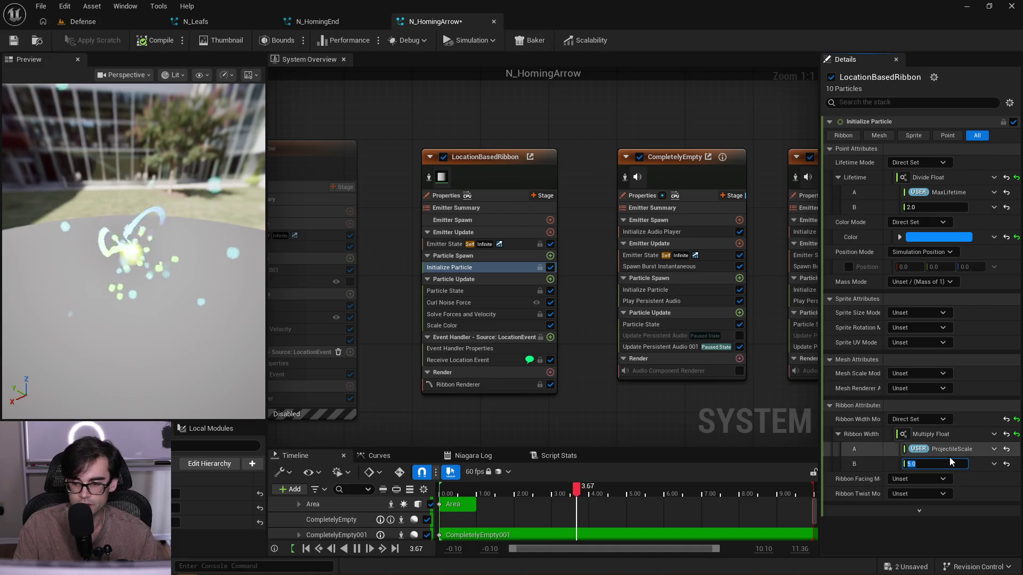
text(2)
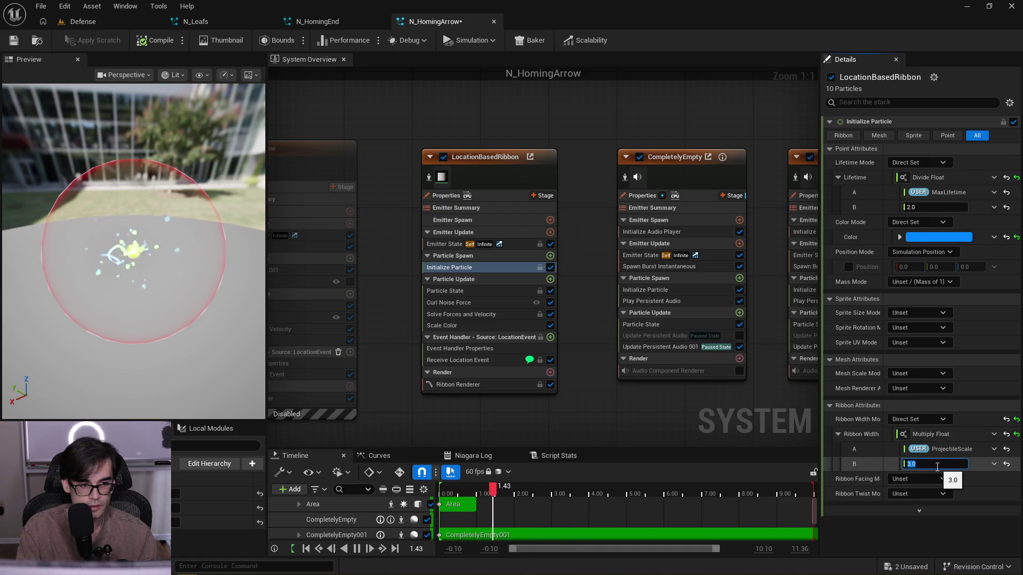
mouse_move(162, 263)
mouse_down()
mouse_move(133, 261)
mouse_move(162, 263)
mouse_up()
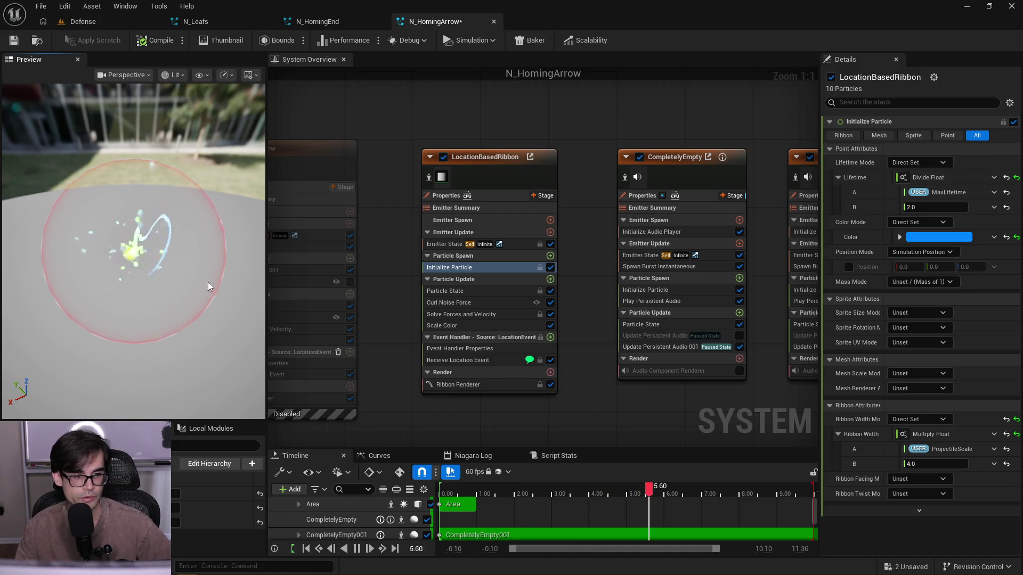
mouse_move(208, 283)
mouse_down()
mouse_move(186, 284)
mouse_move(206, 286)
mouse_up()
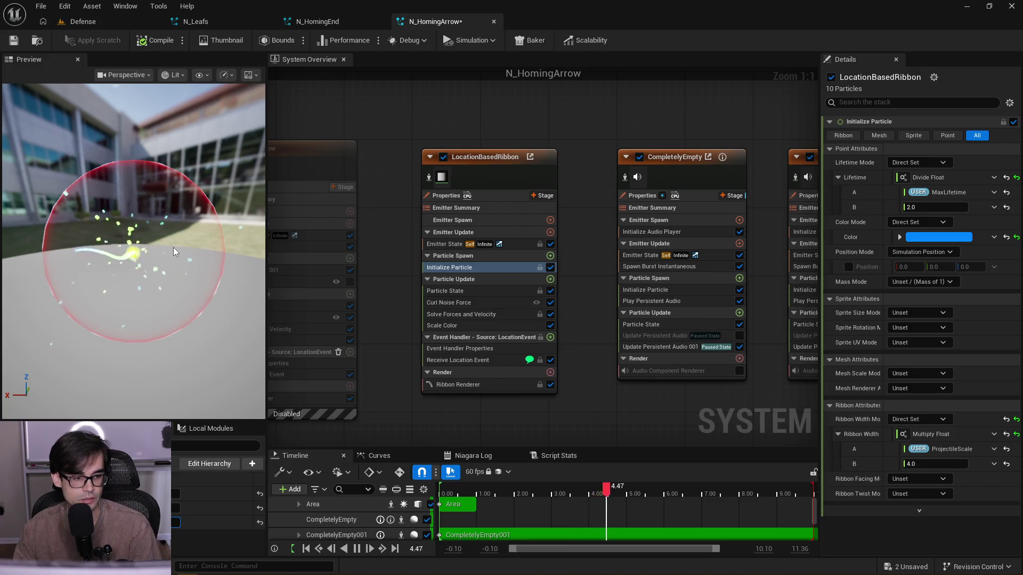
drag(171, 241, 171, 251)
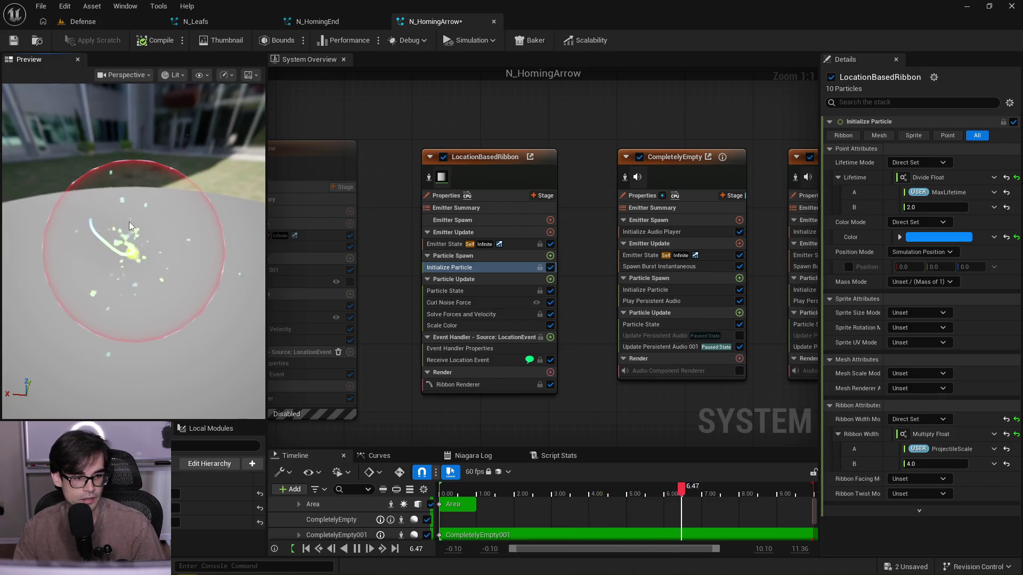
mouse_move(129, 221)
mouse_down()
mouse_move(126, 234)
mouse_move(123, 214)
mouse_move(133, 219)
mouse_up()
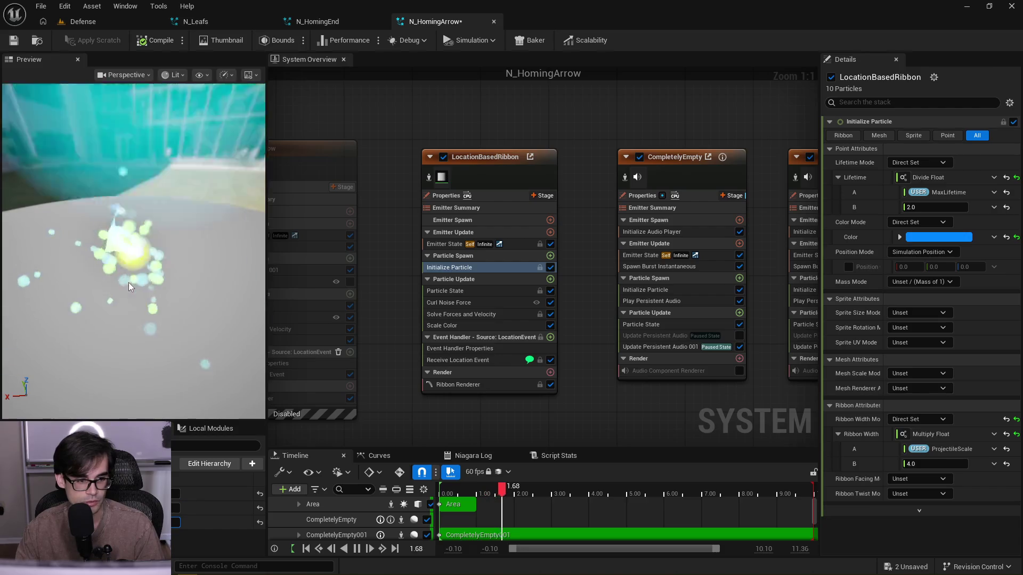
mouse_move(129, 282)
mouse_down()
mouse_move(133, 297)
mouse_move(146, 293)
mouse_move(148, 267)
mouse_up()
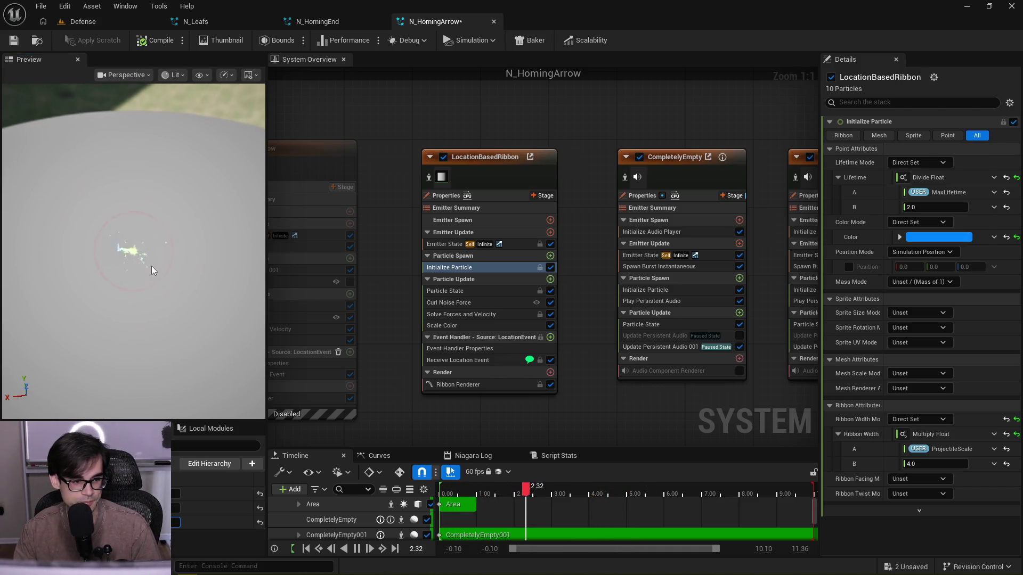
drag(168, 276, 167, 277)
drag(324, 234, 497, 183)
- Set the Trail emitter's SpawnRate from 50 to 25 and compile the system
click(497, 183)
click(484, 276)
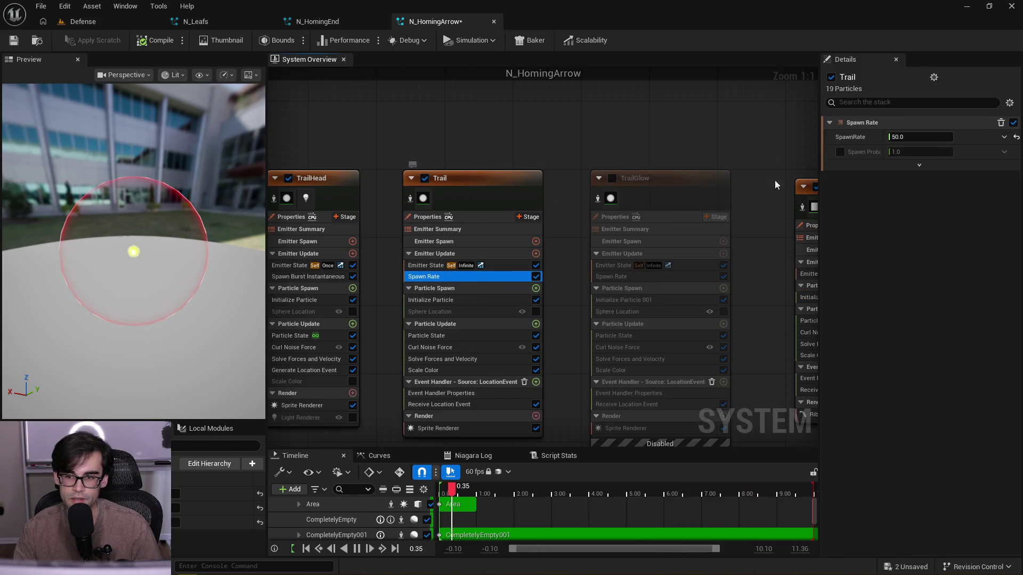
click(926, 137)
text(25)
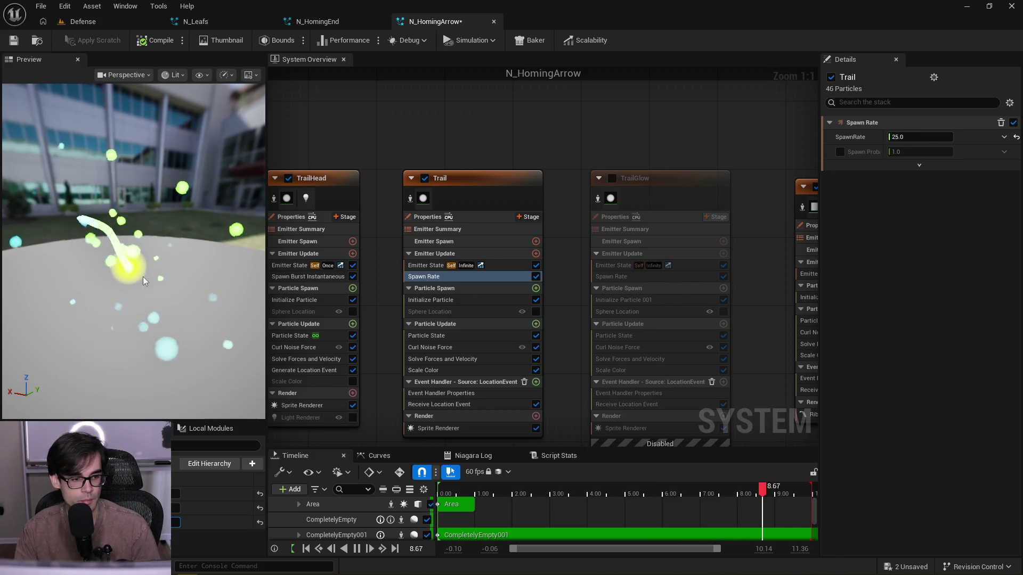
mouse_move(146, 265)
mouse_down()
mouse_move(146, 250)
mouse_move(145, 263)
mouse_up()
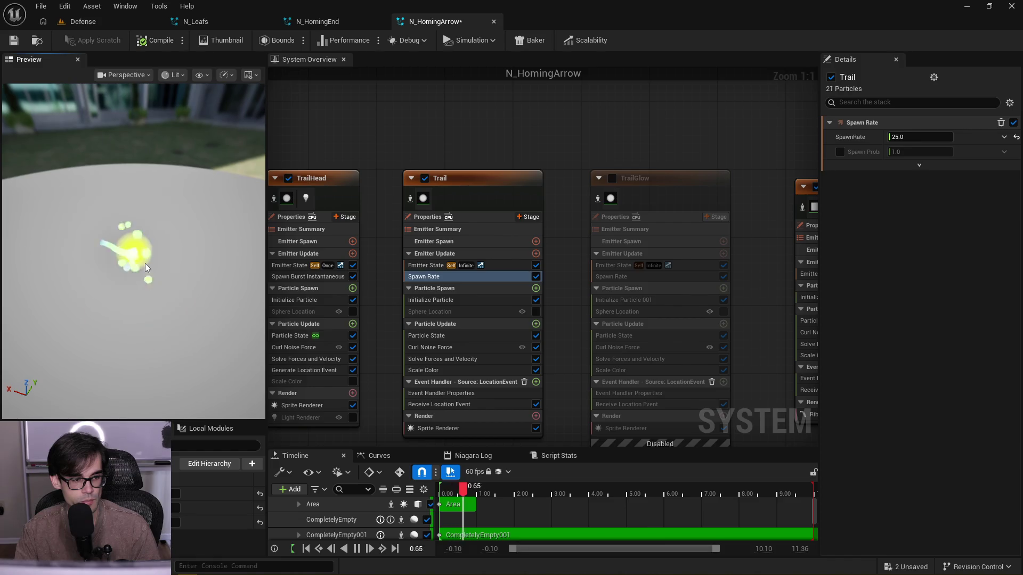
click(66, 35)
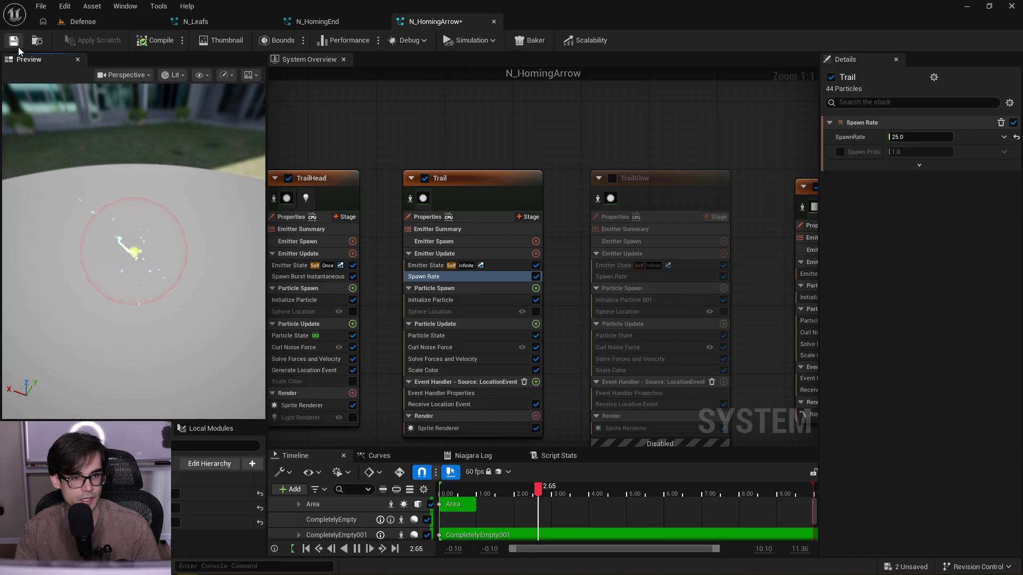
- Disable the Area emitter in N_HomingArrow, save it and close the system
key(ctrl+s)
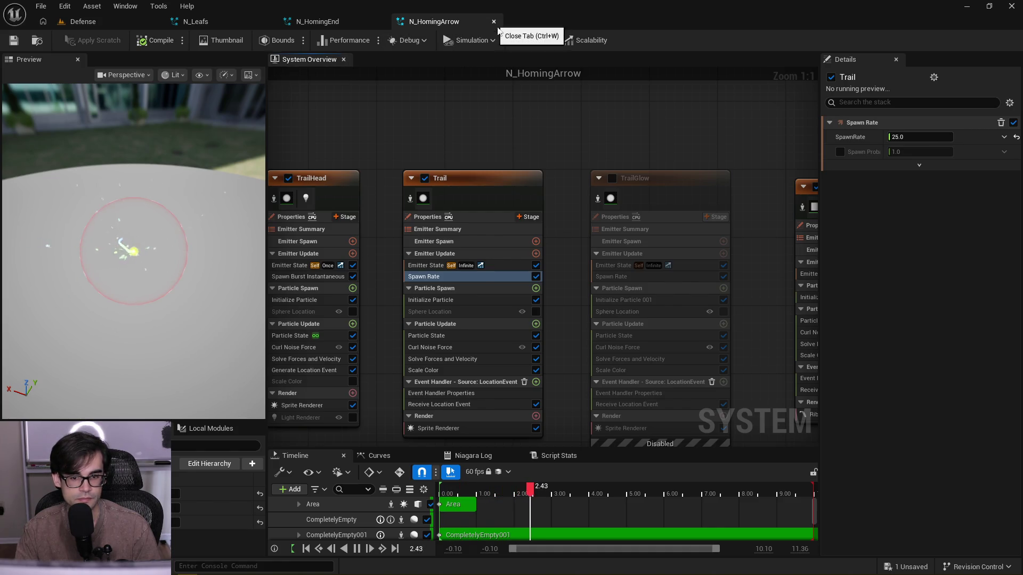
scroll(367, 160, down, 3)
scroll(650, 212, up, 3)
drag(650, 212, 604, 218)
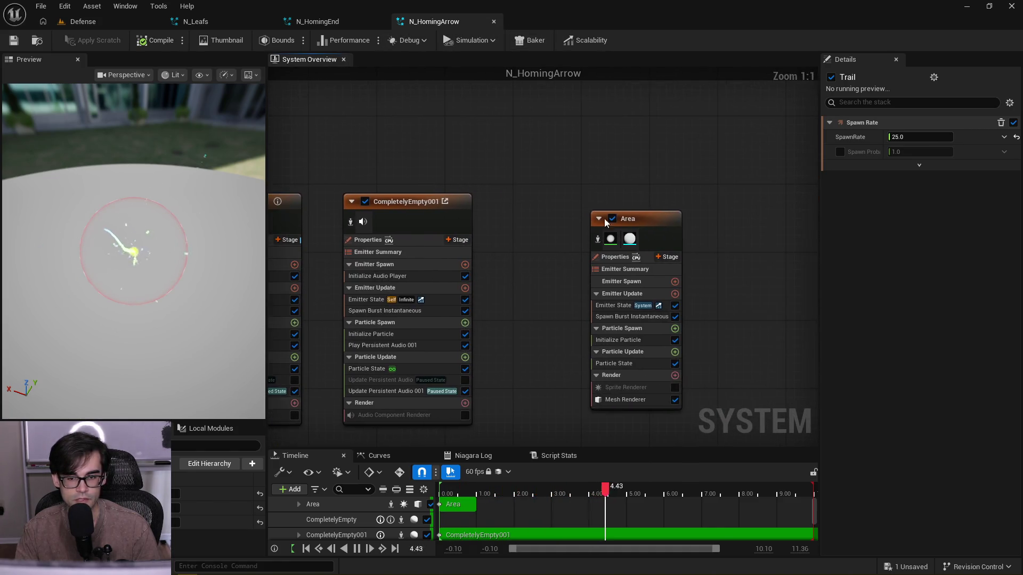
click(612, 219)
click(677, 297)
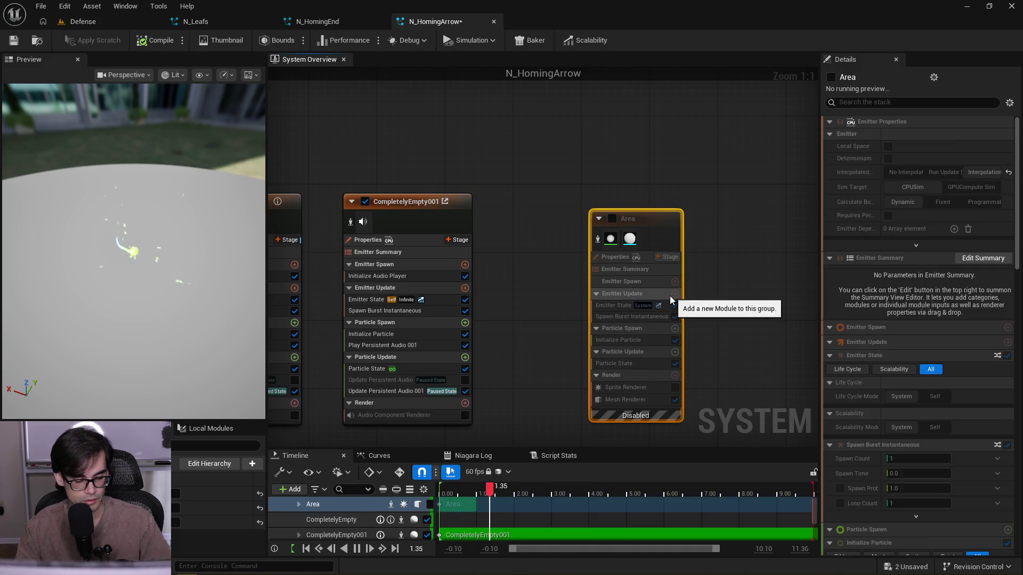
key(ctrl+s)
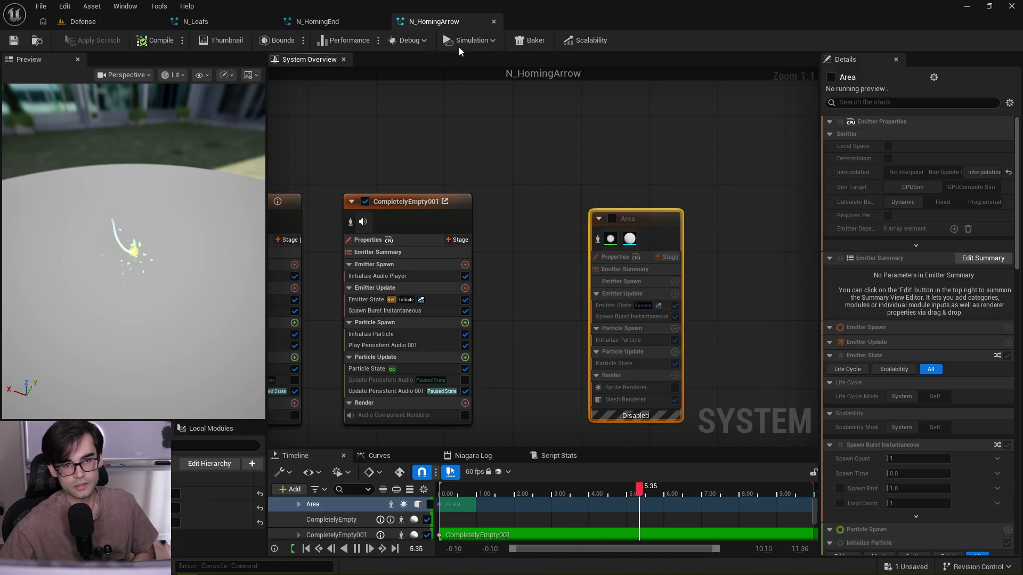
click(493, 21)
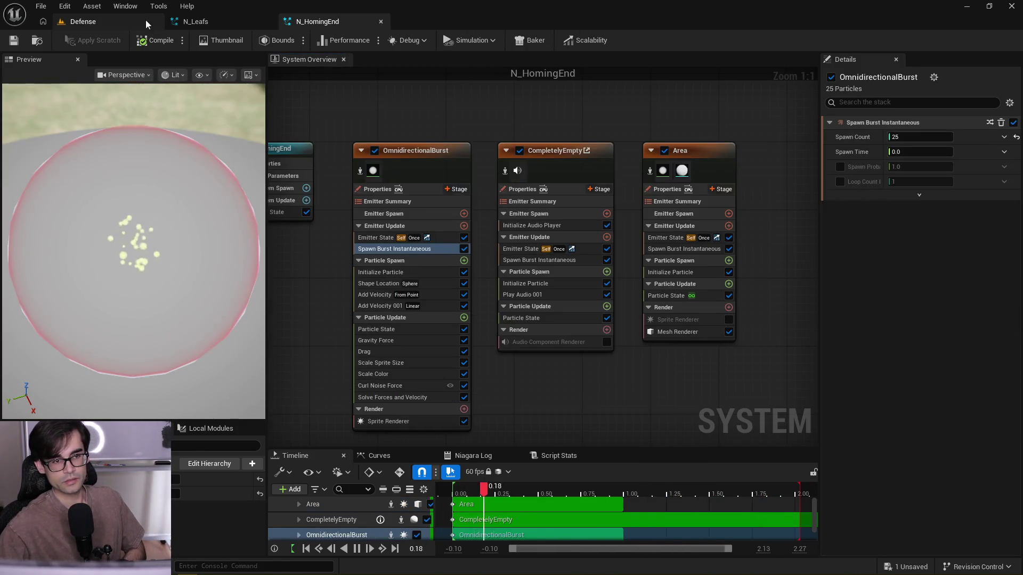
- Disable N_HomingEnd's Area emitter, save, close it and return to the Defense level
click(662, 152)
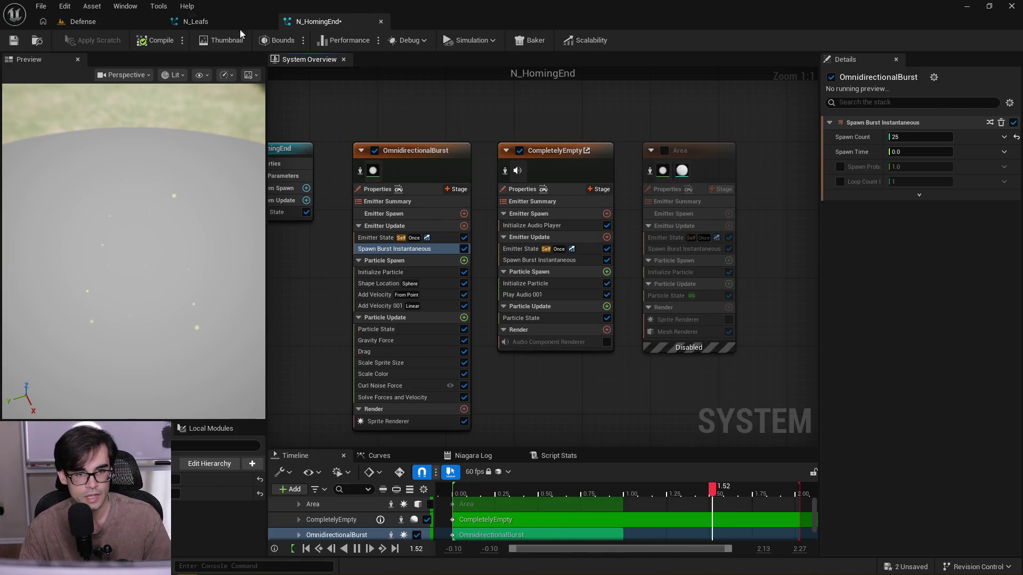
key(ctrl+s)
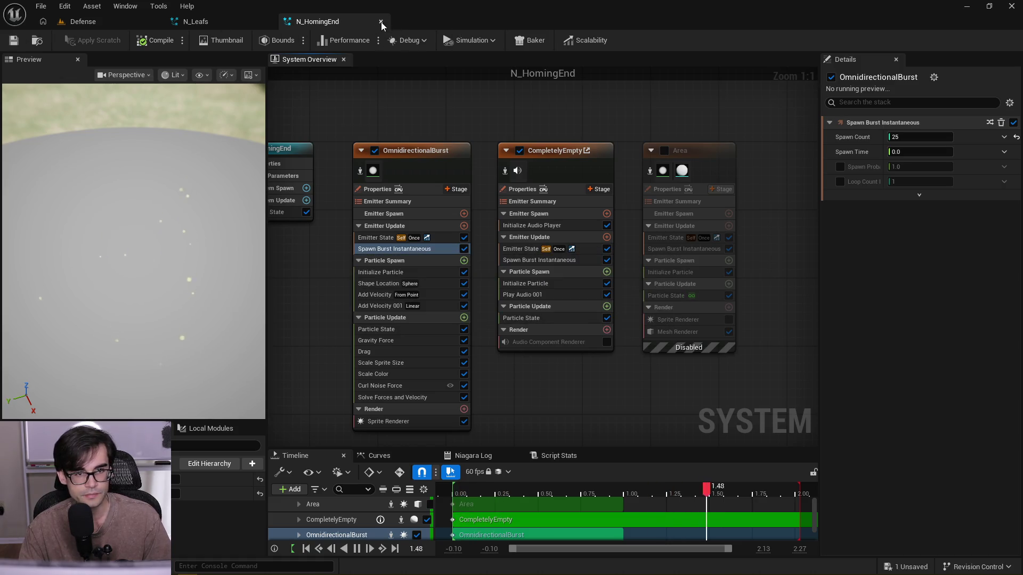
click(381, 22)
click(114, 24)
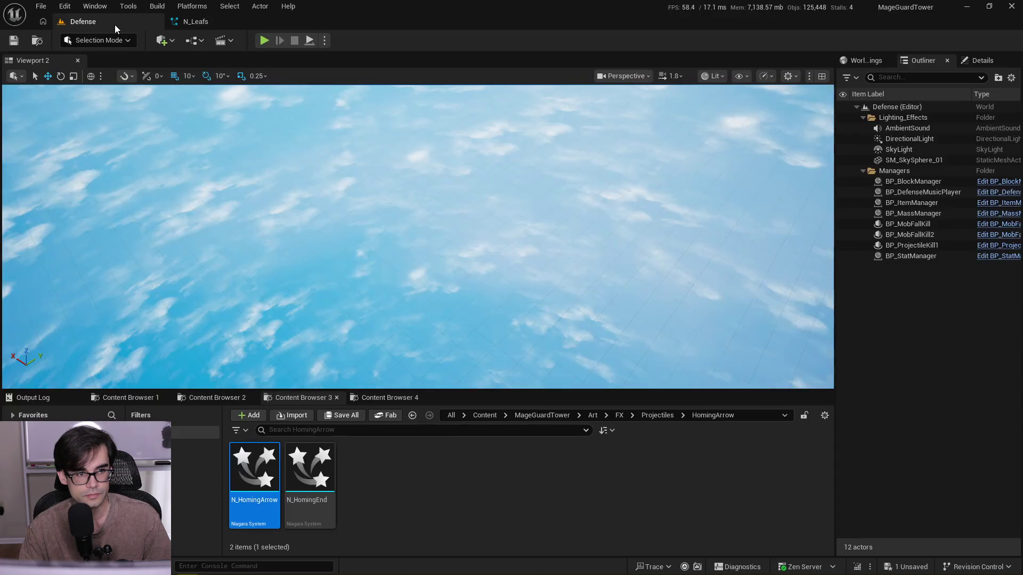
- Browse to the Projectiles > Kepler folder and open N_KeplerMove
click(647, 415)
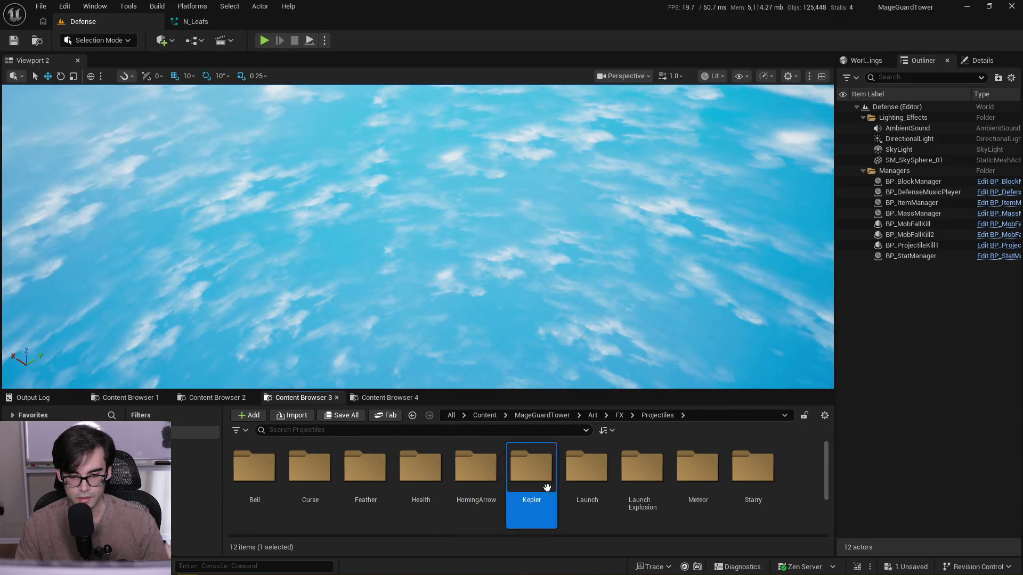
double_click(545, 492)
click(332, 494)
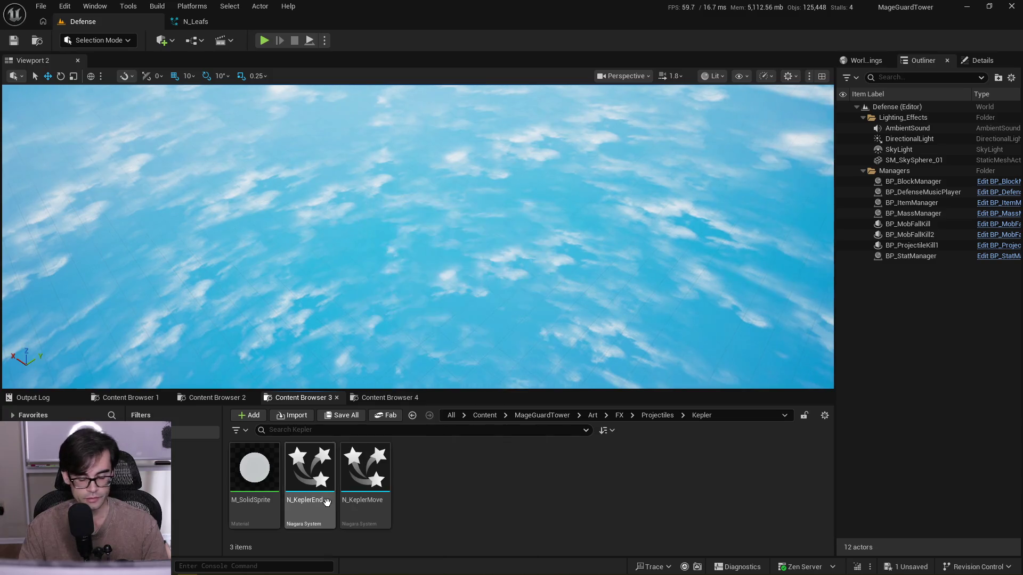
click(375, 481)
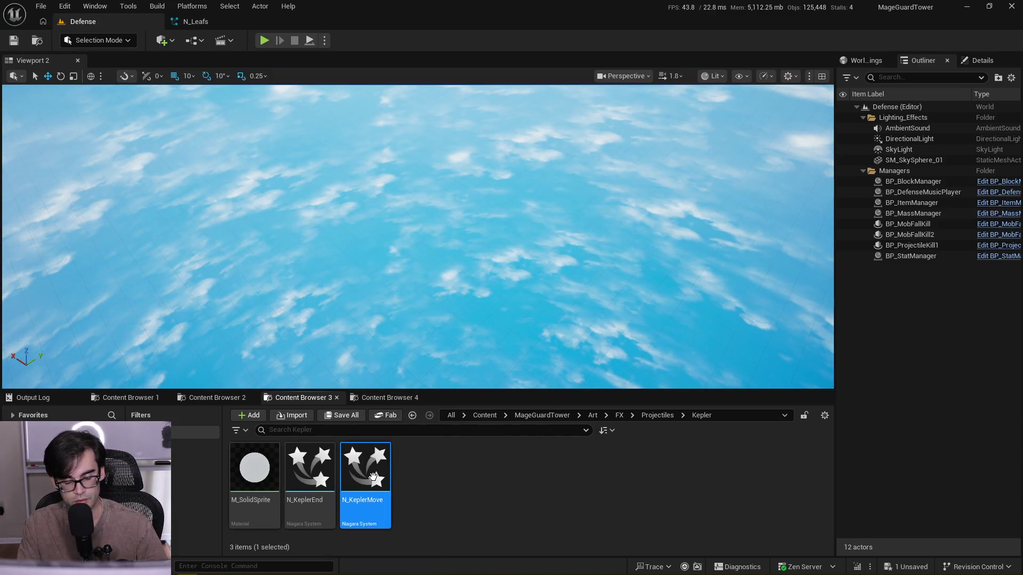
double_click(375, 481)
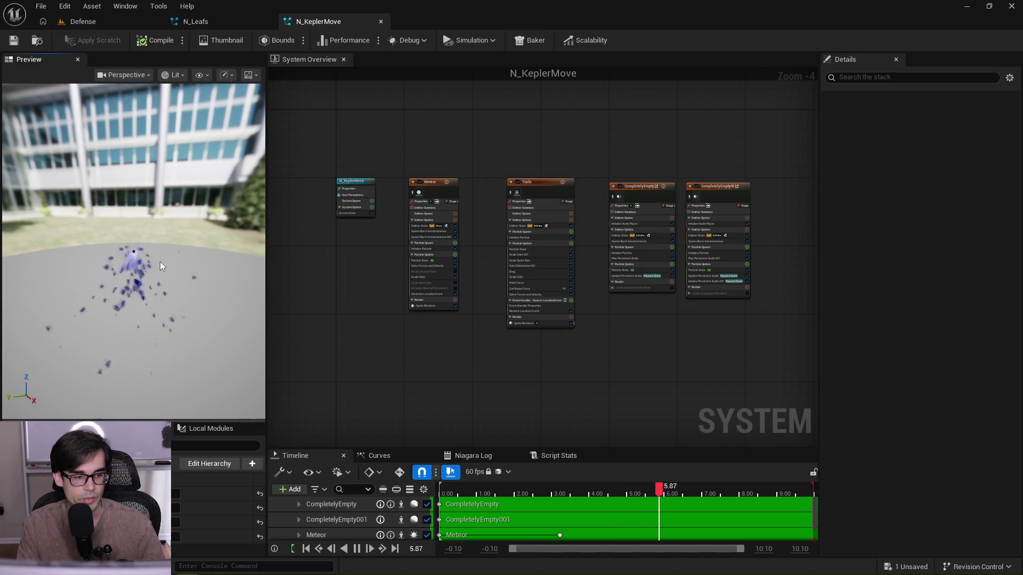
- Paste the copied Area emitter into N_KeplerMove, place it beside the others and enable it
drag(160, 261, 160, 261)
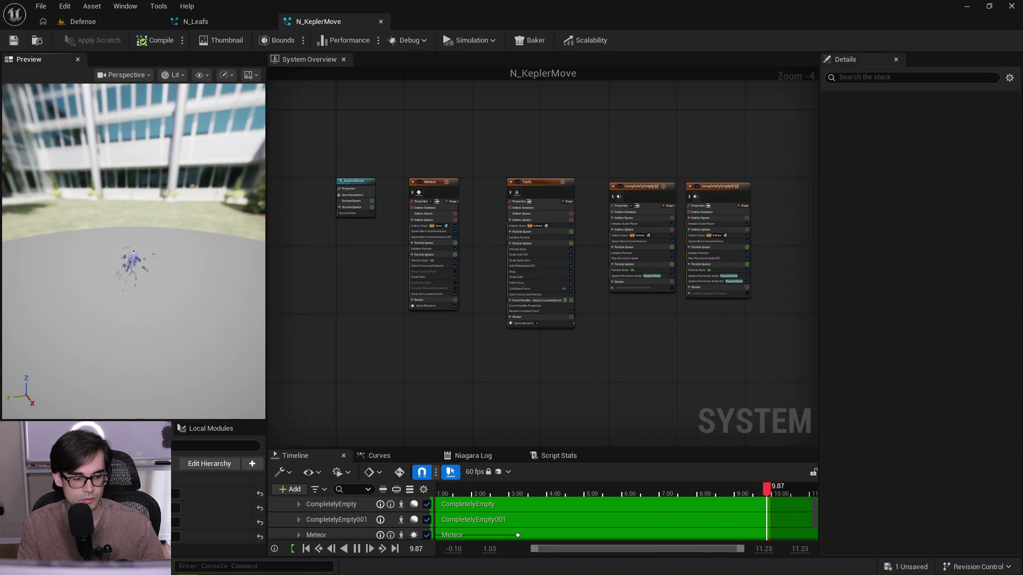
drag(721, 342, 509, 349)
key(ctrl+v)
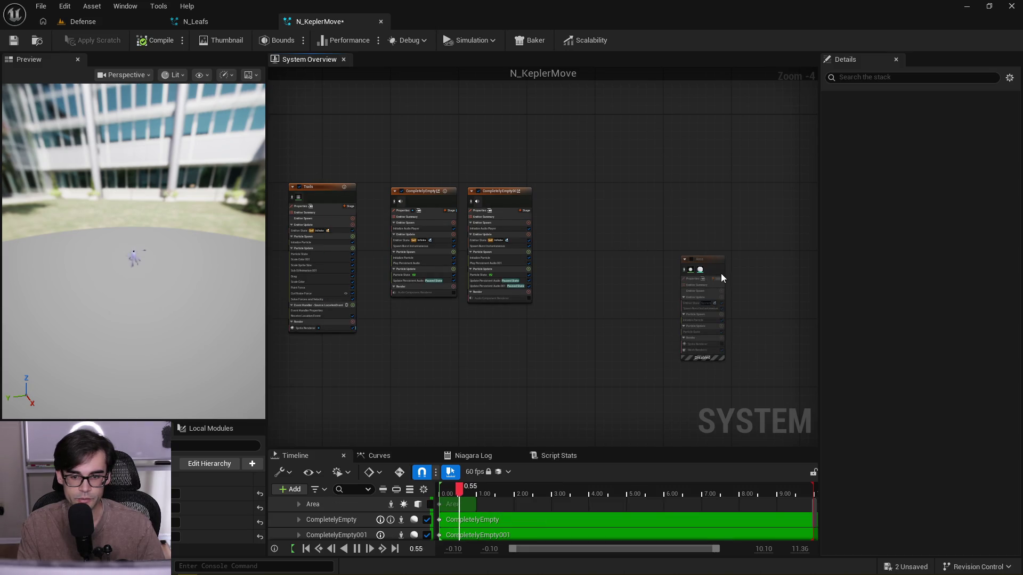
drag(721, 273, 605, 198)
scroll(612, 202, up, 2)
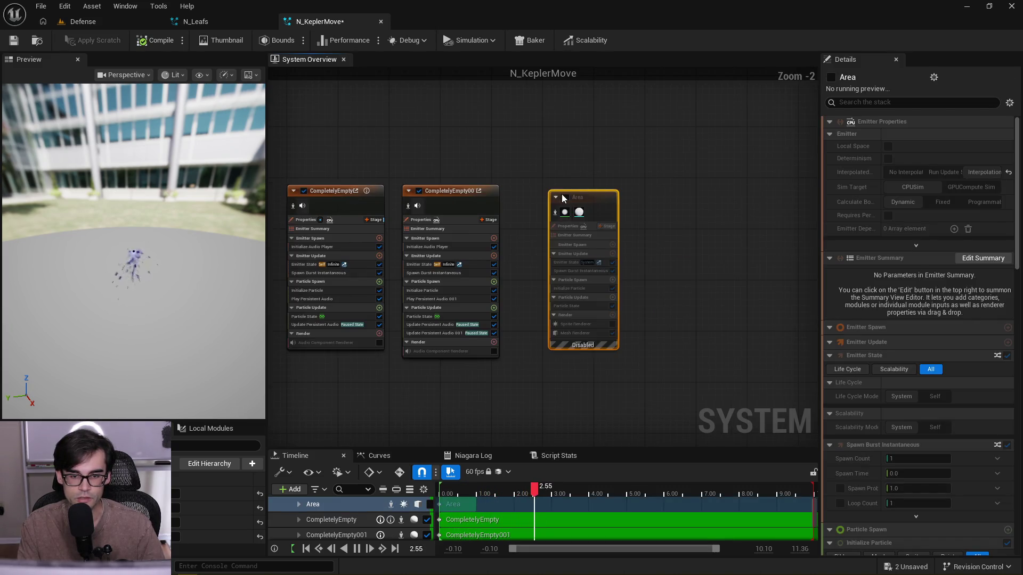
click(565, 197)
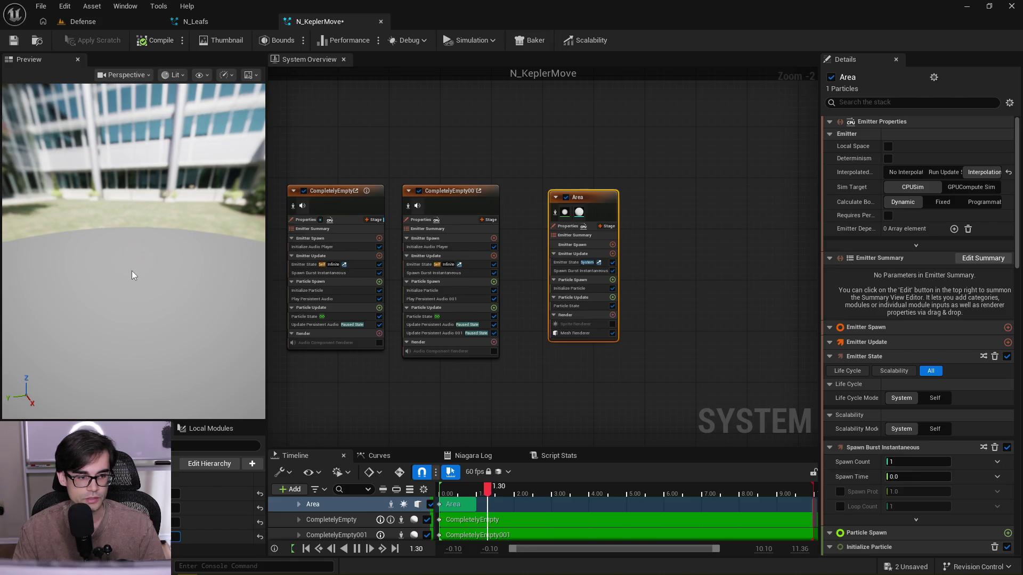
scroll(469, 133, up, 3)
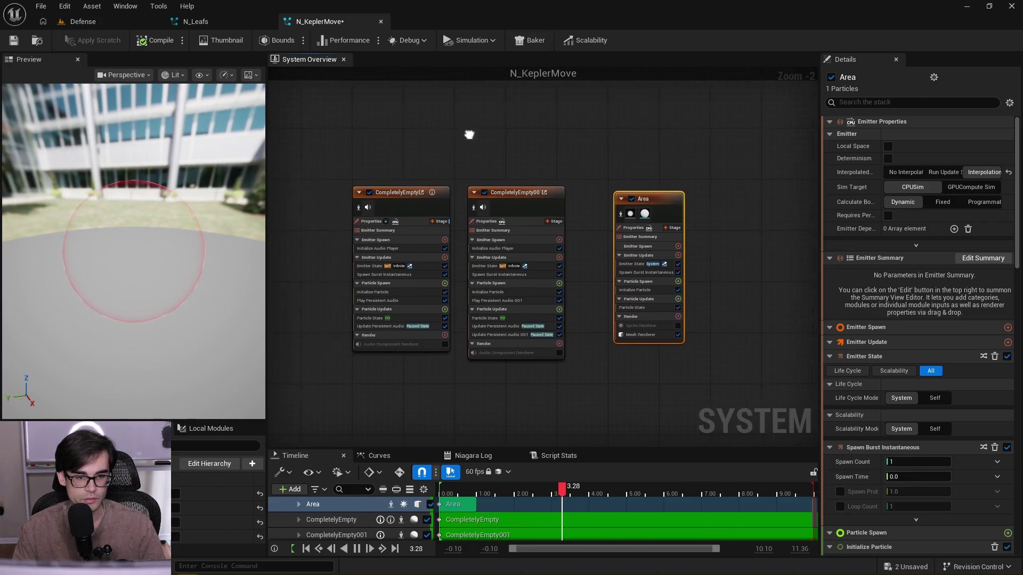
scroll(571, 145, down, 2)
scroll(530, 167, up, 2)
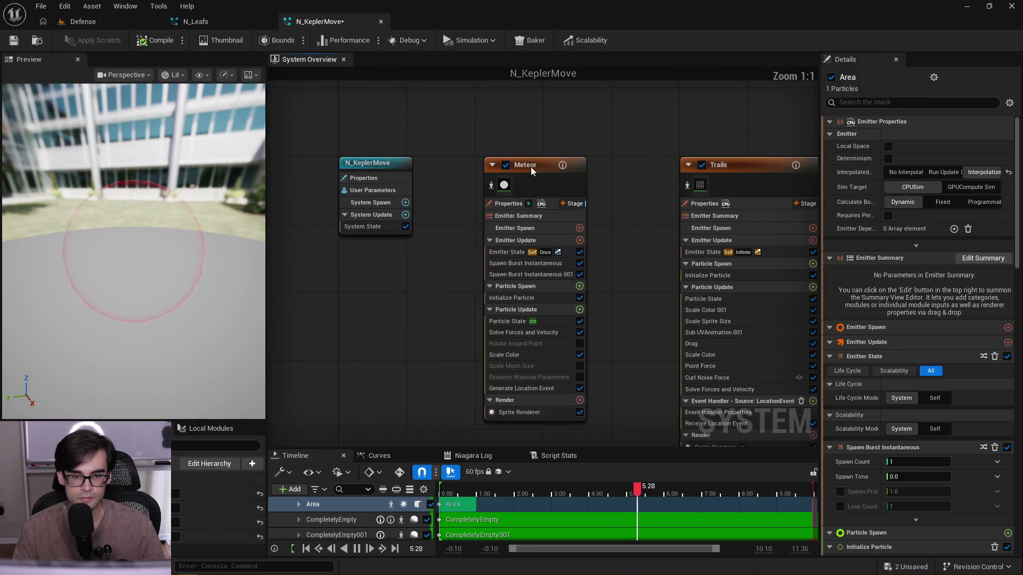
click(531, 168)
- Set Meteor's Uniform Sprite Size Multiply Float A inputs to 15.0 and 30.0
click(517, 298)
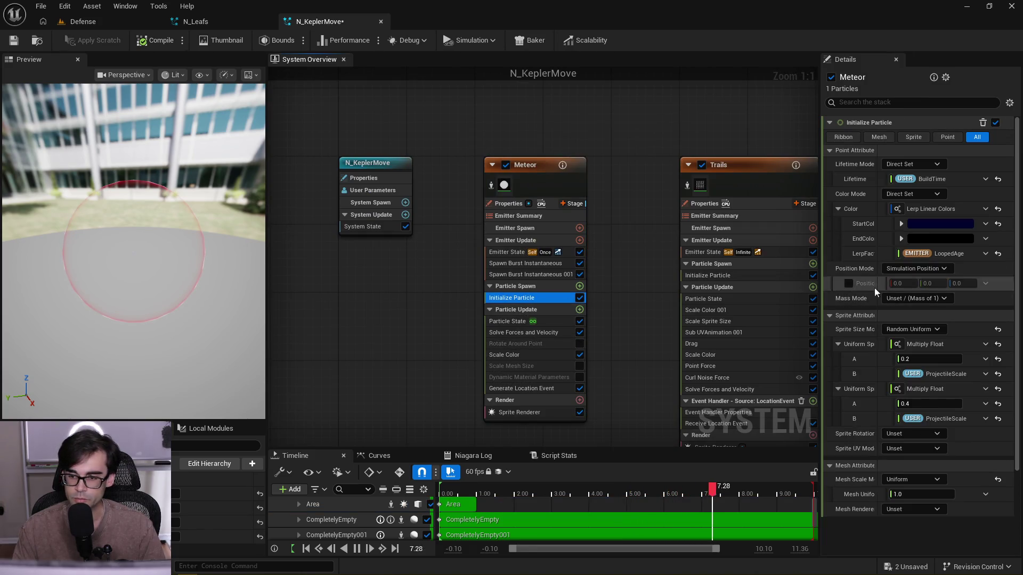
drag(919, 356, 930, 402)
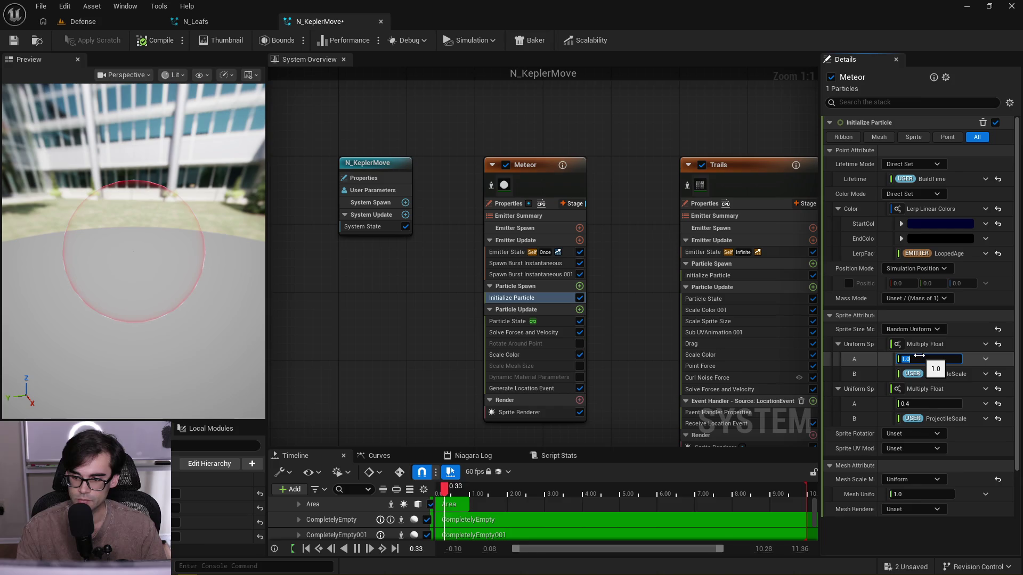
click(935, 404)
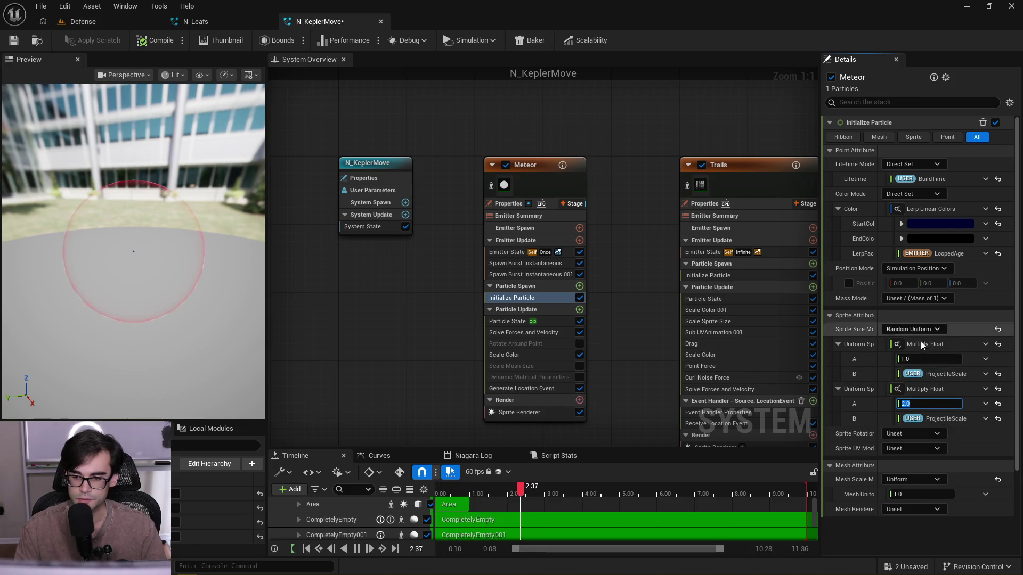
click(929, 361)
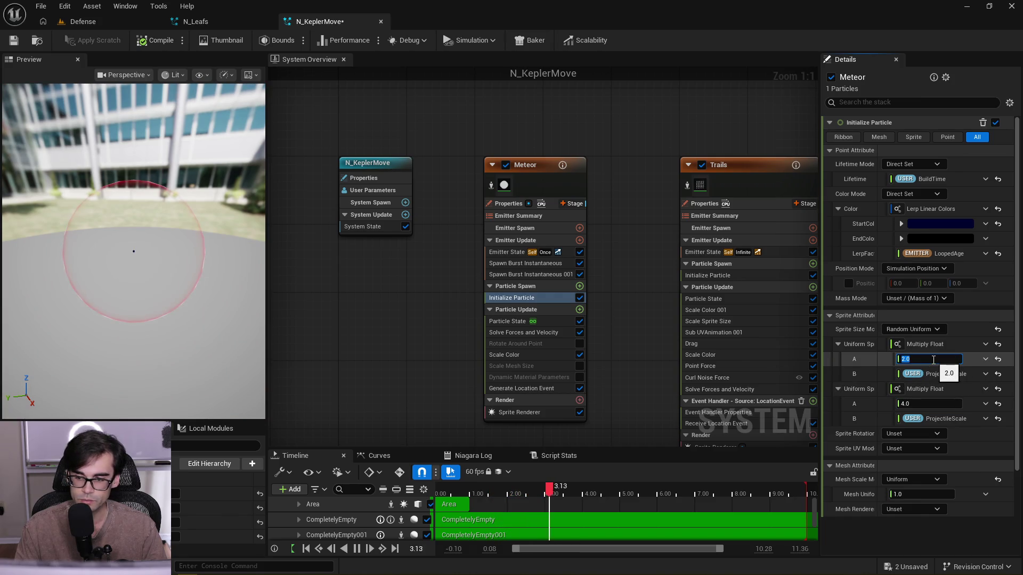
text(10)
key(Return)
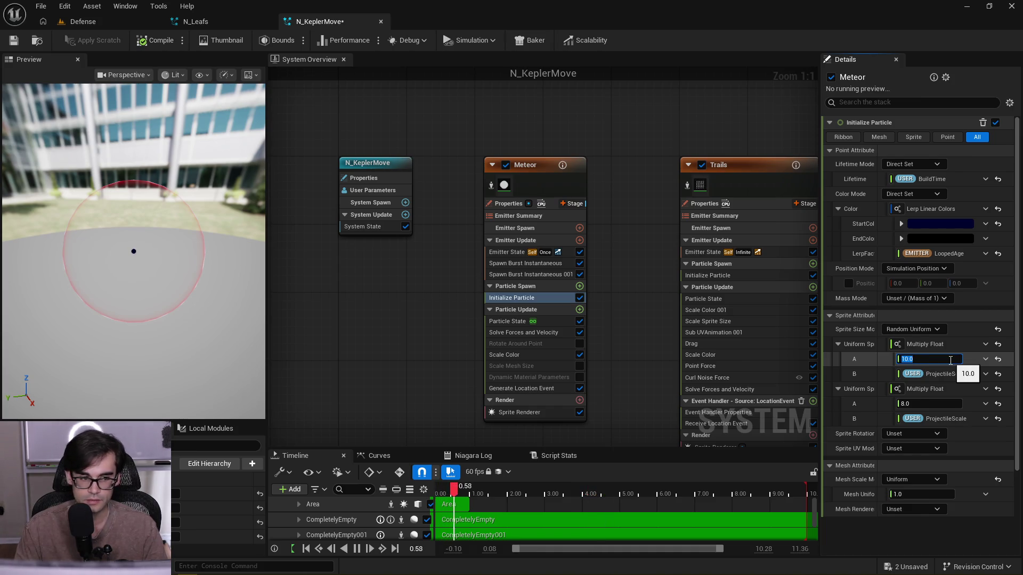
click(925, 404)
text(20)
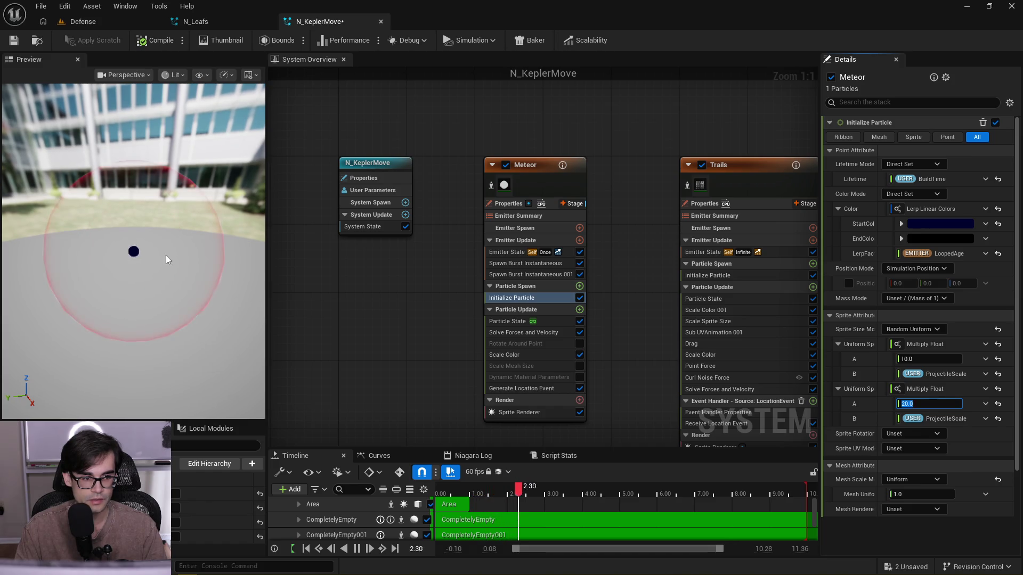
drag(165, 259, 224, 261)
text(15)
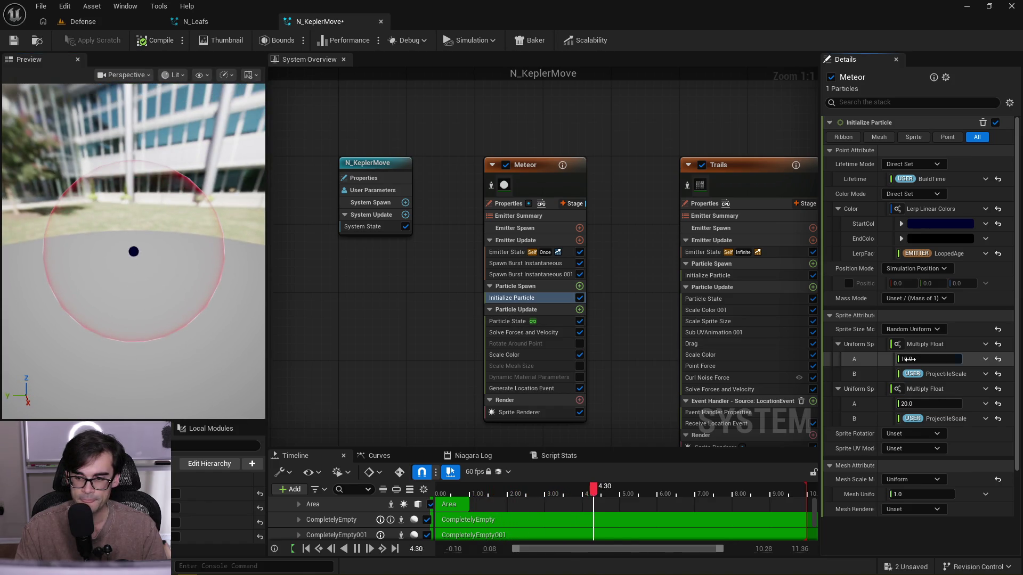
key(Return)
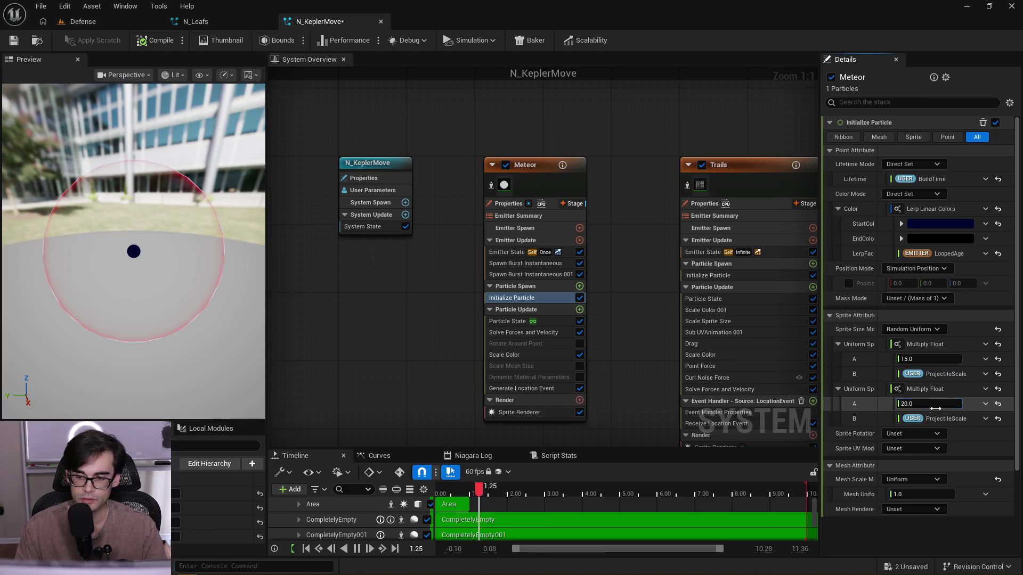
key(Return)
- Recentre the graph and review Meteor's particle state and two spawn burst modules
mouse_move(229, 290)
mouse_down()
mouse_move(213, 277)
mouse_move(222, 264)
mouse_up()
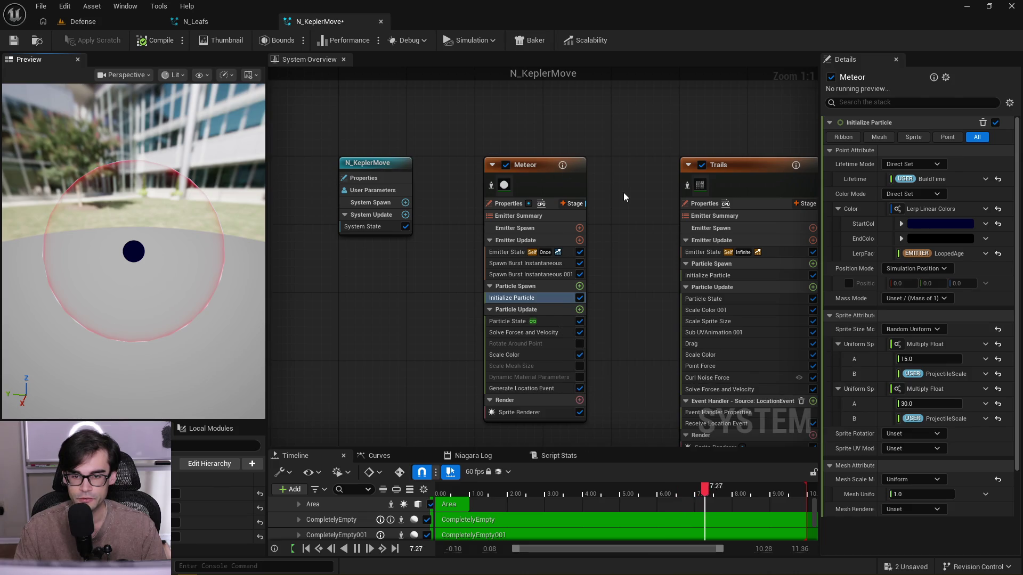
key(Home)
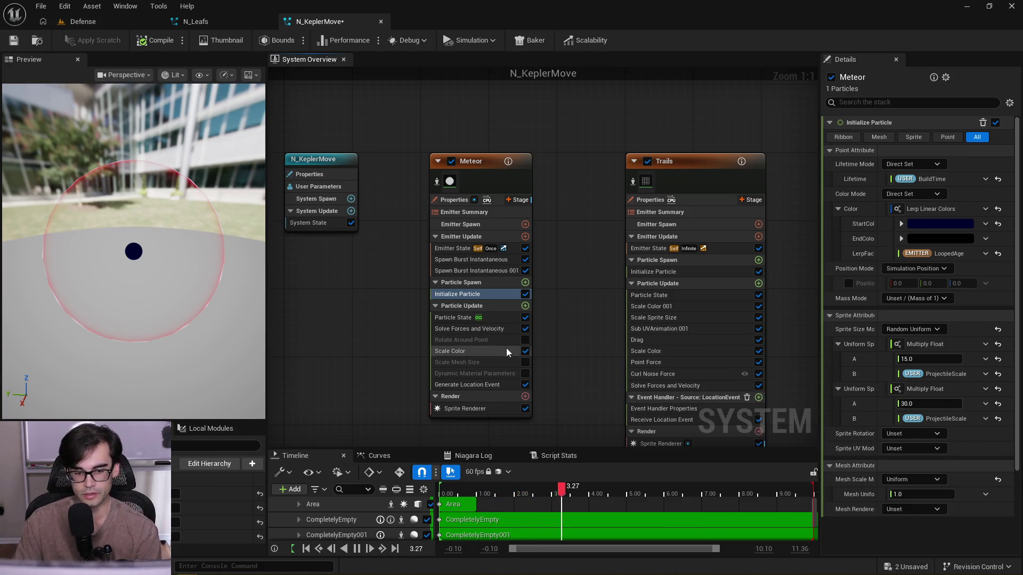
click(491, 329)
click(495, 319)
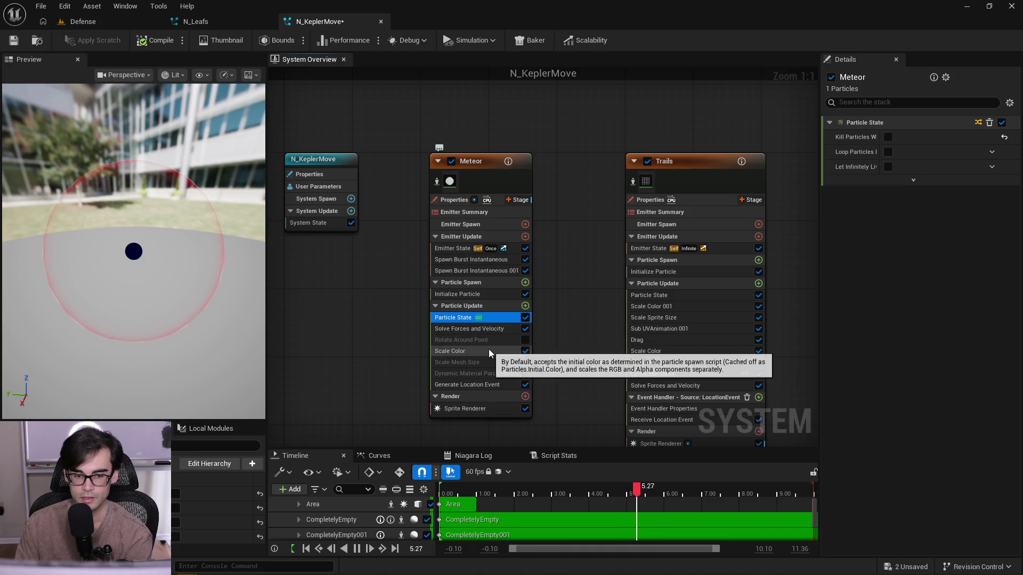
click(493, 260)
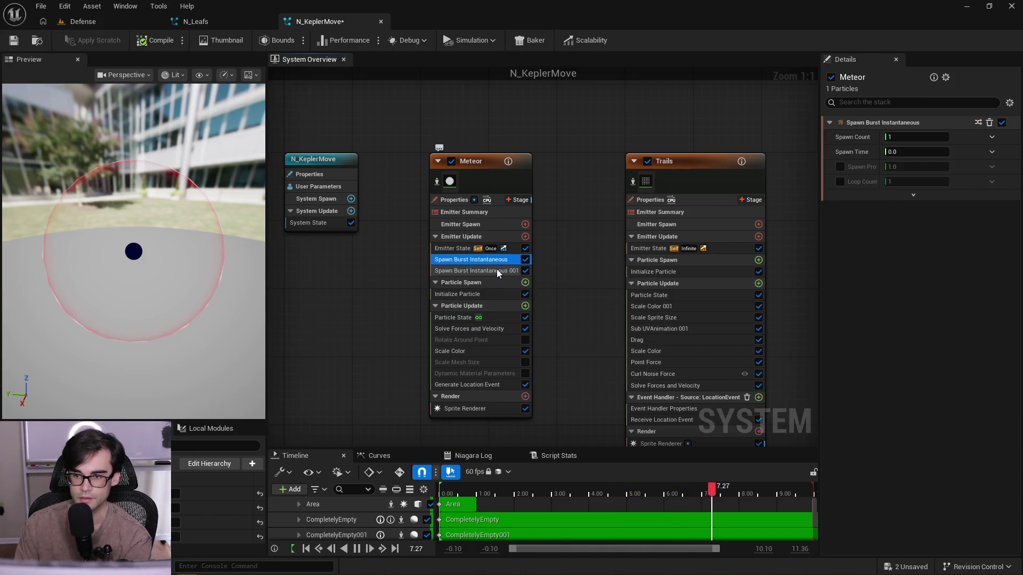
click(497, 271)
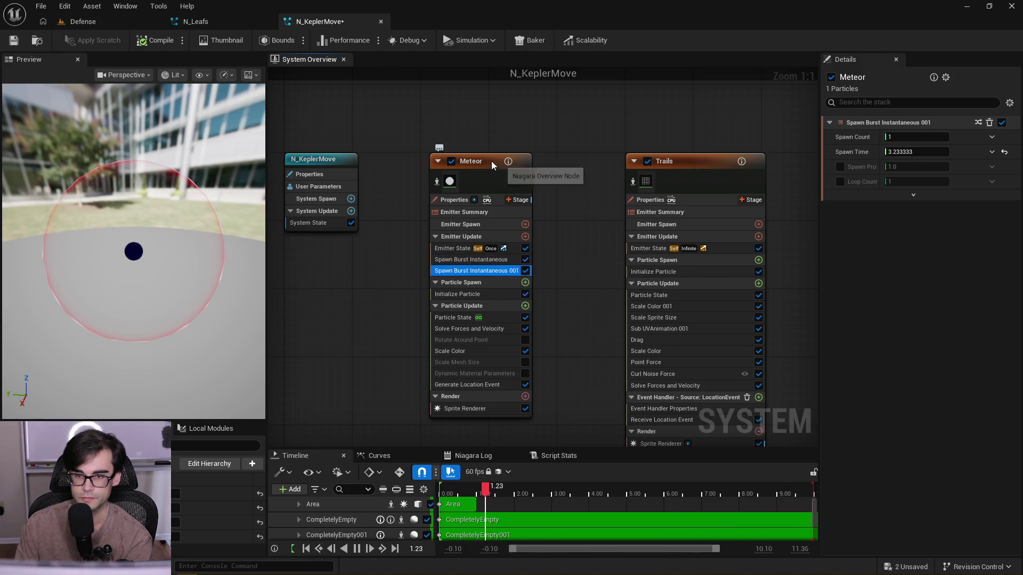
- Disable Meteor's Spawn Burst Instantaneous 001 and drag the Trails emitter closer to Meteor
click(488, 163)
click(475, 270)
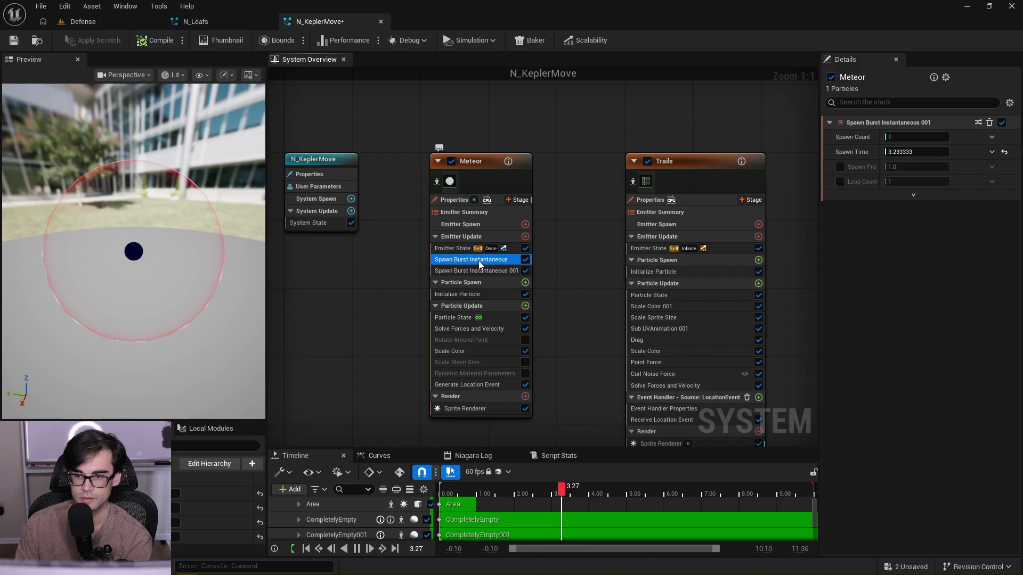
click(526, 270)
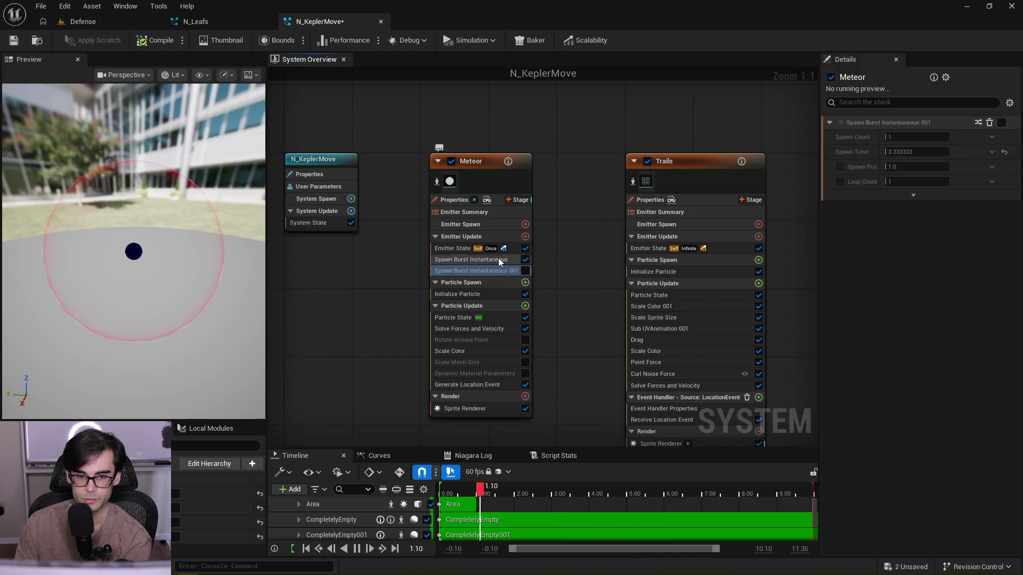
click(499, 260)
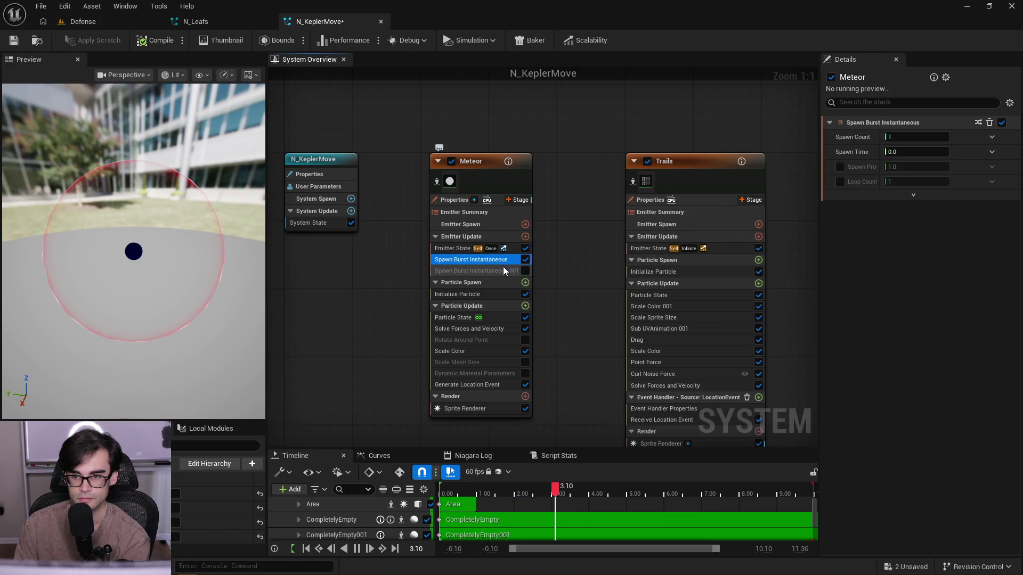
click(503, 268)
click(486, 351)
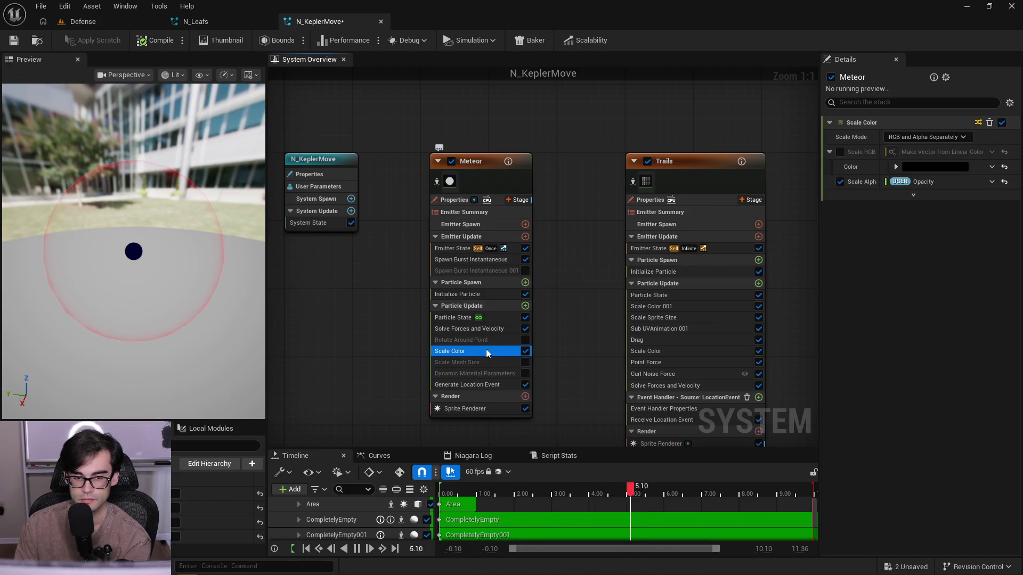
click(698, 269)
drag(638, 161, 570, 161)
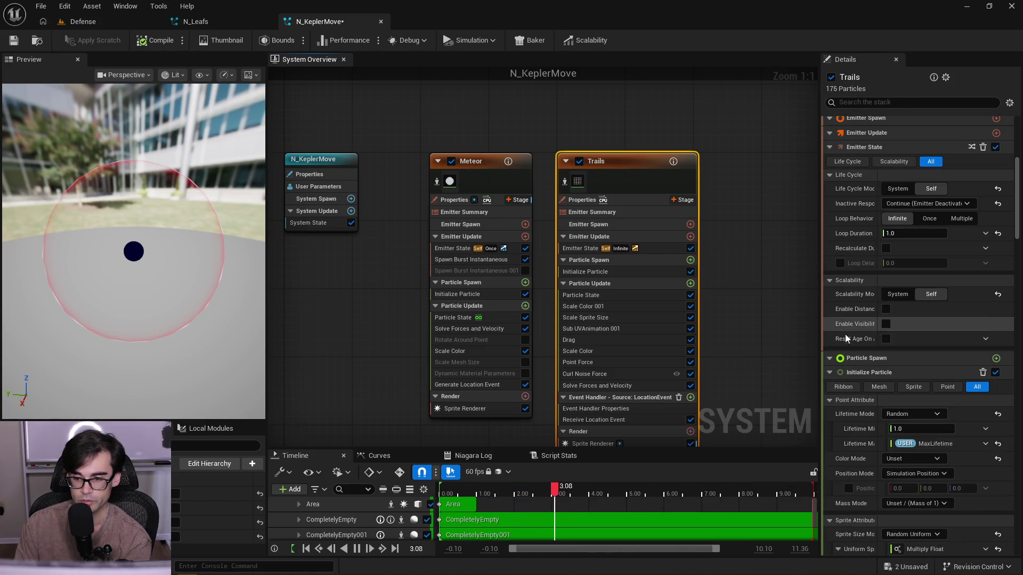
- Set Trails' Uniform Sprite Size Multiply Float A inputs to 20.0 and 40.0, comparing with Meteor's
scroll(846, 334, down, 5)
scroll(848, 334, down, 1)
click(916, 309)
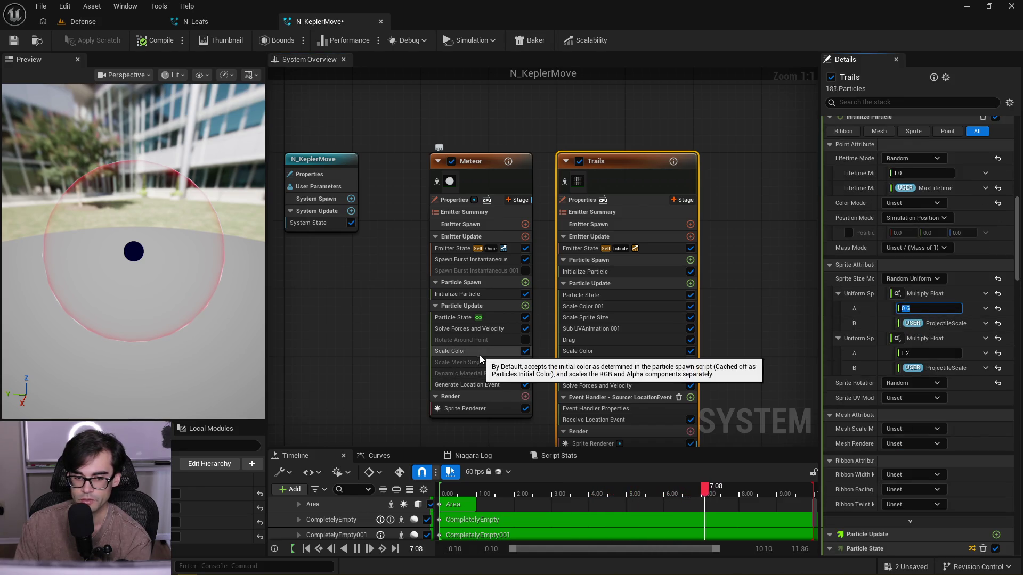
click(628, 272)
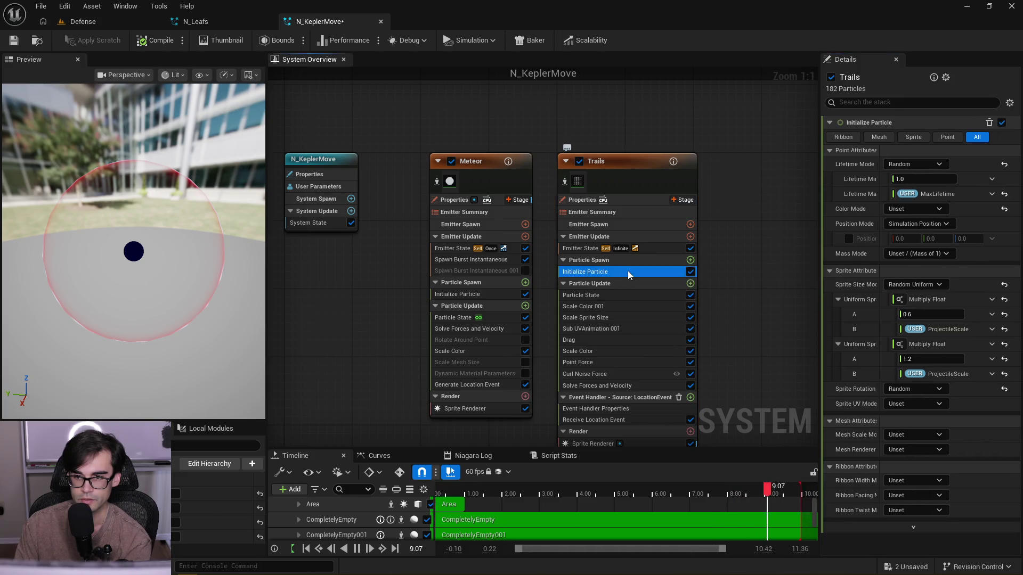
click(462, 294)
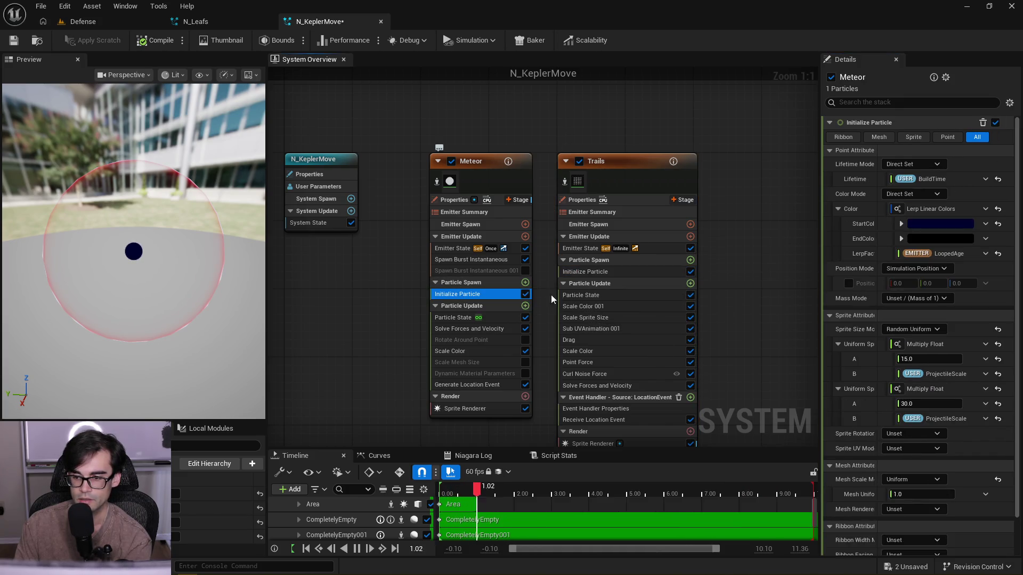
click(647, 272)
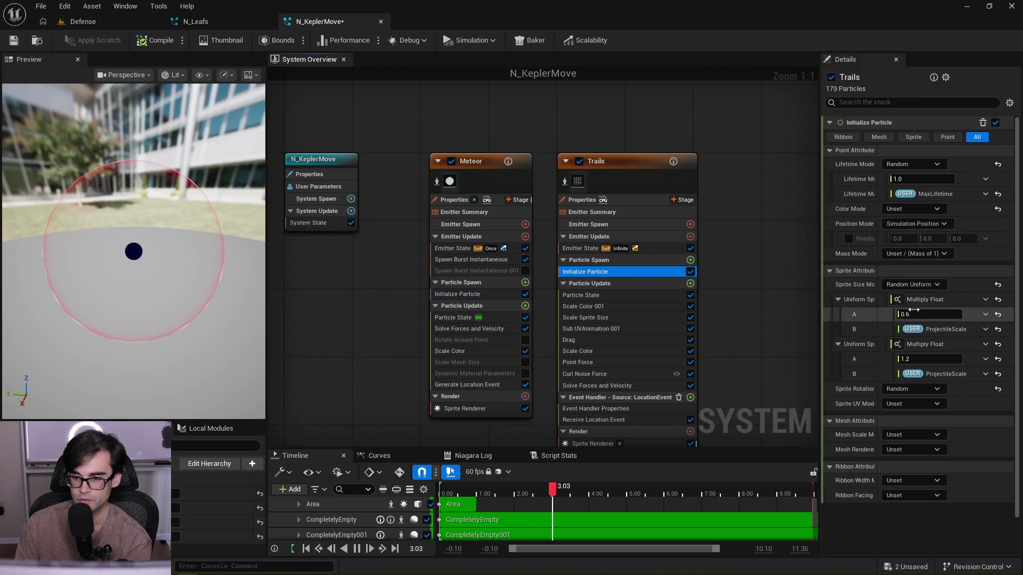
click(914, 314)
text(10)
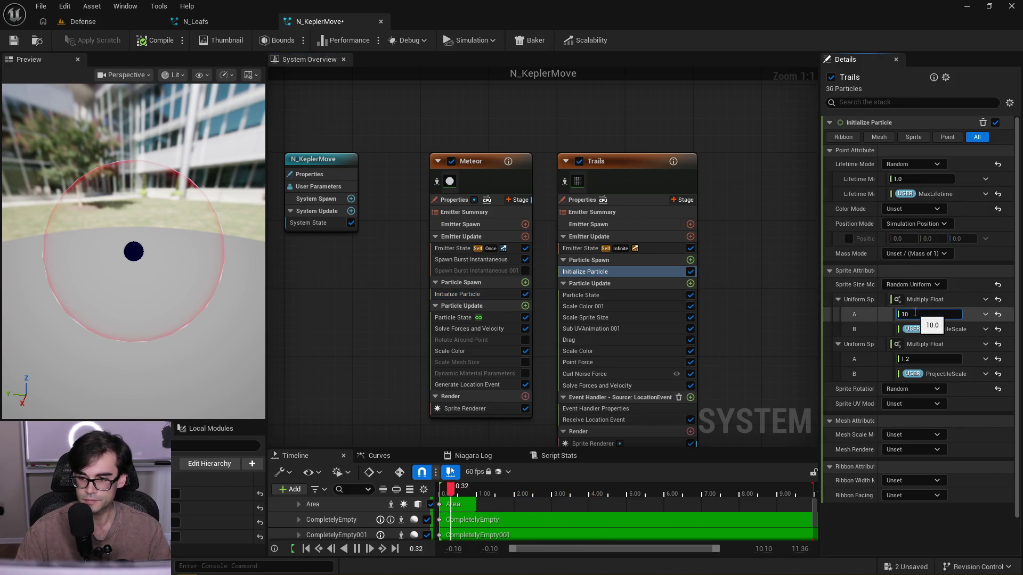
key(Return)
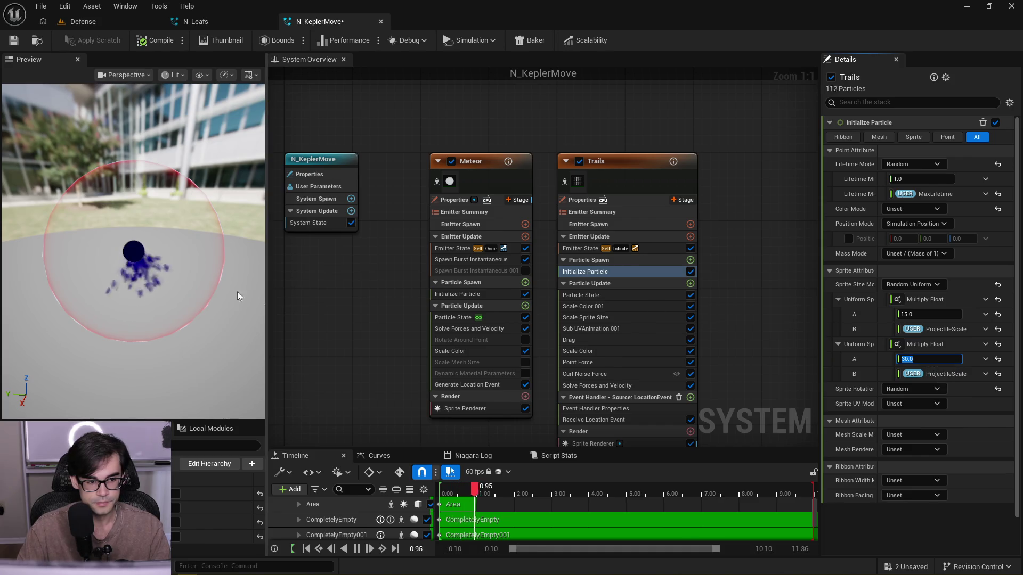
mouse_move(197, 264)
mouse_down()
mouse_move(188, 283)
mouse_move(244, 293)
mouse_up()
scroll(188, 282, down, 5)
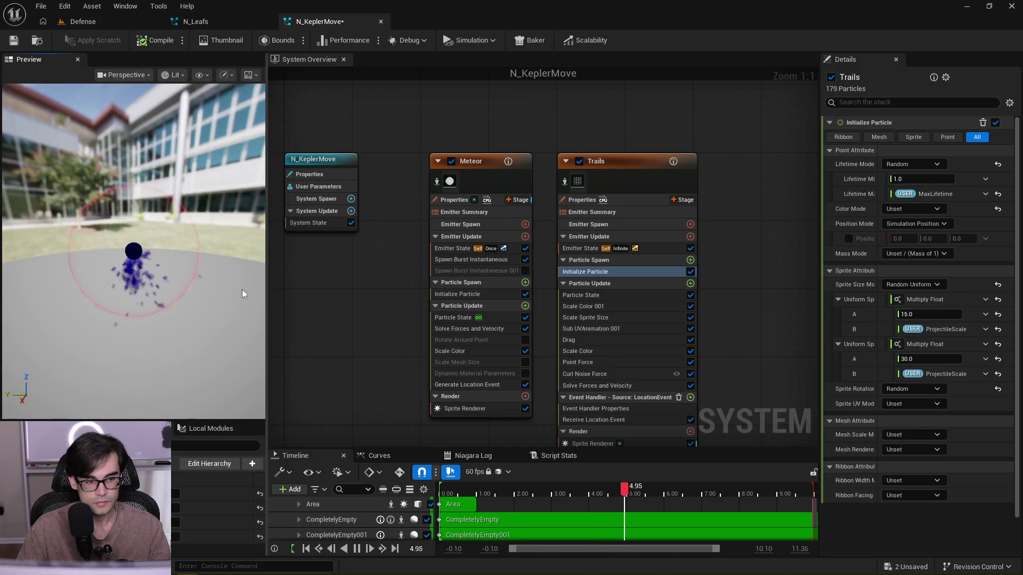
text(20)
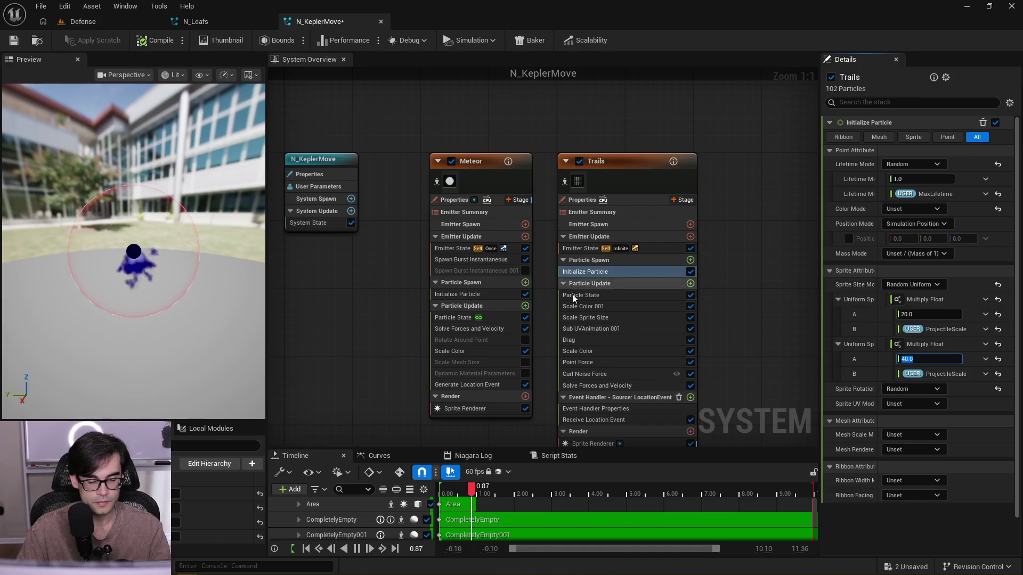
mouse_move(186, 240)
mouse_down()
mouse_move(186, 298)
mouse_move(181, 235)
mouse_up()
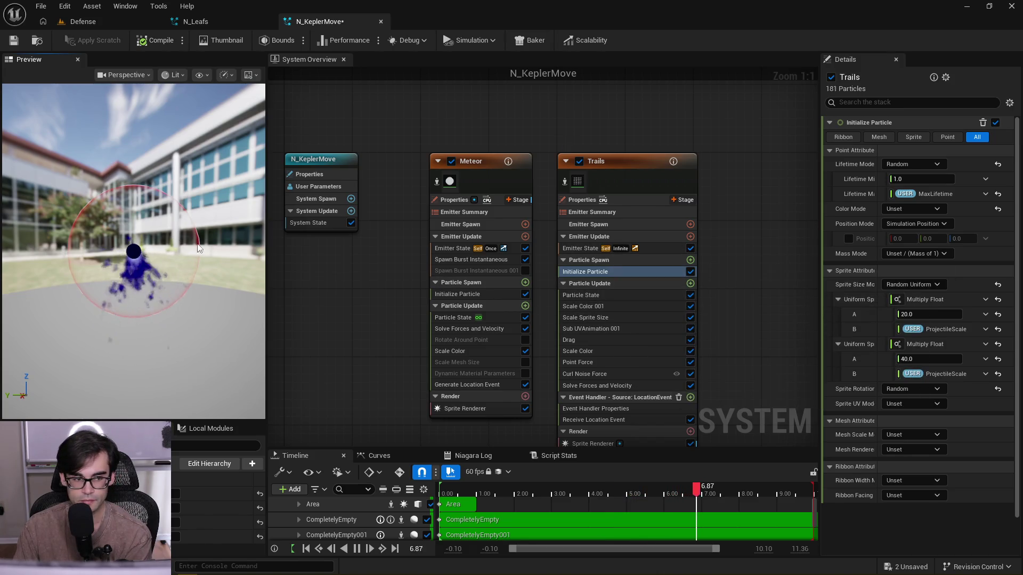
click(627, 298)
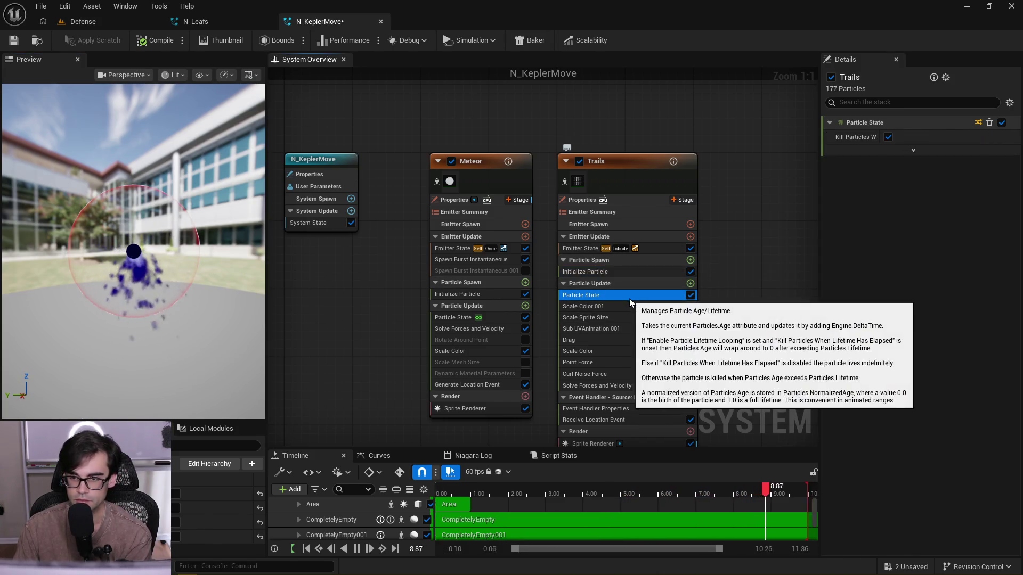
- Look through Trails' color scaling, sprite size curve, drag and Curl Noise Force modules
click(631, 305)
click(635, 318)
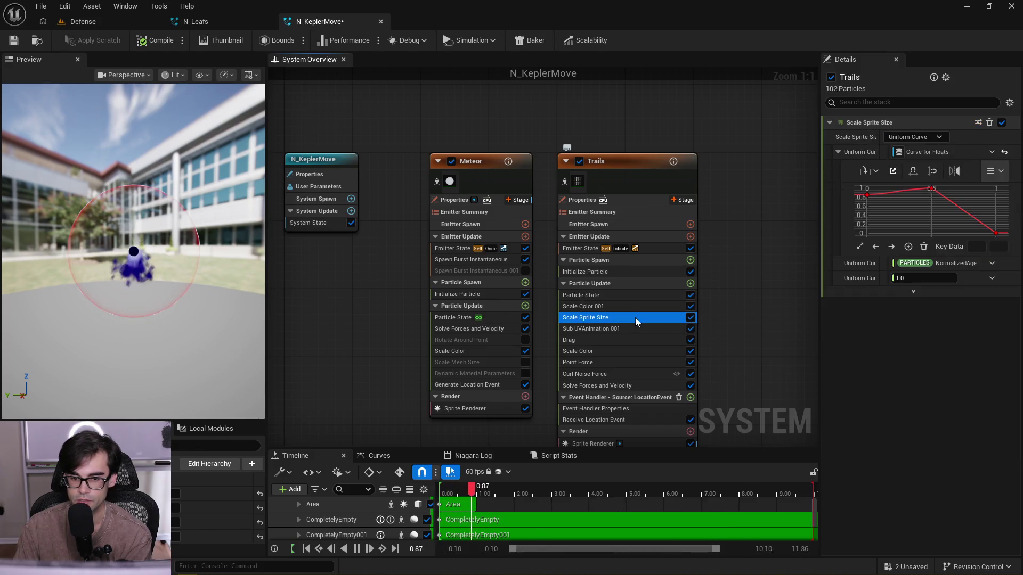
click(636, 340)
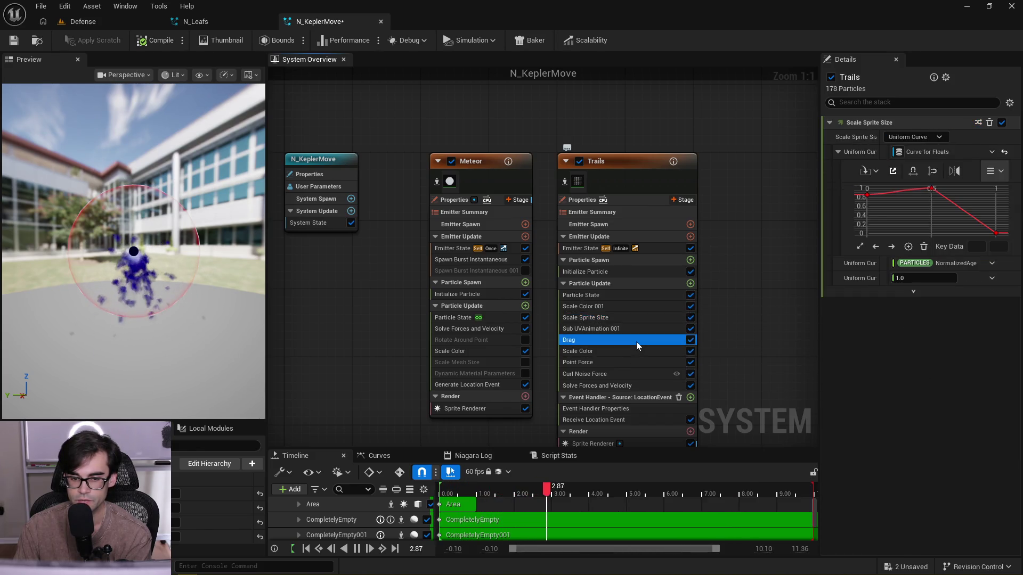
click(632, 374)
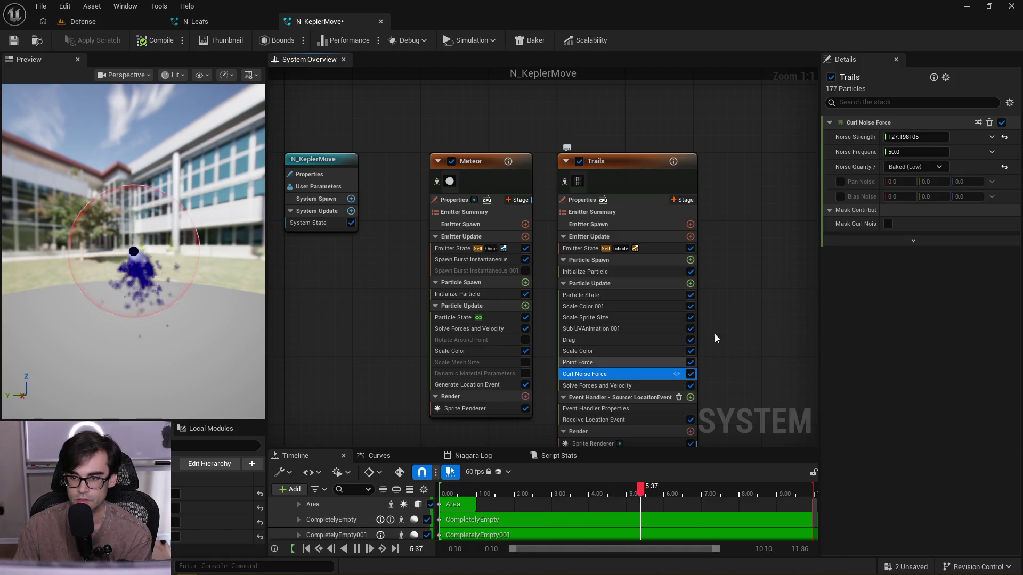
- Make Trails' curl noise strength ProjectileScale times 0.0 and disable the Curl Noise Force module
click(993, 138)
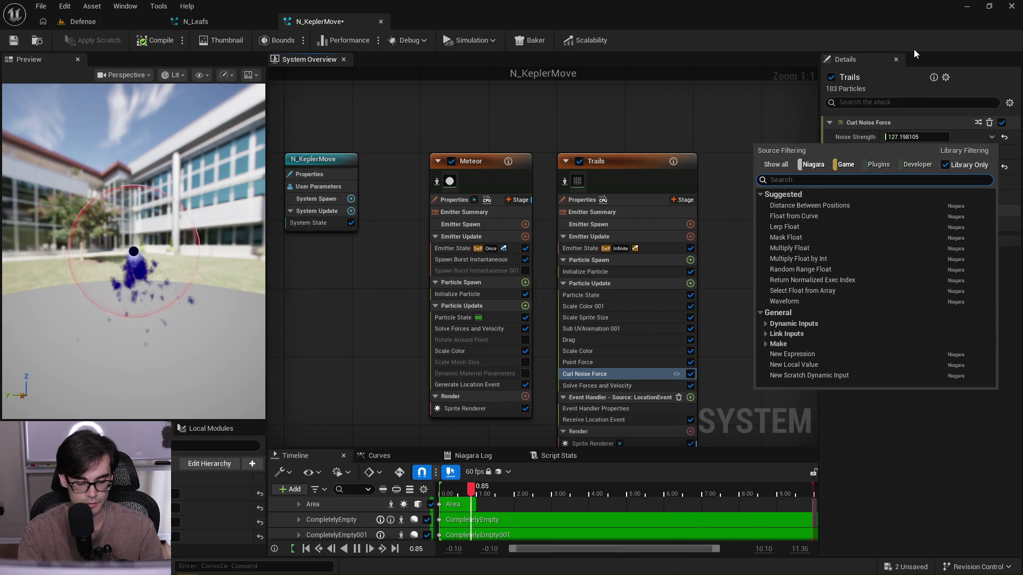
text(multi)
key(Return)
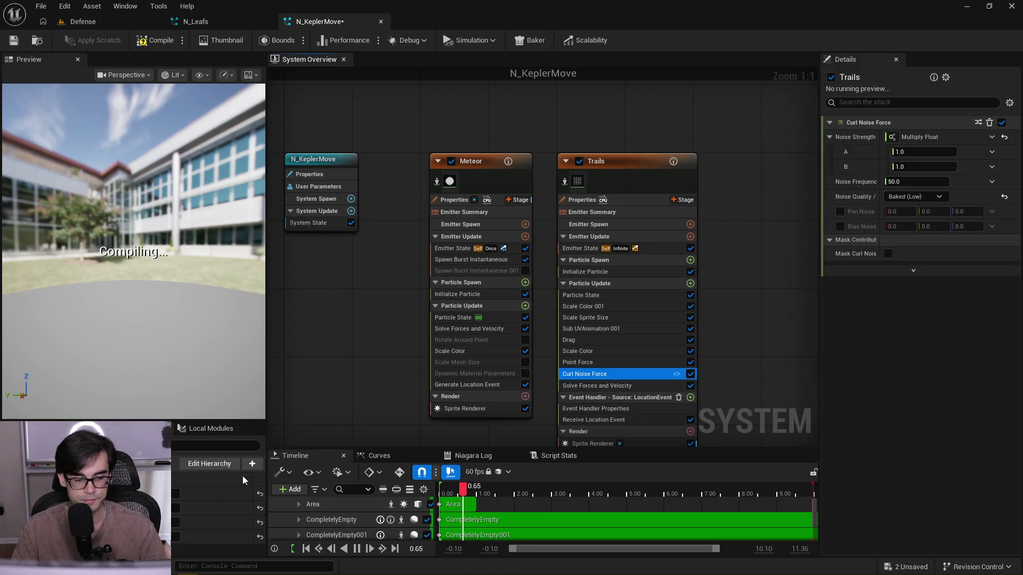
drag(213, 537, 959, 233)
drag(917, 153, 917, 153)
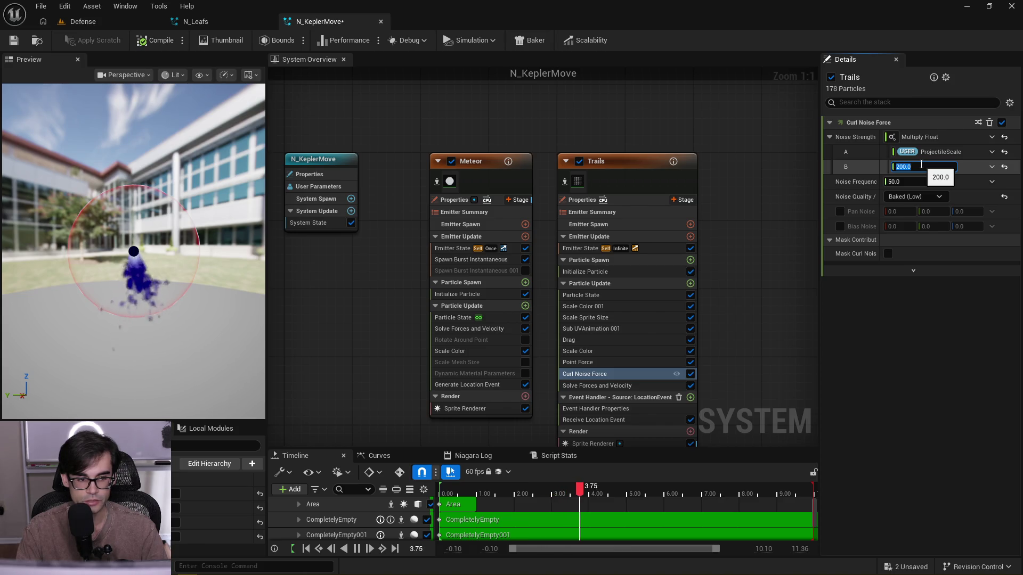
text(0)
key(Return)
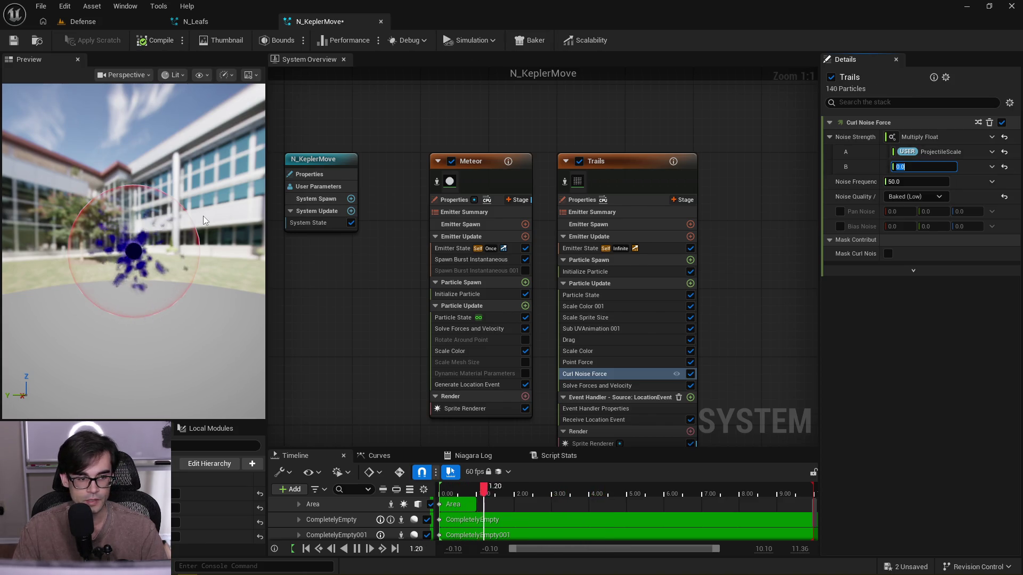
mouse_move(133, 160)
mouse_down()
mouse_move(133, 203)
mouse_move(133, 170)
mouse_up()
drag(133, 243, 148, 255)
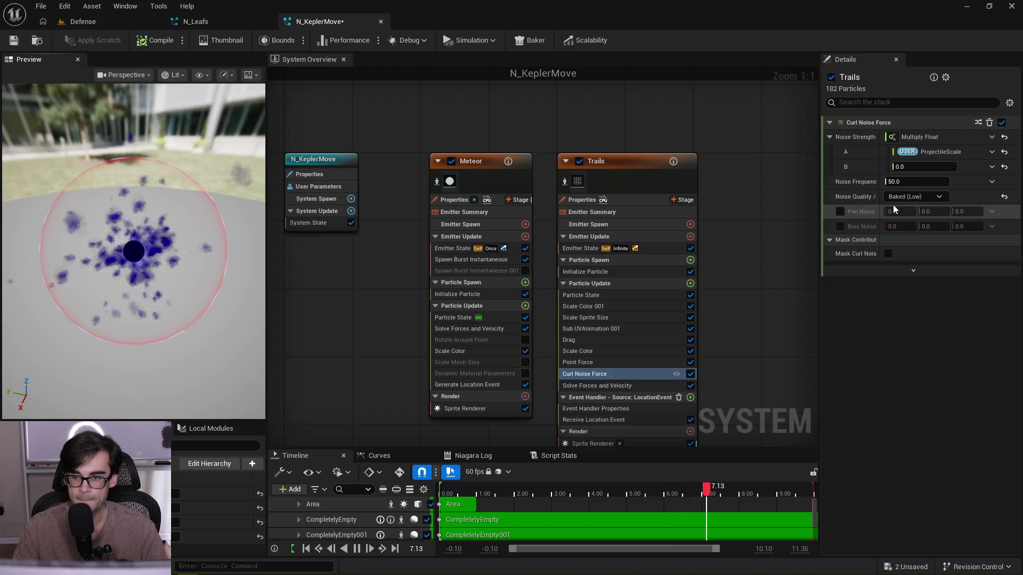
click(691, 374)
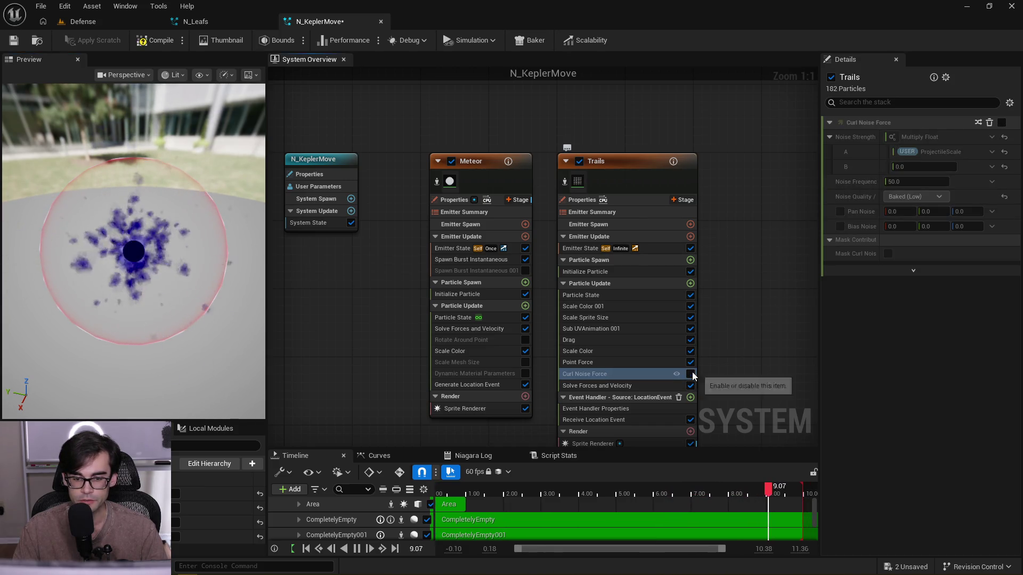
drag(216, 295, 224, 325)
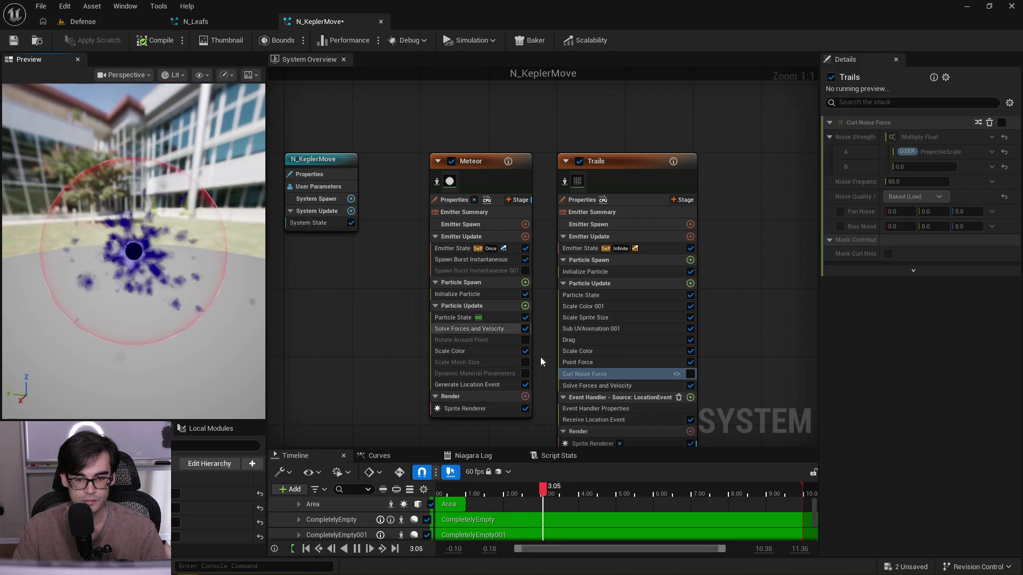
click(629, 386)
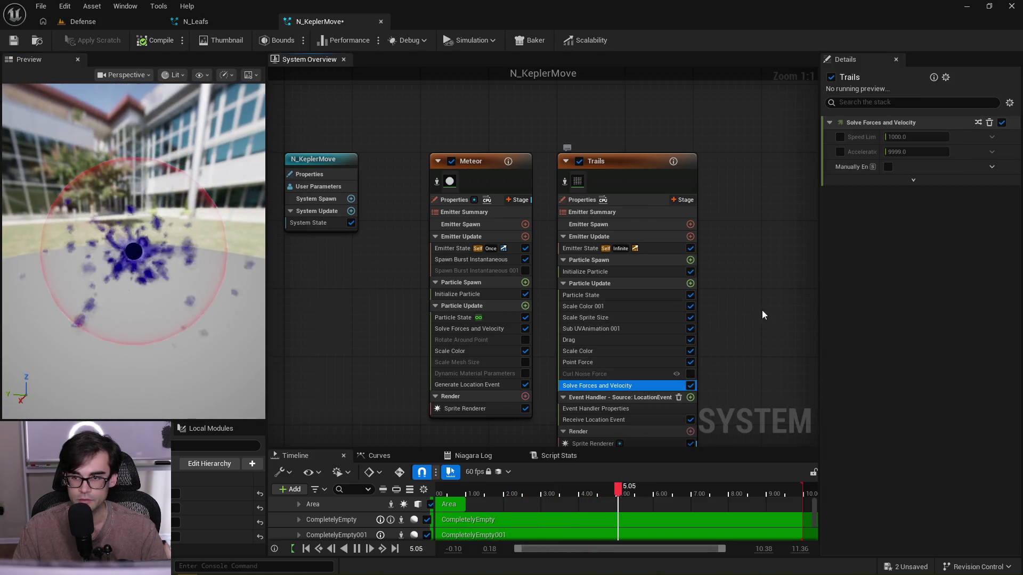
click(649, 329)
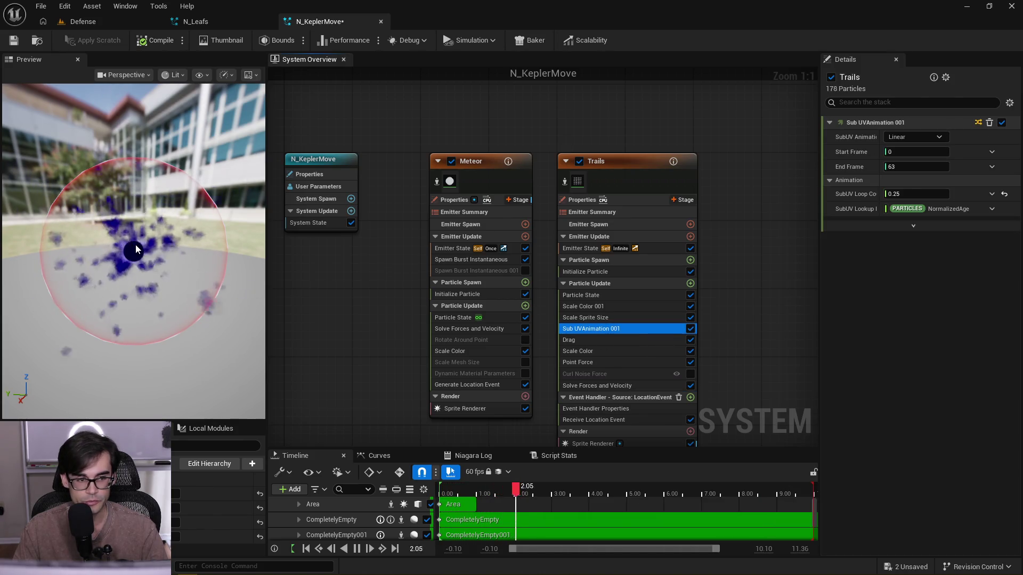
drag(743, 365, 666, 271)
scroll(529, 347, down, 4)
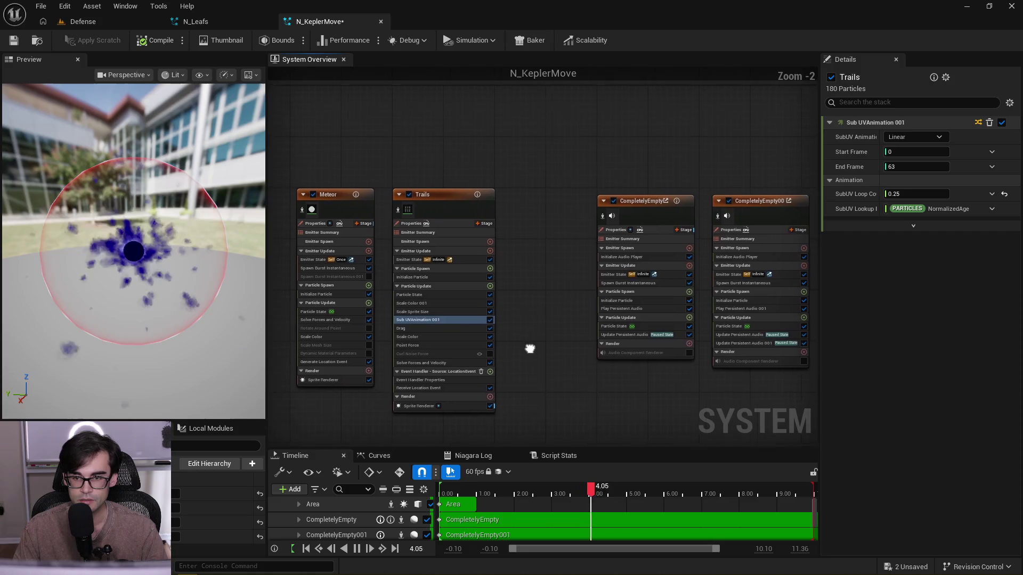
scroll(530, 334, up, 4)
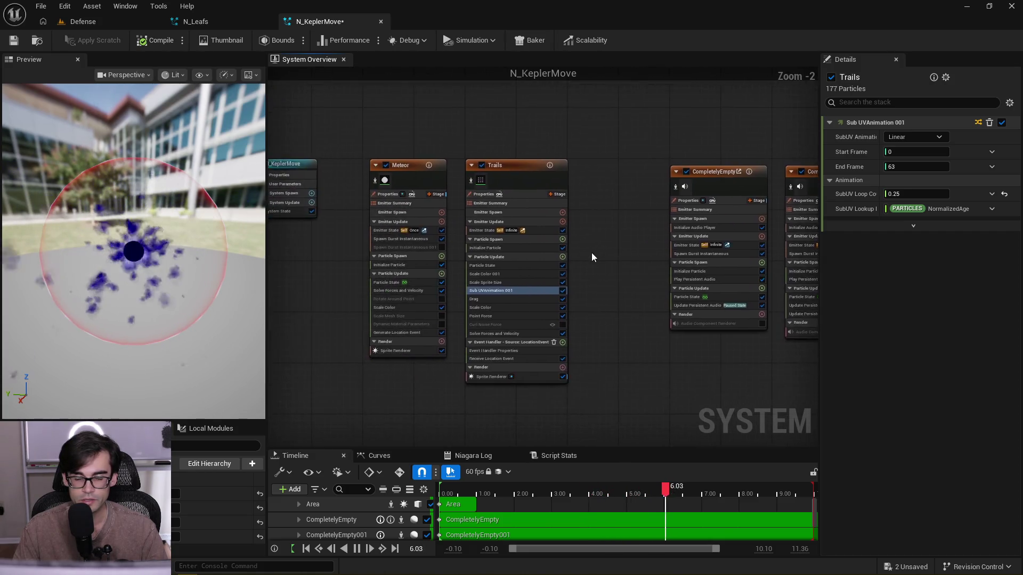
drag(604, 266, 666, 263)
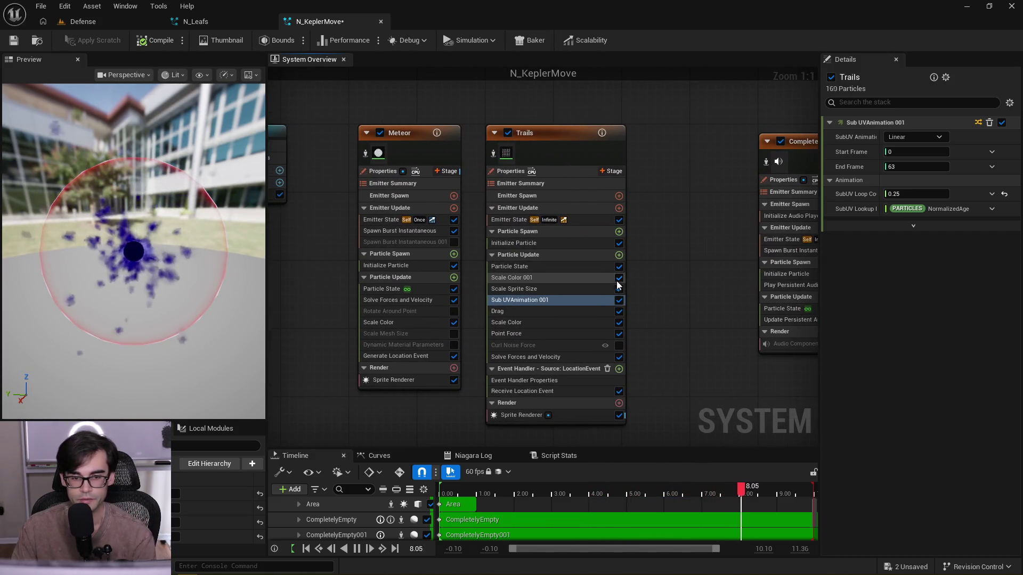
click(546, 319)
click(548, 315)
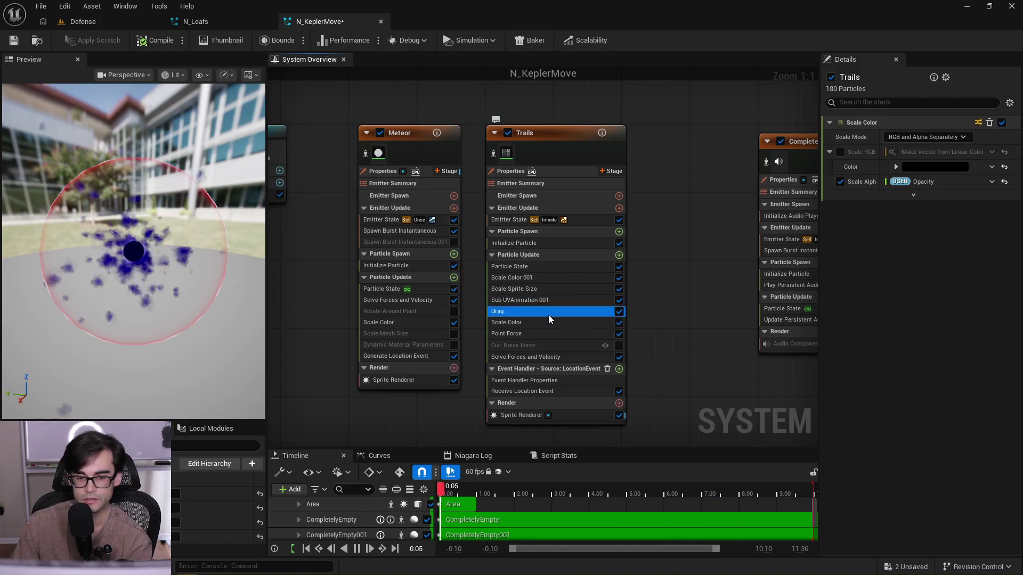
- Set Trails Point Force strength to Multiply Float, with A as User.ProjectileScale and B as 100
click(552, 332)
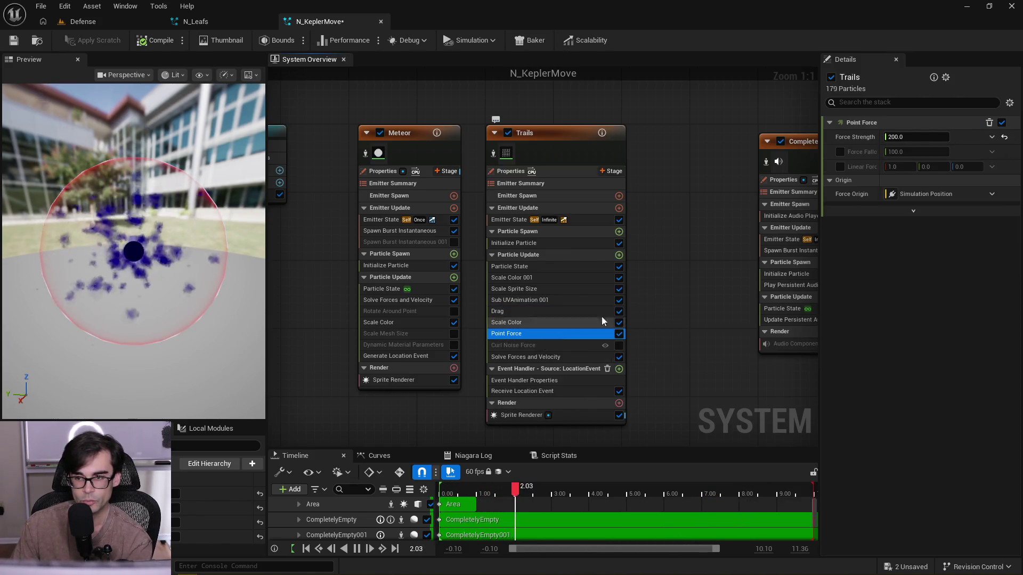
click(992, 138)
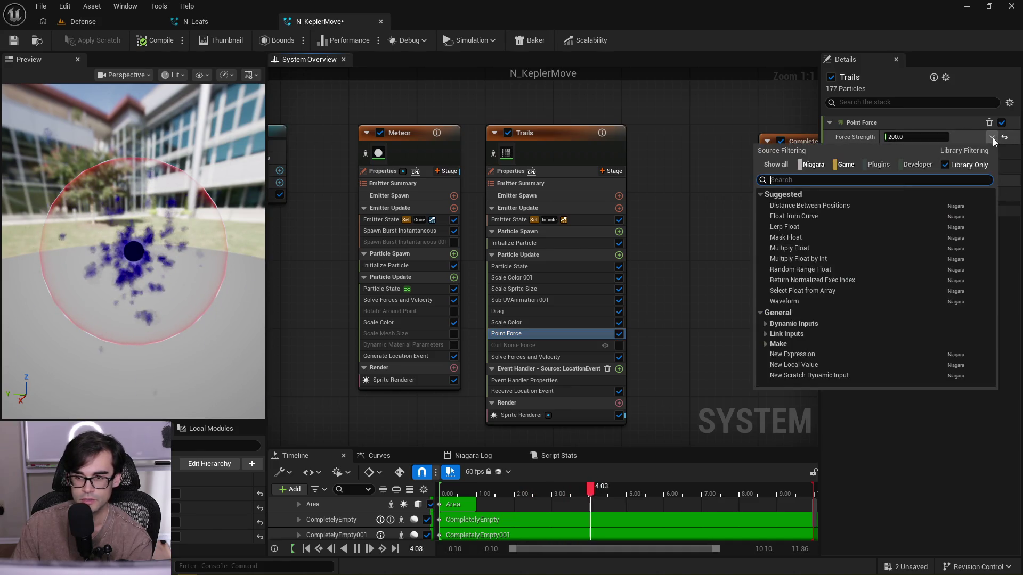
text(multiply)
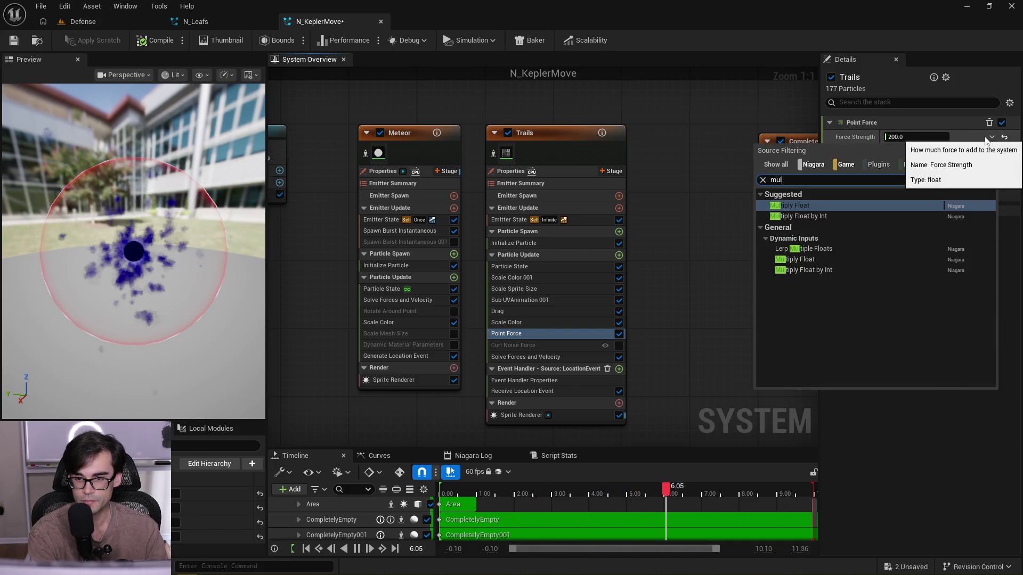
key(Return)
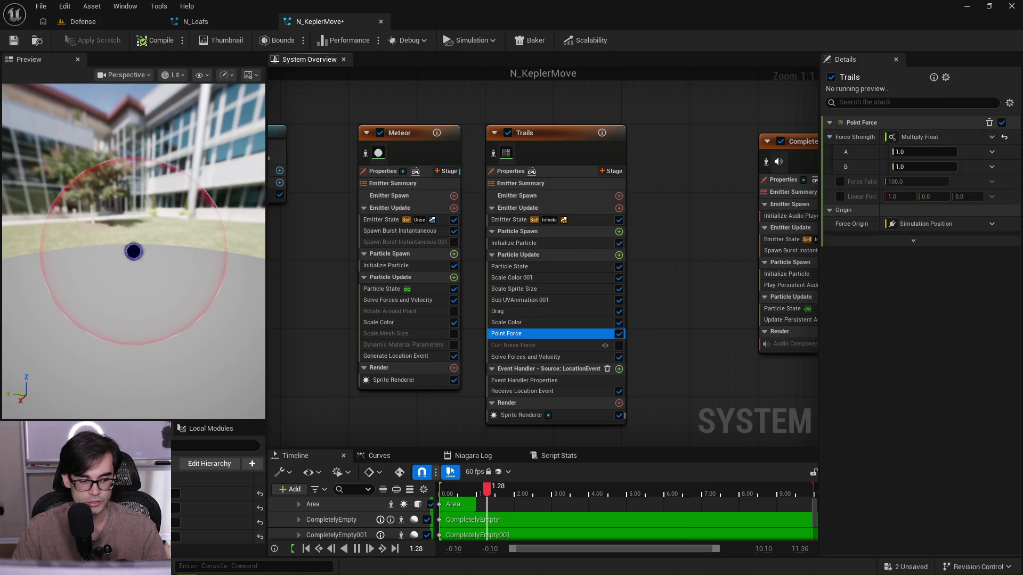
click(991, 152)
click(917, 168)
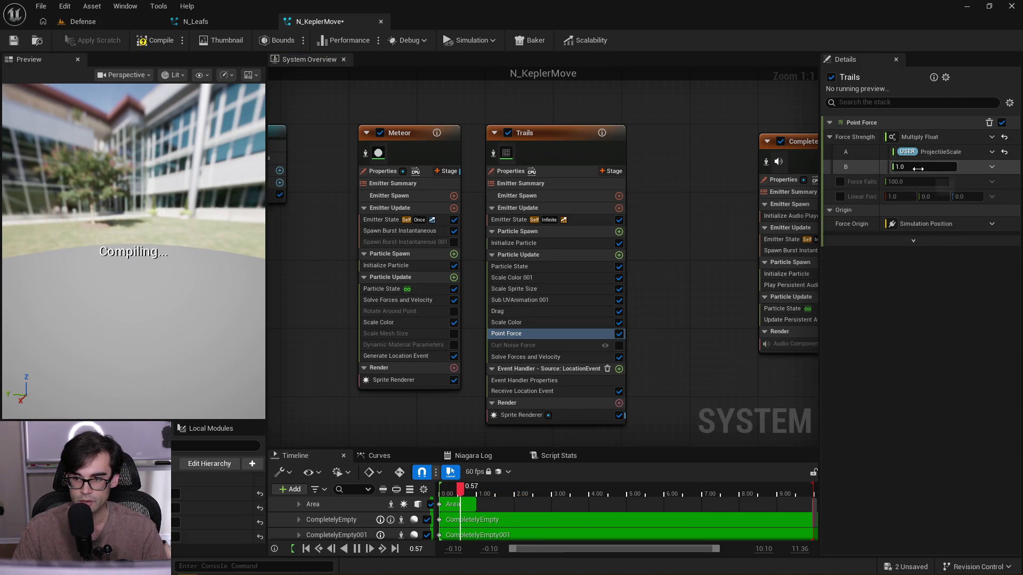
text(100)
key(Return)
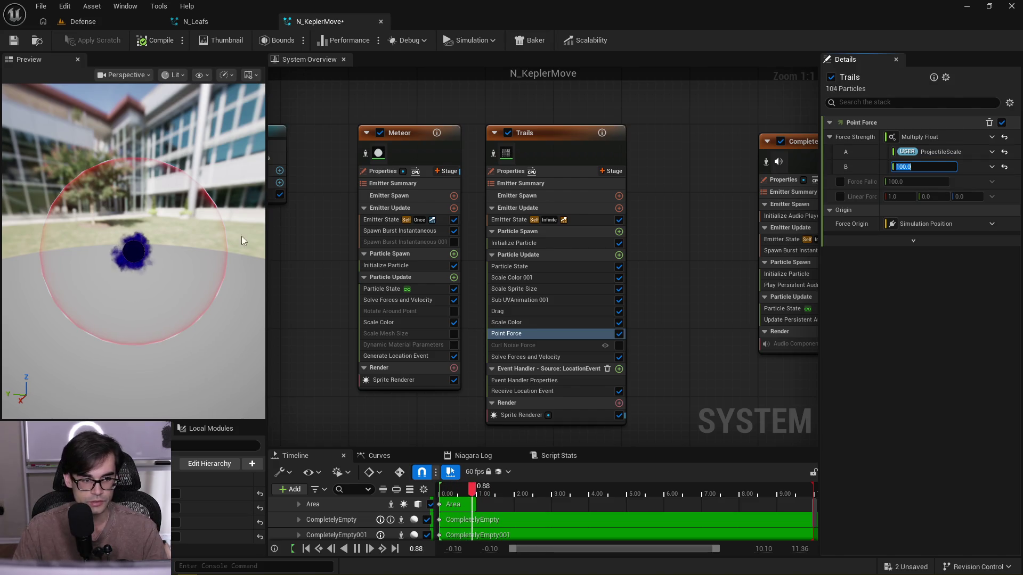
scroll(195, 257, down, 3)
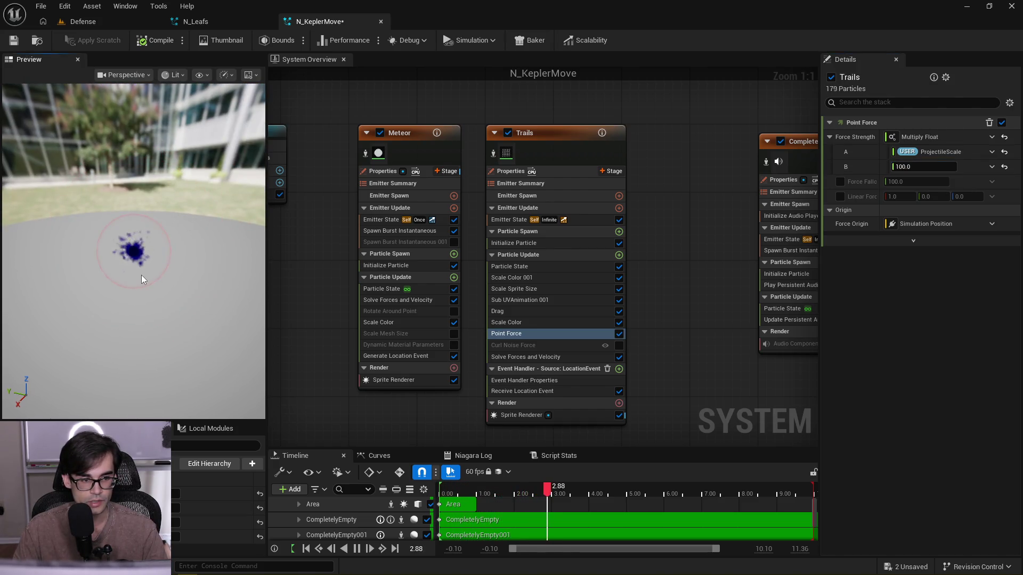
drag(141, 275, 142, 251)
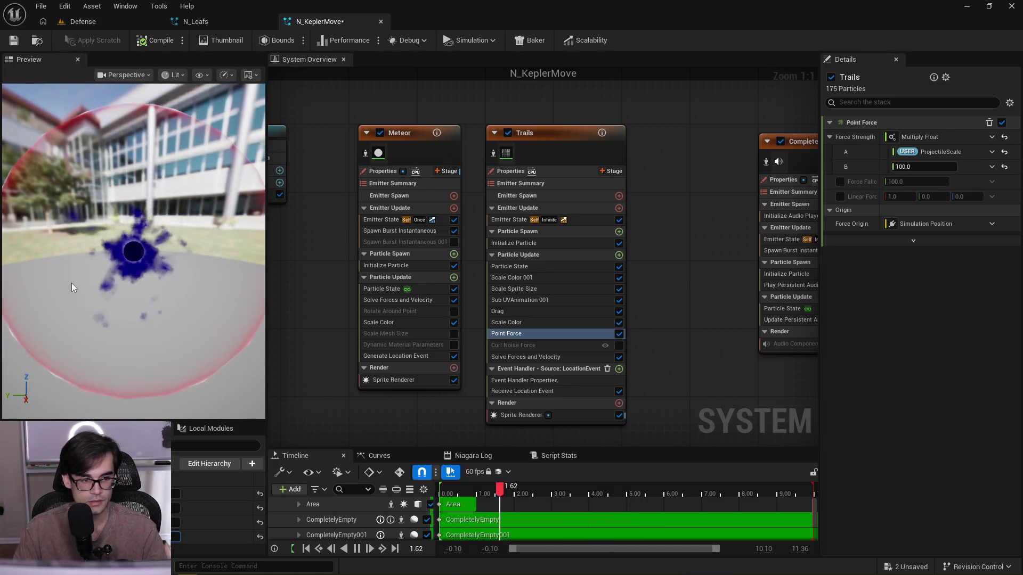
drag(73, 288, 159, 292)
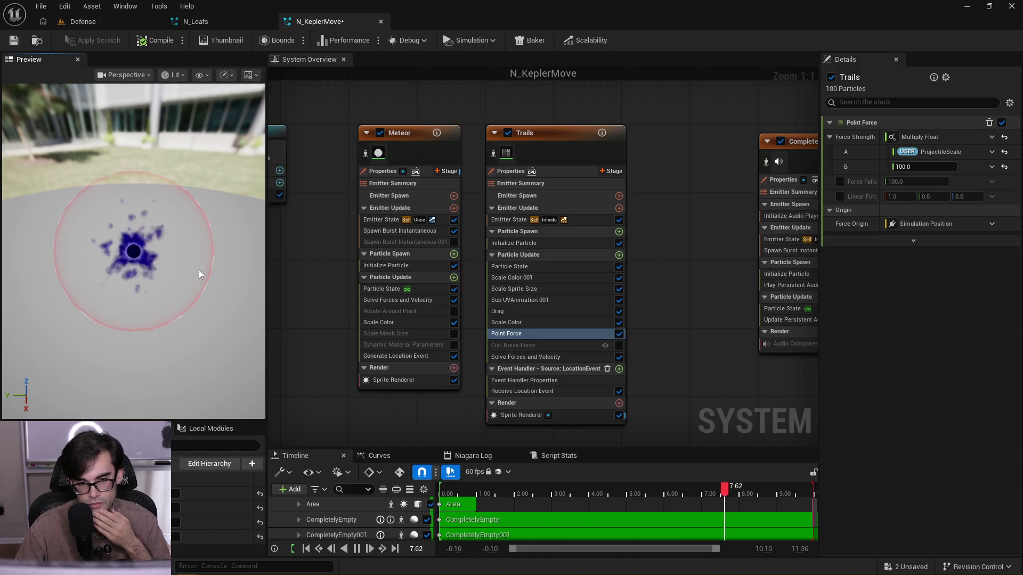
drag(162, 267, 142, 261)
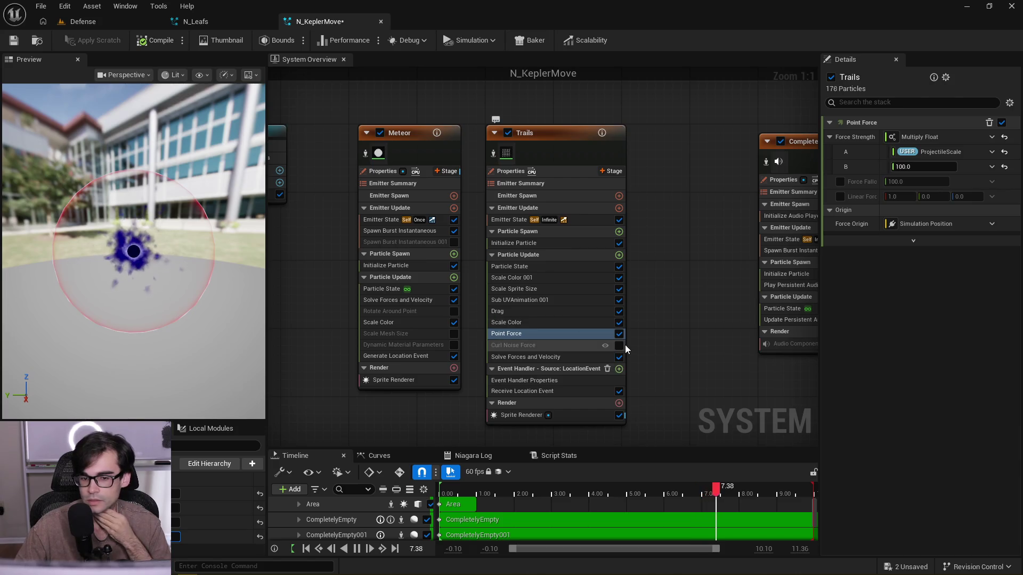
click(540, 345)
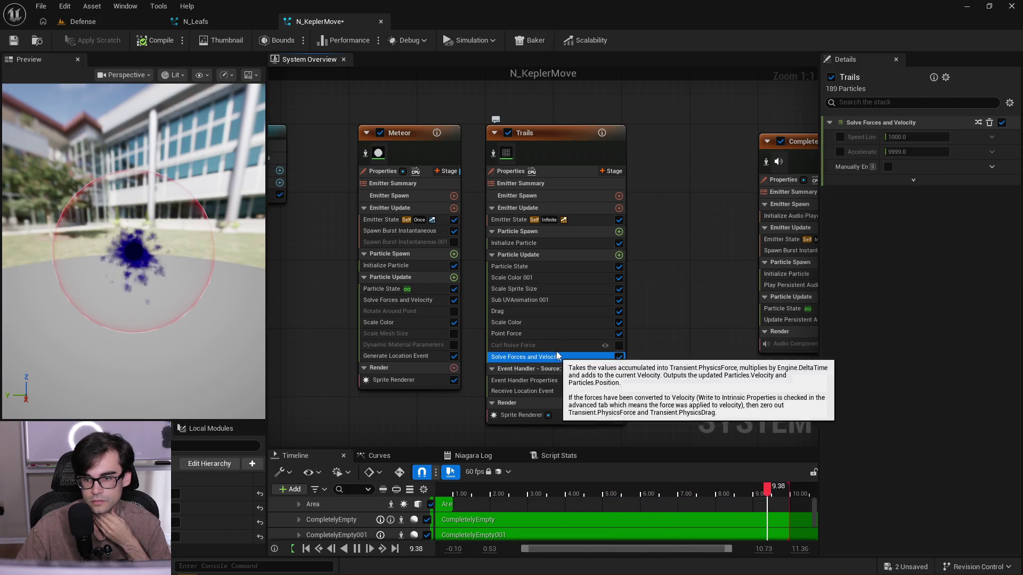
click(624, 347)
click(618, 345)
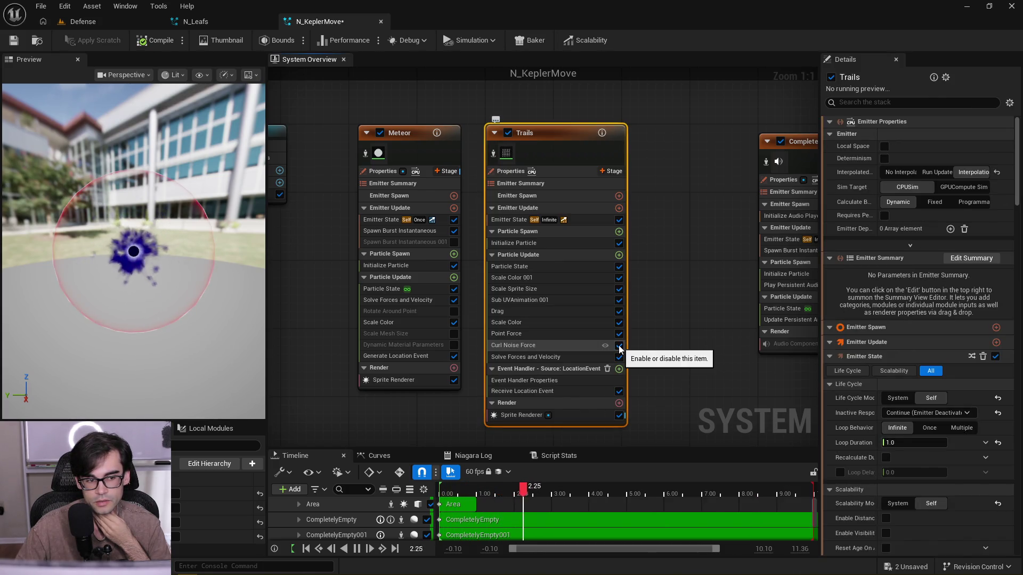
- Re-enable Trails Curl Noise Force with strength multiplier B 100 and noise frequency 50000
click(562, 348)
click(937, 166)
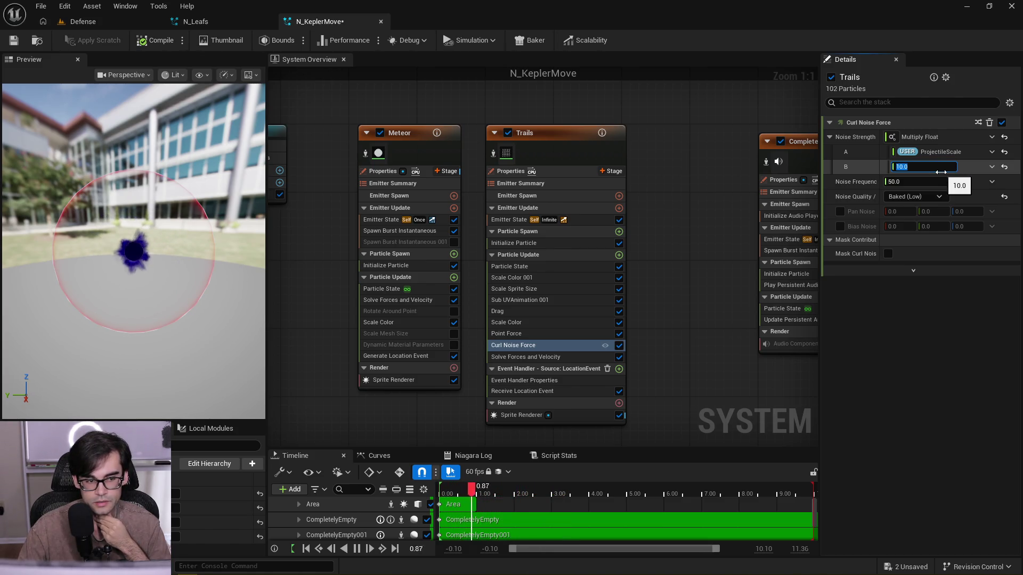
text(10)
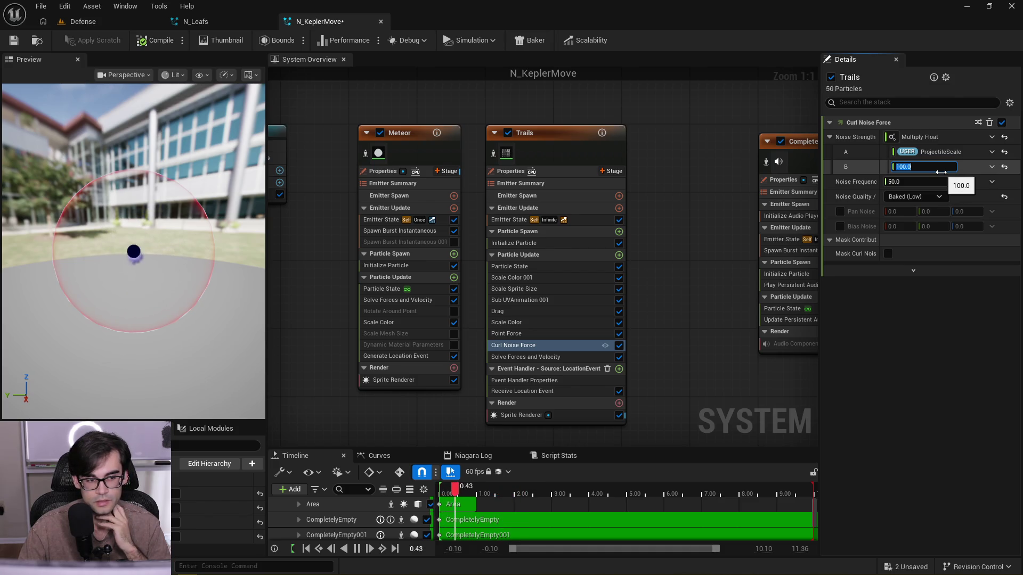
mouse_move(160, 224)
mouse_down()
mouse_move(155, 202)
mouse_move(160, 240)
mouse_move(180, 263)
mouse_up()
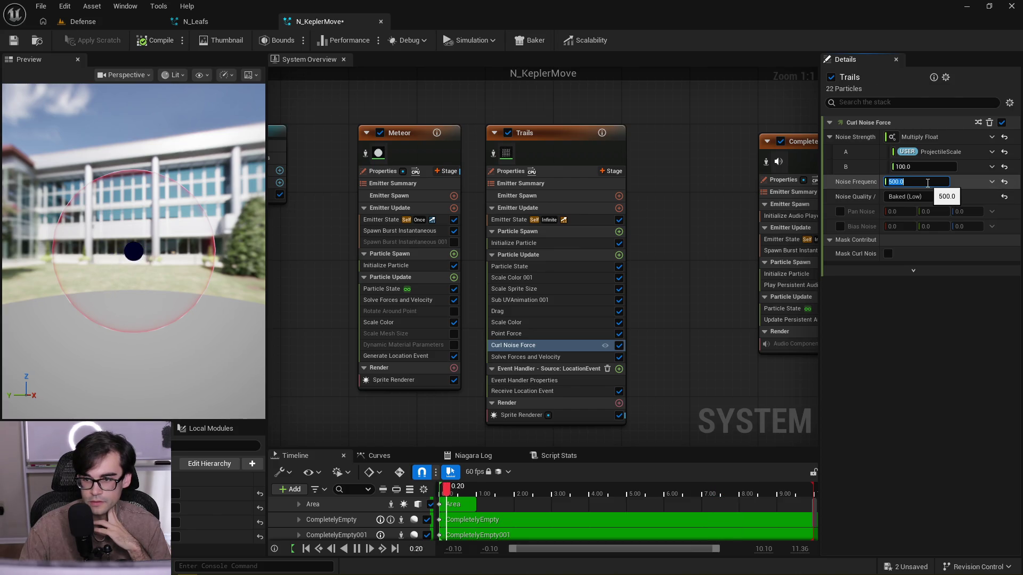
text(5)
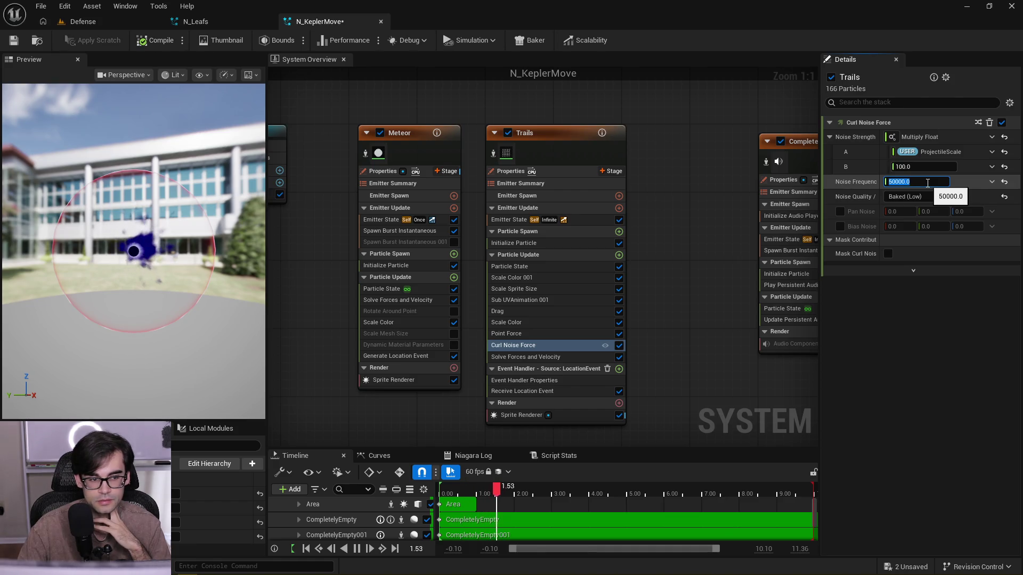
key(Return)
mouse_move(133, 239)
mouse_down()
mouse_move(176, 240)
mouse_move(145, 251)
mouse_move(175, 264)
mouse_move(142, 255)
mouse_up()
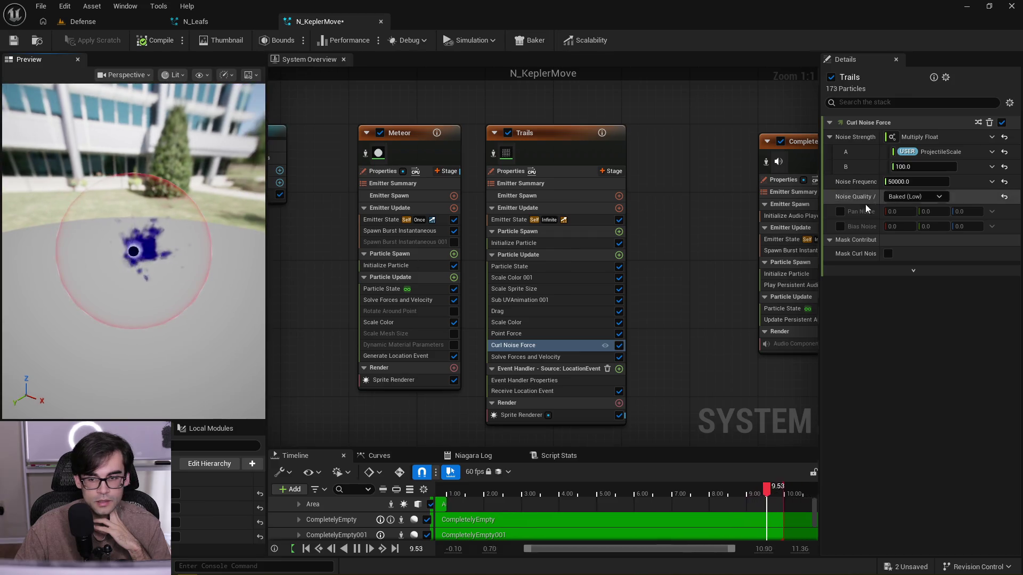
- Disable Trails Curl Noise Force and raise the Point Force strength multiplier B to 120
click(619, 345)
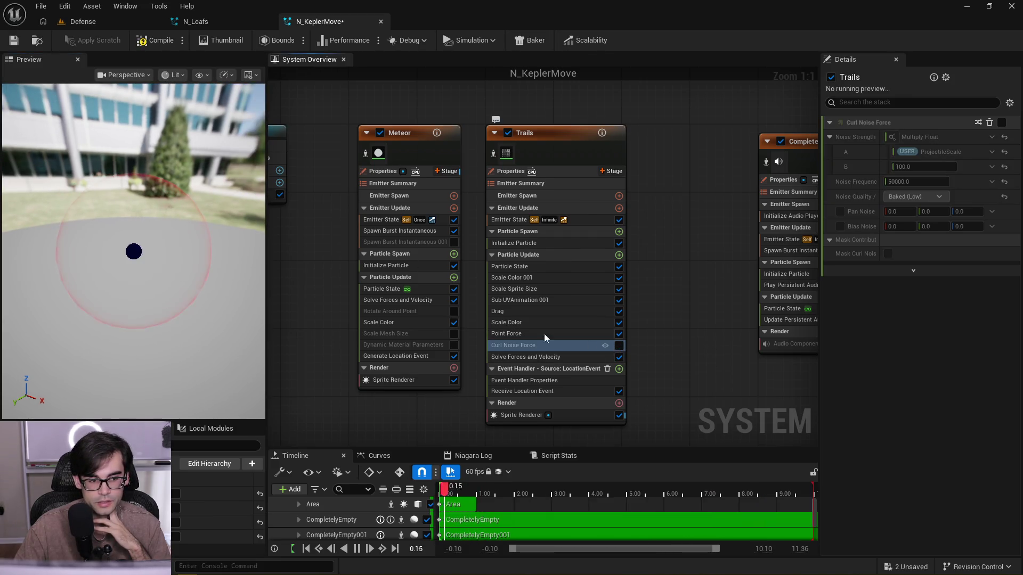
drag(238, 277, 168, 267)
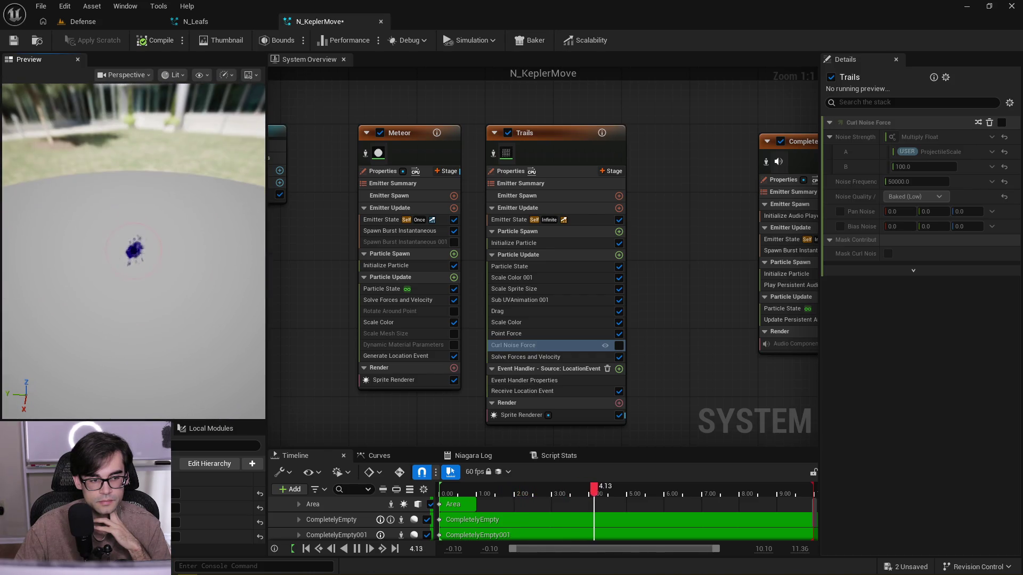
click(526, 332)
click(934, 167)
text(150)
key(Return)
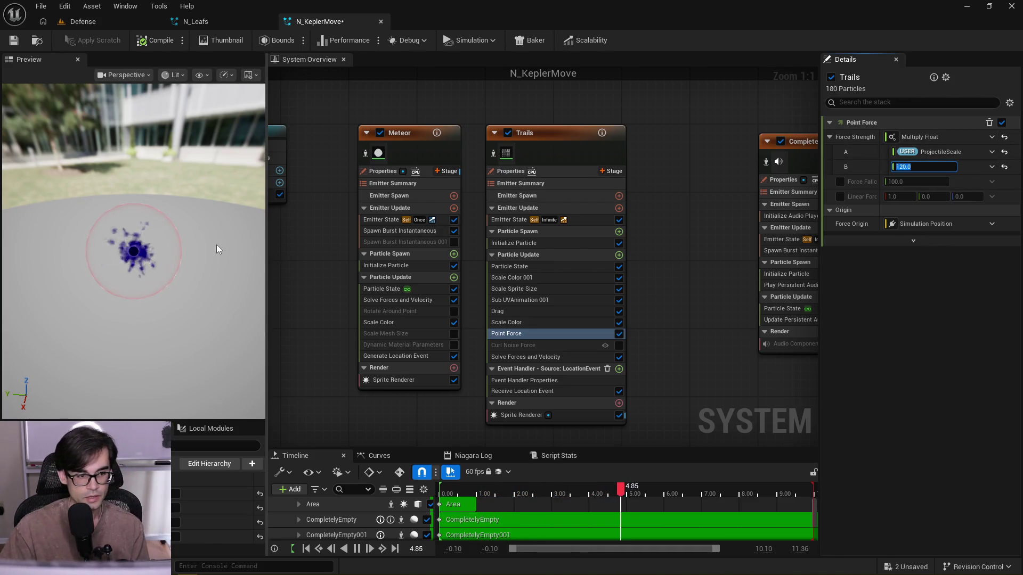
- Uncheck Rotational on the Trails Drag module and set its Drag amount to 1.0
click(557, 348)
click(566, 314)
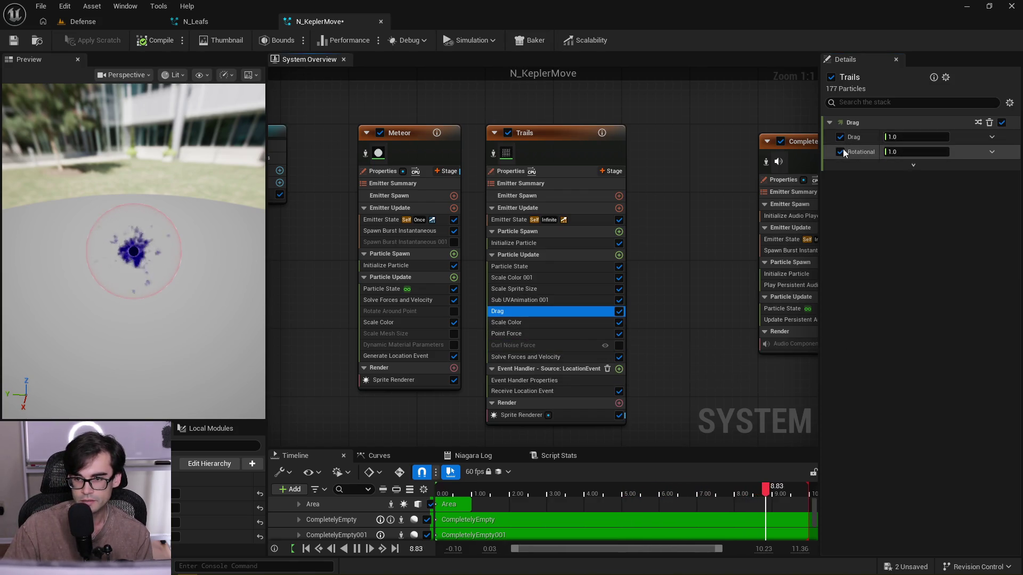
click(840, 152)
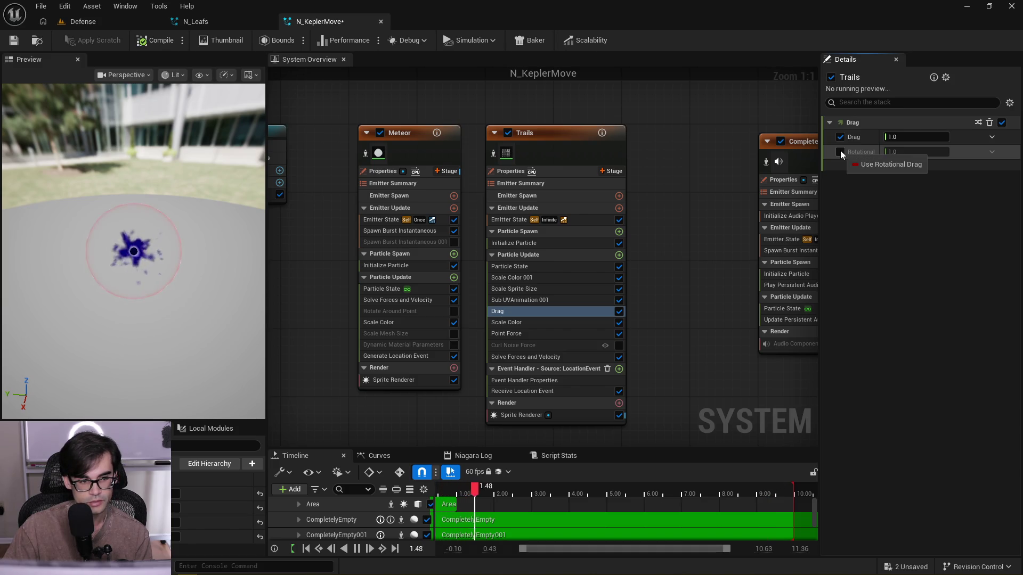
click(916, 137)
text(0.3)
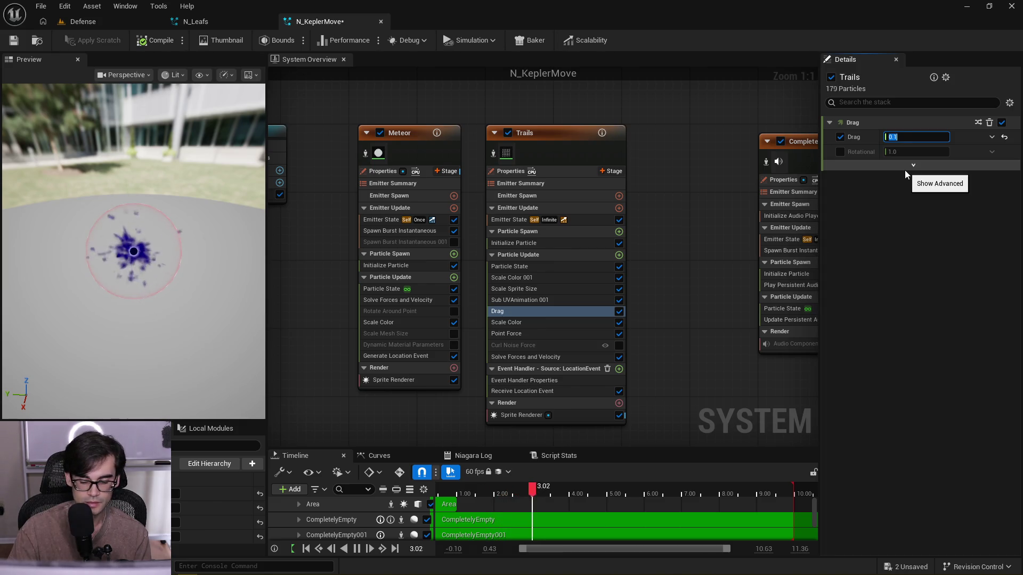
text(1)
key(Return)
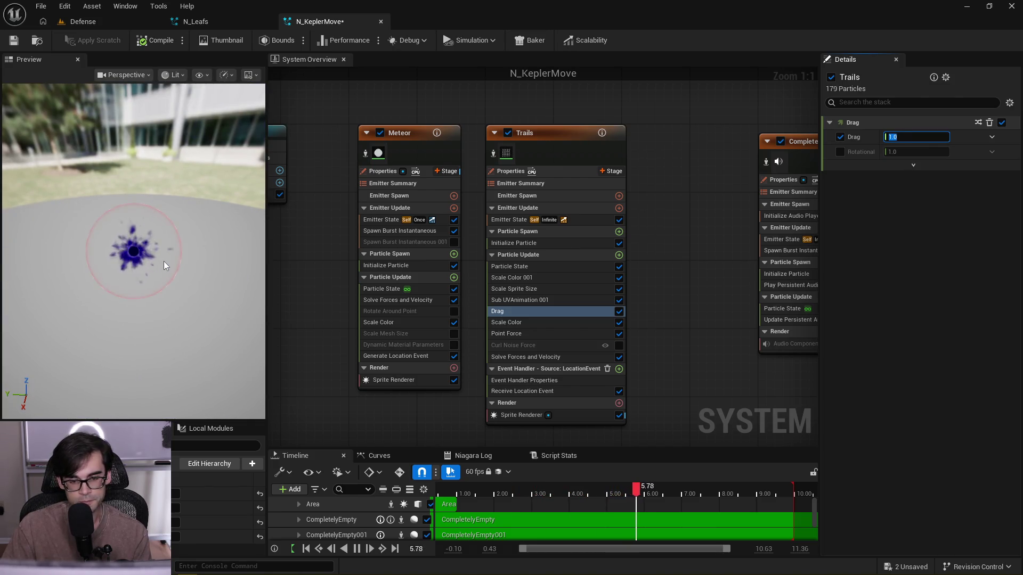
click(547, 321)
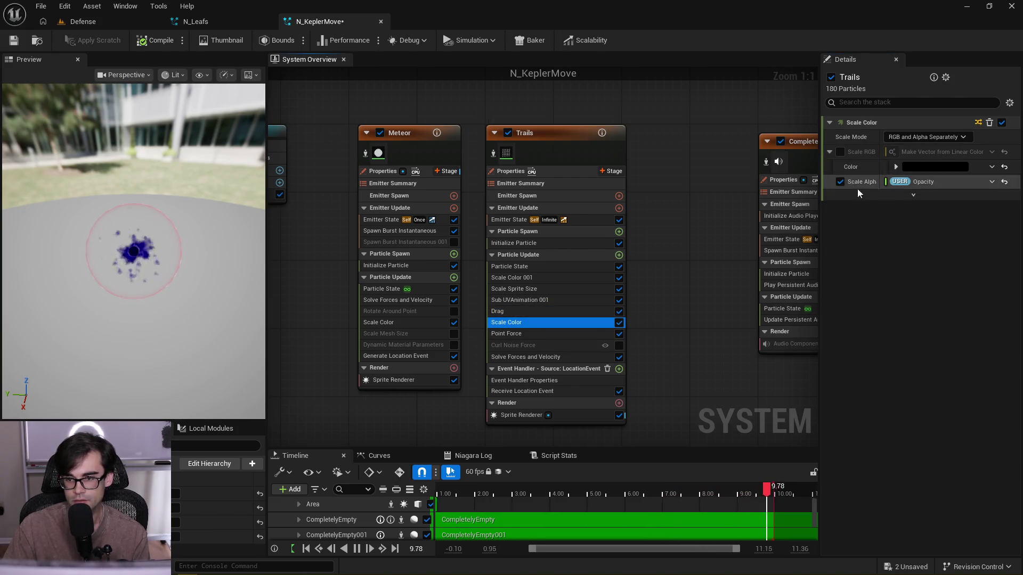
- Drag the Scale Color 001 gradient keys right so particles stay white longer
click(892, 195)
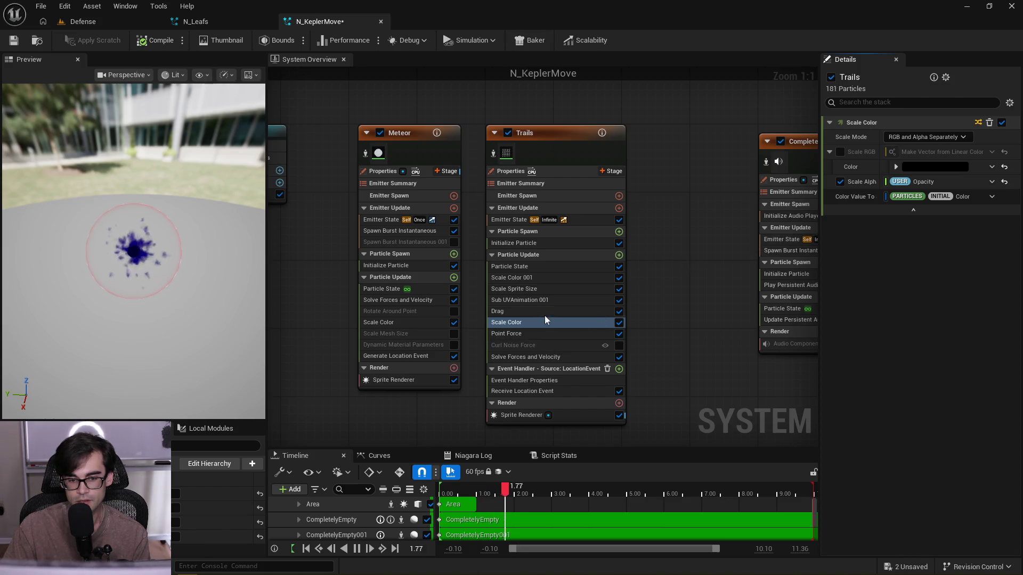
click(555, 278)
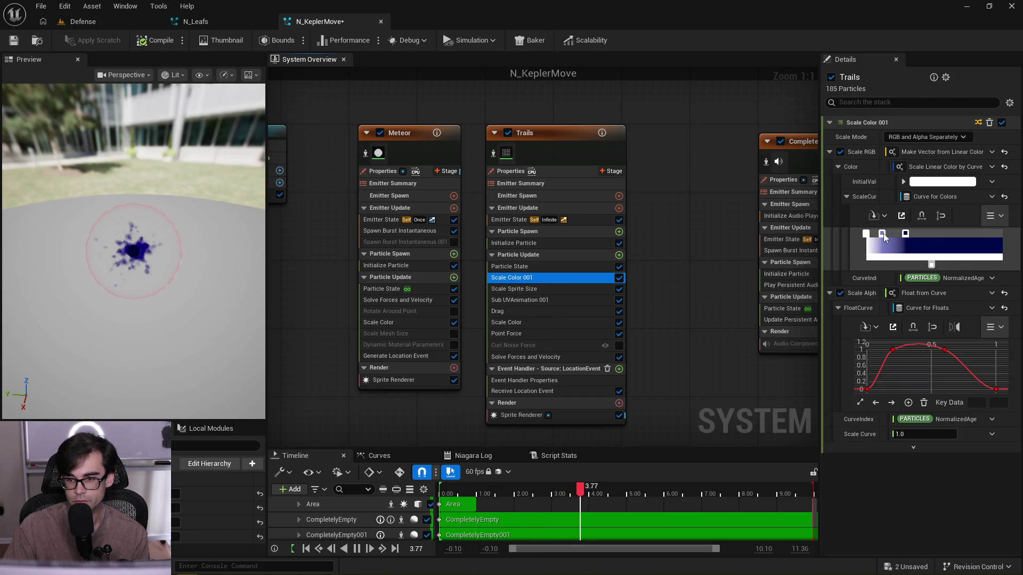
drag(906, 237, 915, 238)
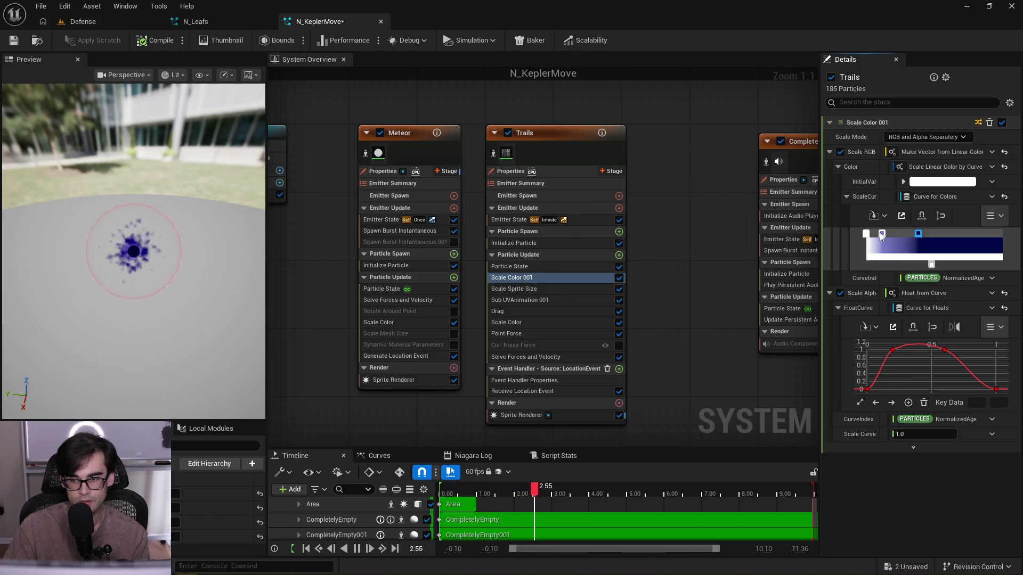
drag(881, 235, 895, 235)
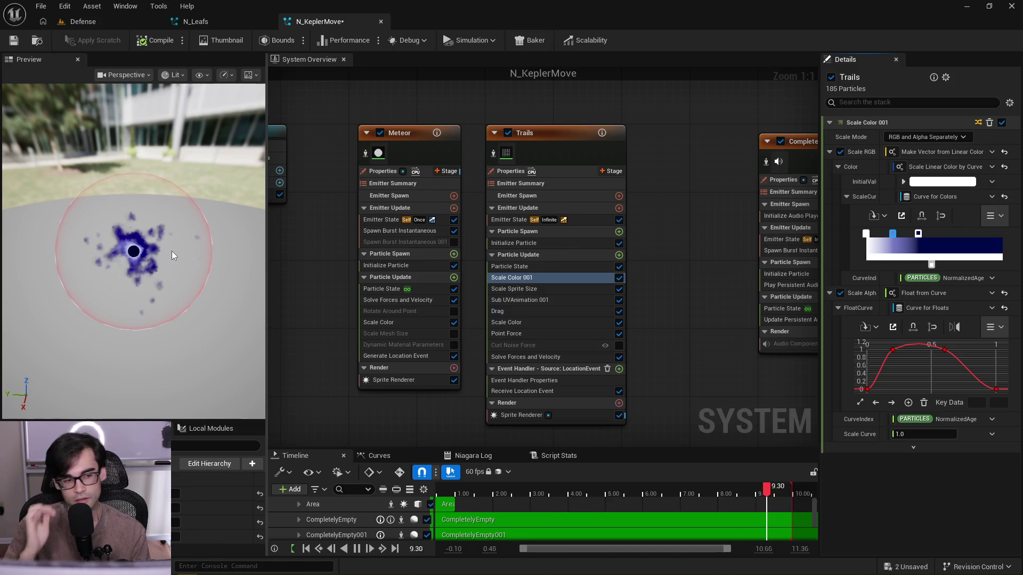
- Push the blue gradient key right to widen the white band, then save N_KeplerMove
scroll(632, 222, down, 2)
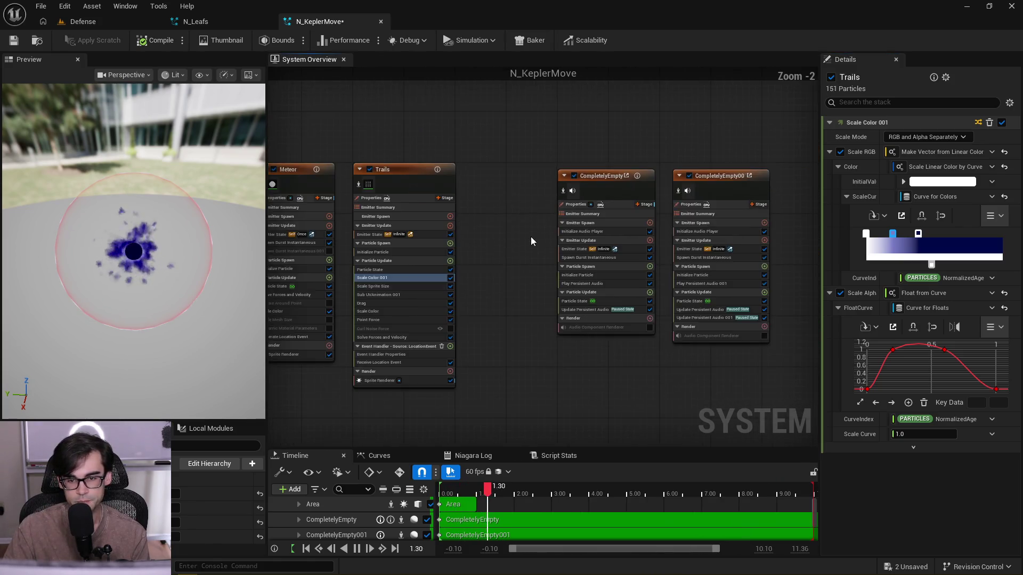
scroll(530, 237, down, 3)
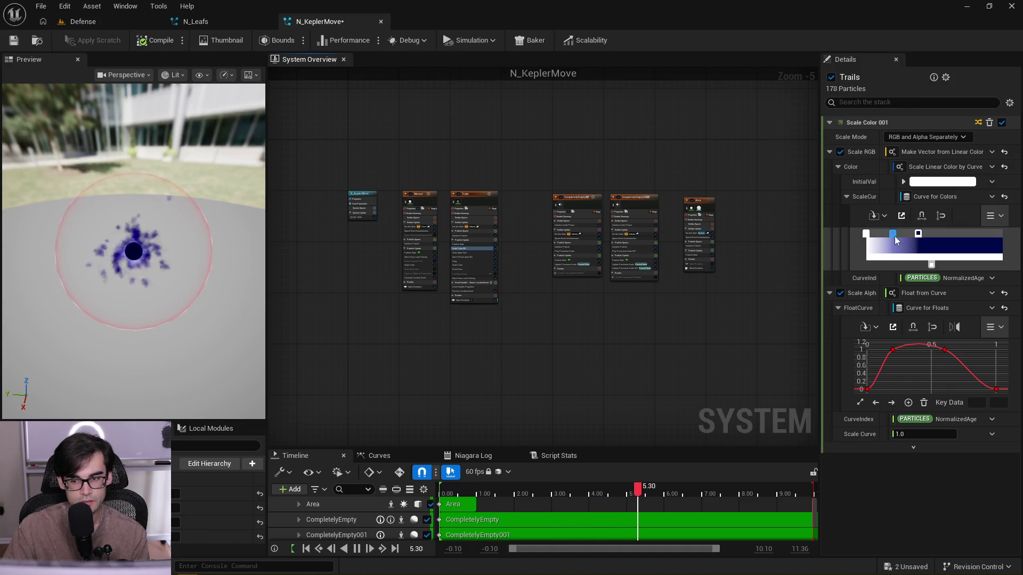
drag(893, 235, 906, 240)
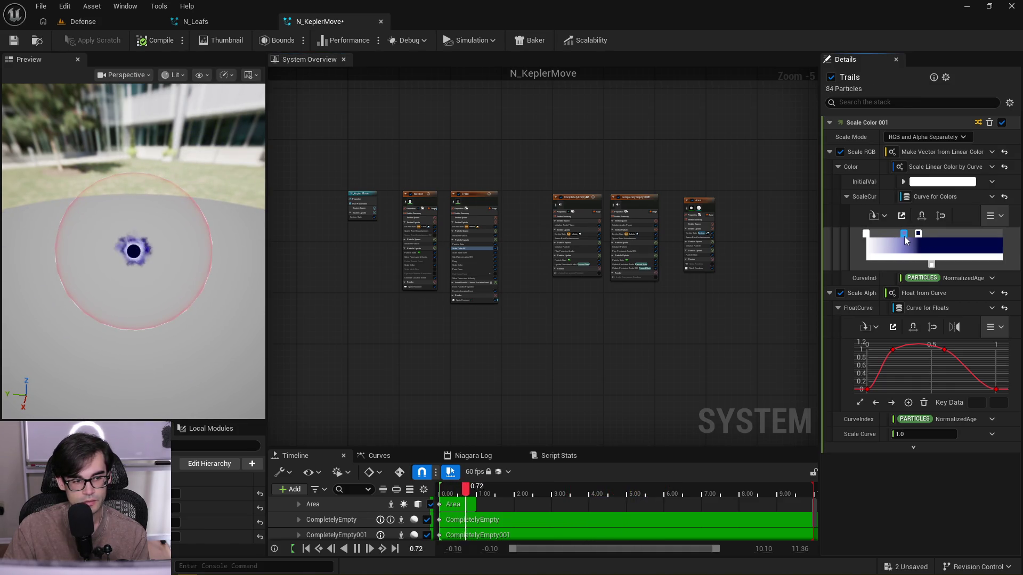
mouse_move(133, 260)
mouse_down()
mouse_move(133, 277)
mouse_move(154, 258)
mouse_move(194, 256)
mouse_move(176, 235)
mouse_move(178, 212)
mouse_move(145, 235)
mouse_move(143, 222)
mouse_move(147, 240)
mouse_up()
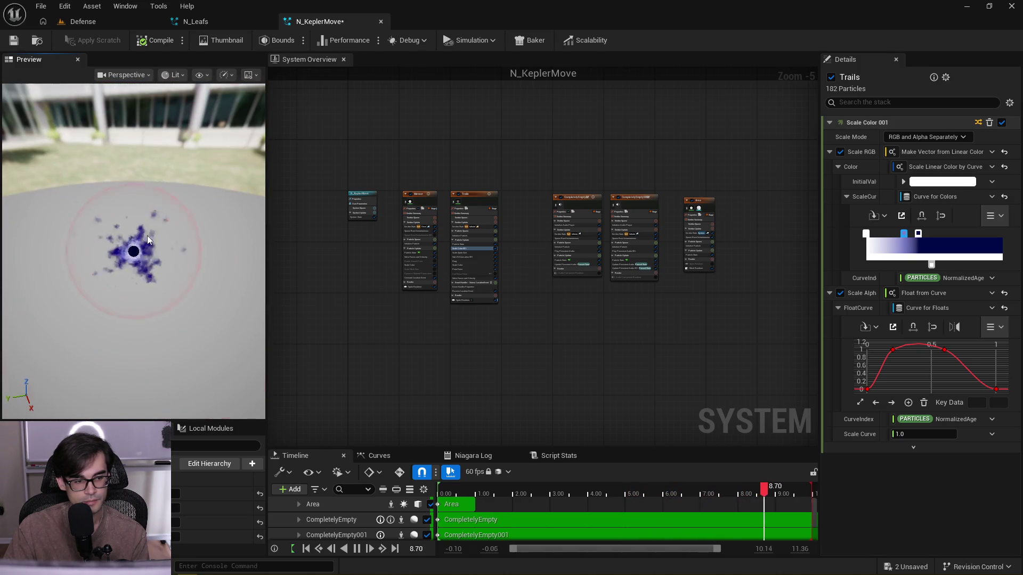
click(19, 40)
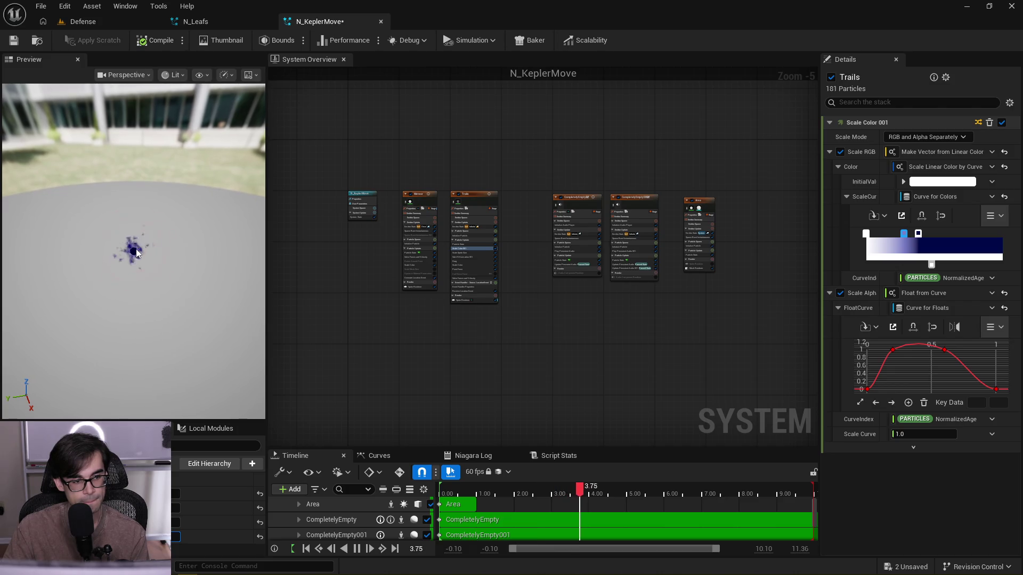
drag(163, 267, 164, 267)
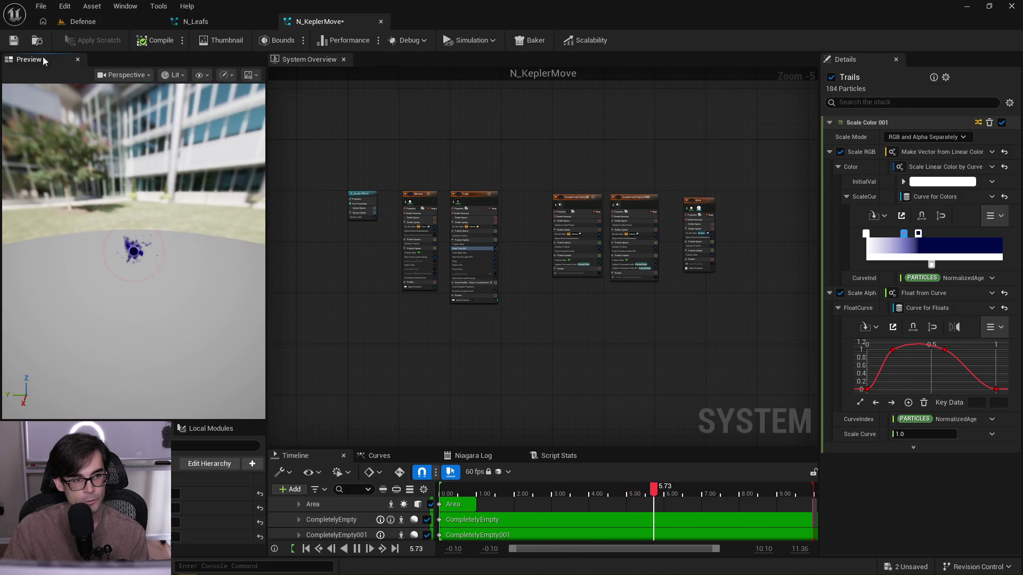
click(14, 41)
- Disable the Area emitter and save N_KeplerMove with Ctrl+S
scroll(568, 180, up, 3)
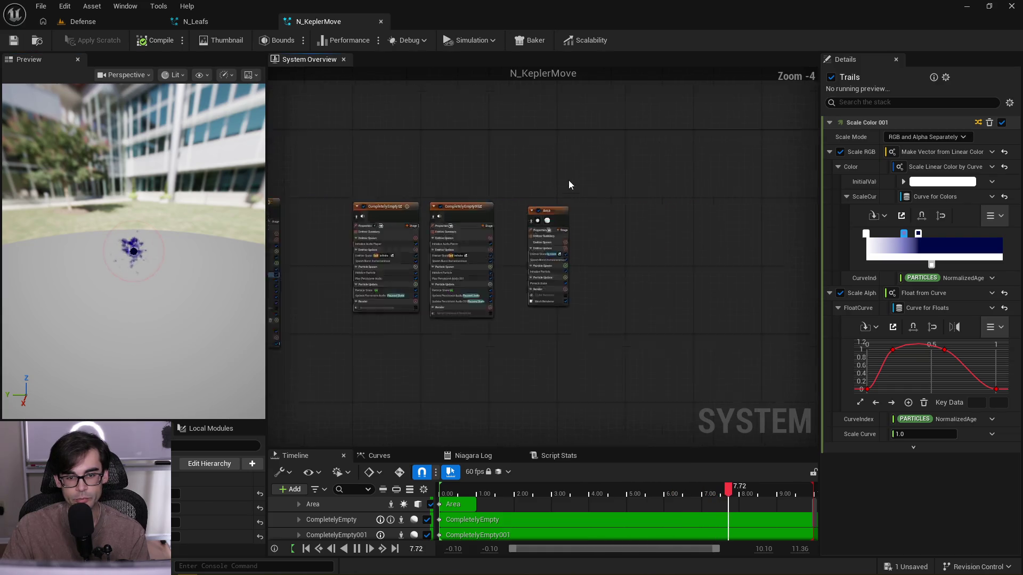
click(523, 227)
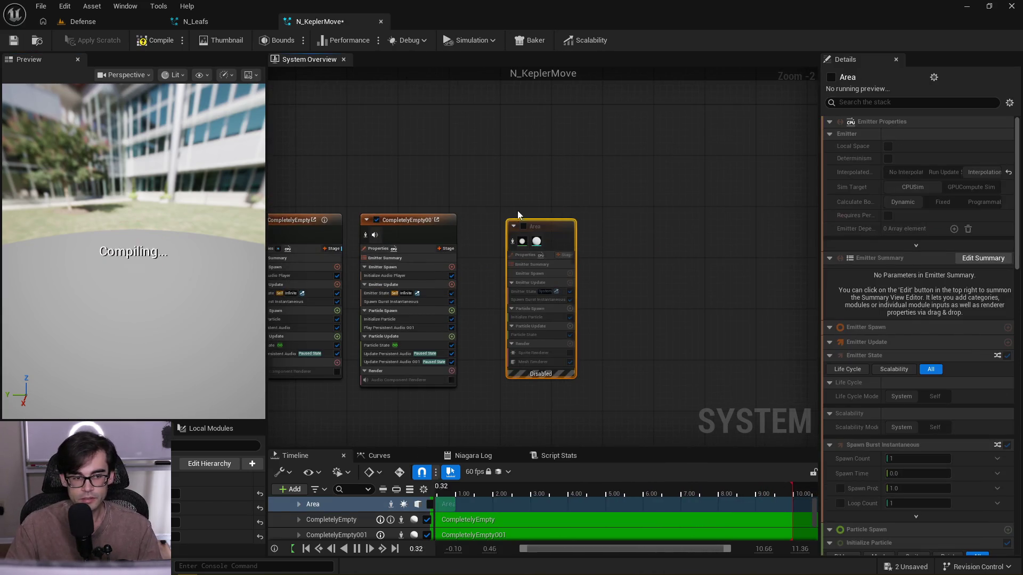
key(ctrl+s)
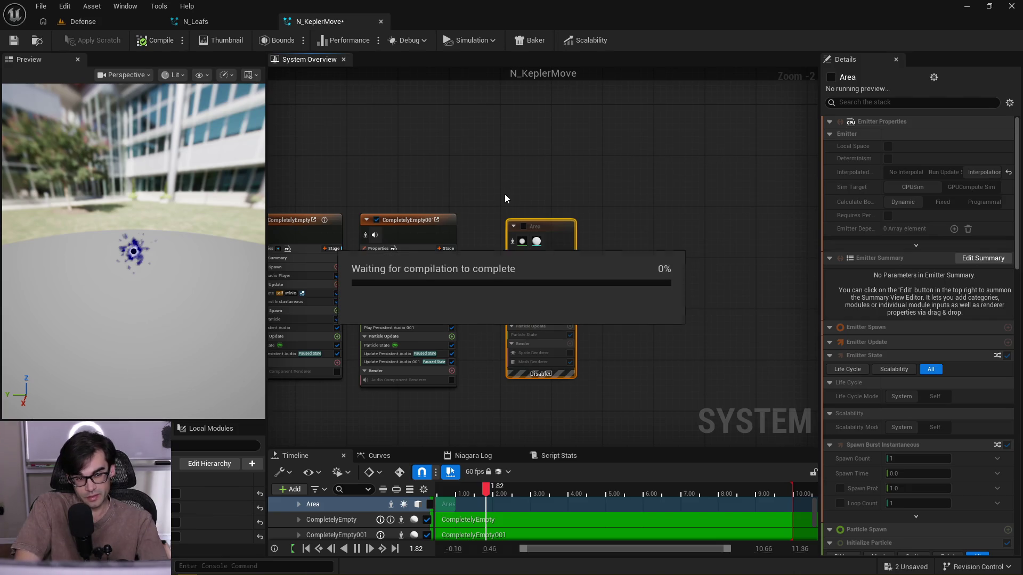
click(110, 28)
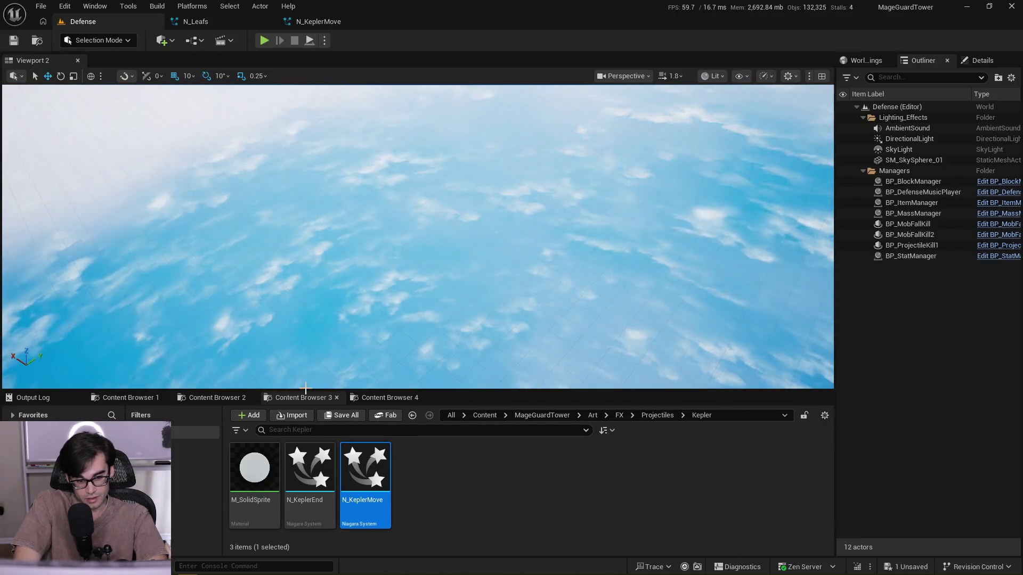
- Open N_KeplerEnd, paste the Area emitter beside CompletelyEmpty, and enable it
double_click(292, 450)
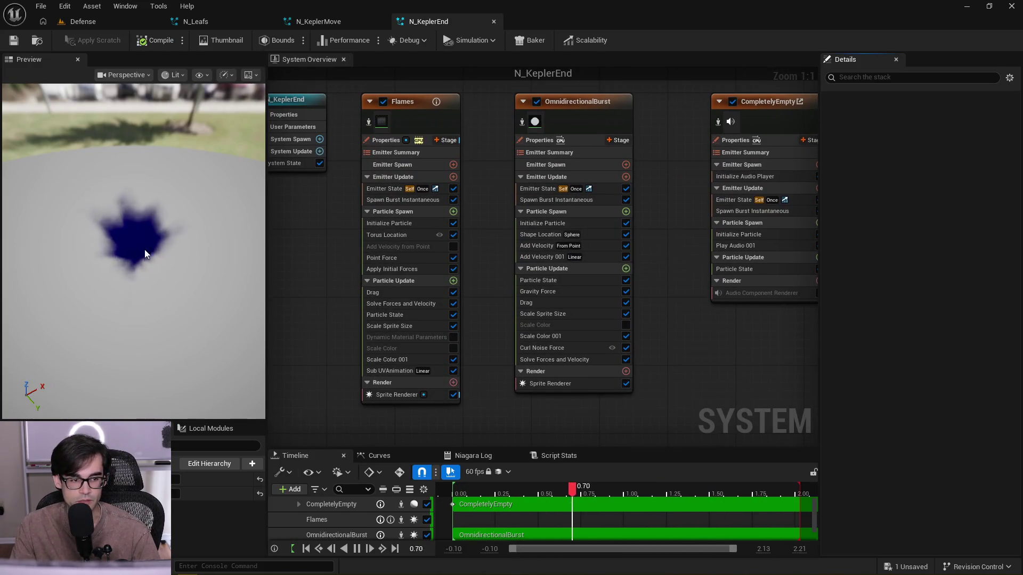
scroll(450, 258, down, 3)
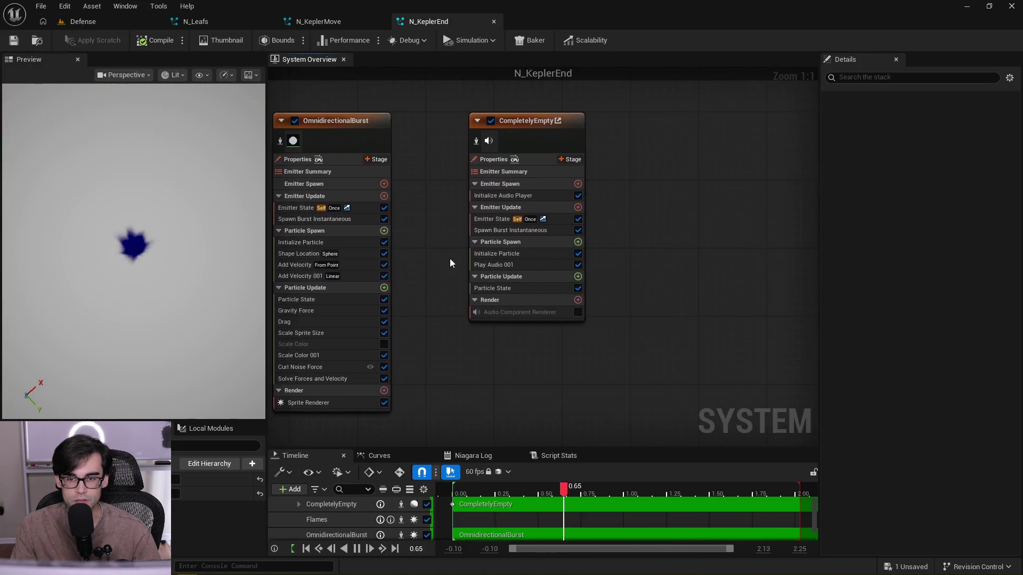
key(ctrl+v)
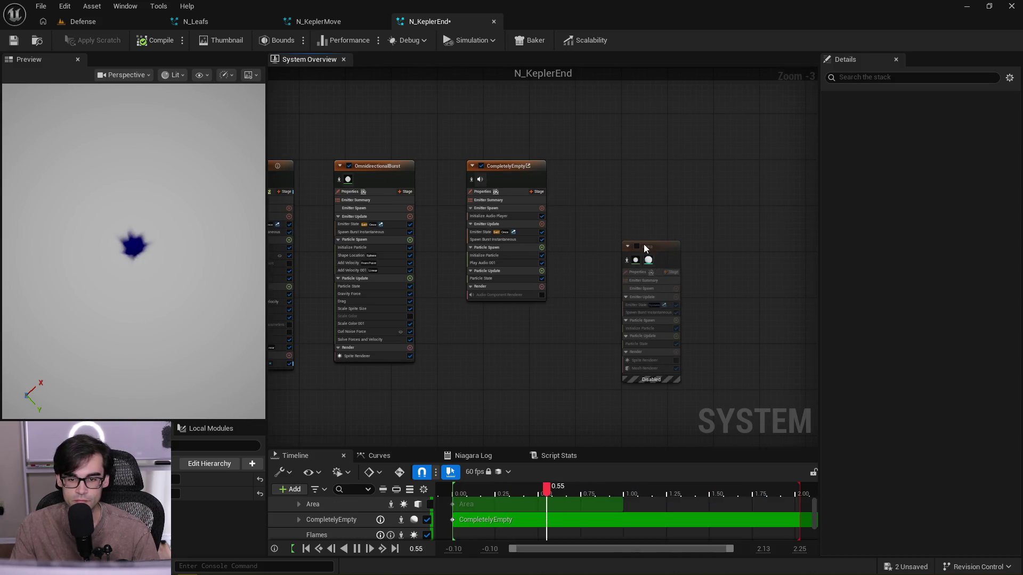
drag(644, 244, 610, 158)
click(596, 166)
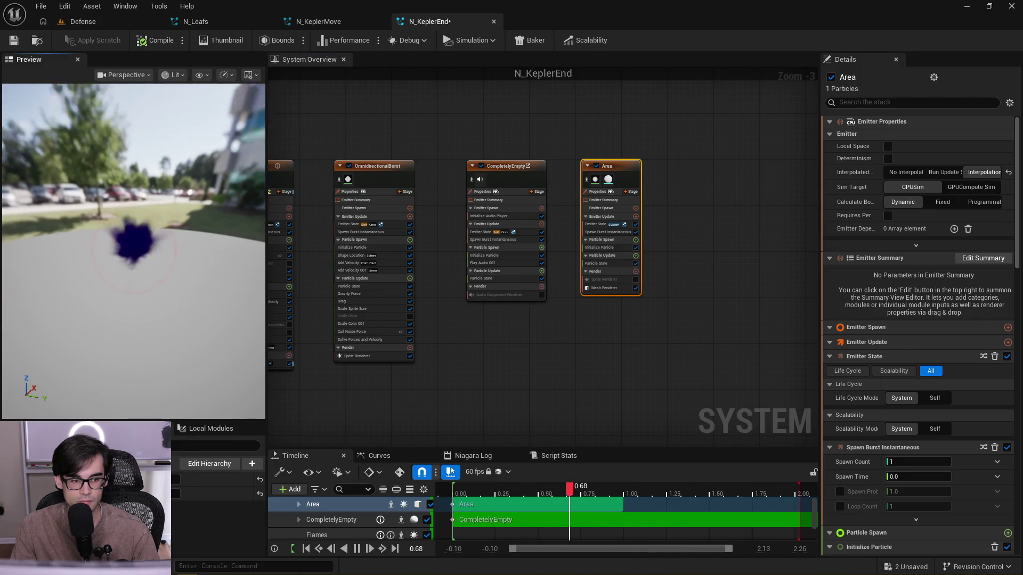
drag(321, 144, 562, 163)
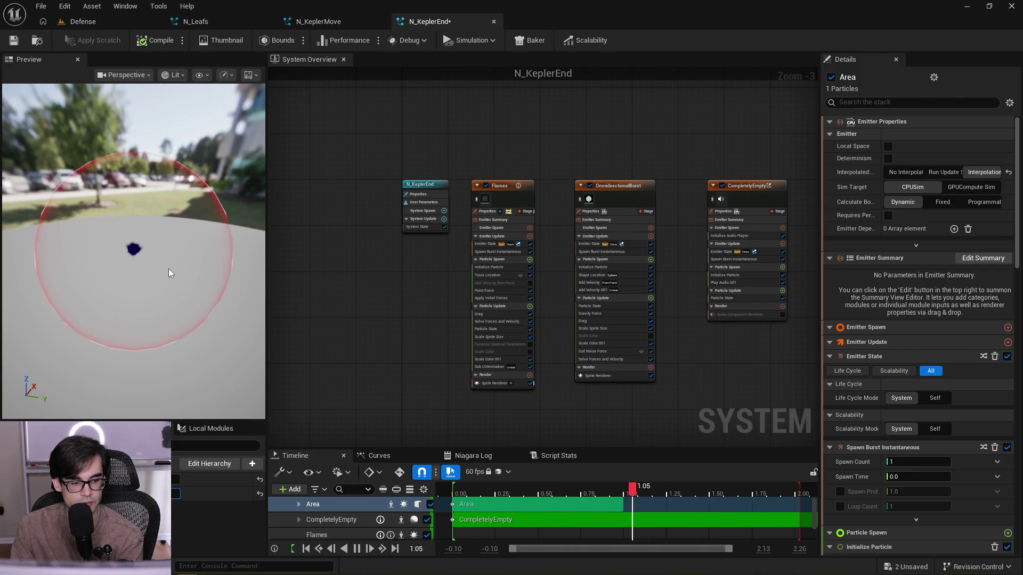
drag(169, 268, 202, 252)
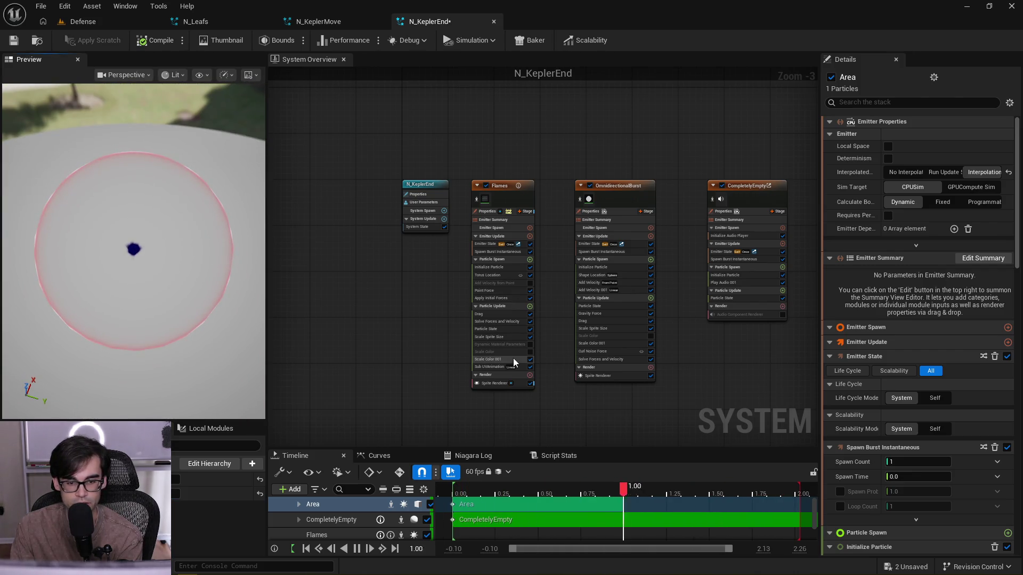
scroll(506, 355, up, 3)
click(503, 225)
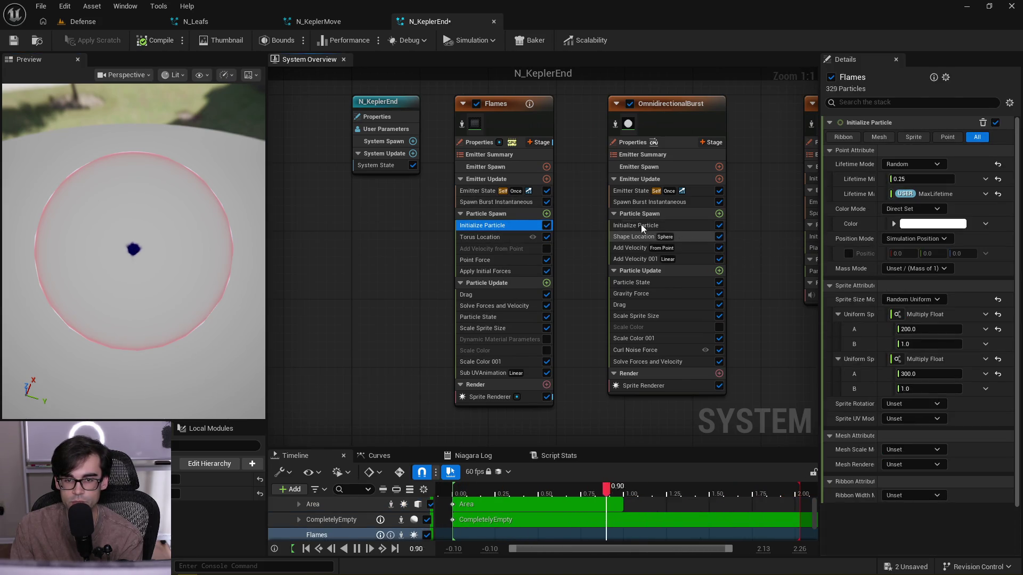
- Set OmnidirectionalBurst Add Velocity speed to Random Range Float, minimum 75, maximum 400
drag(589, 203, 530, 212)
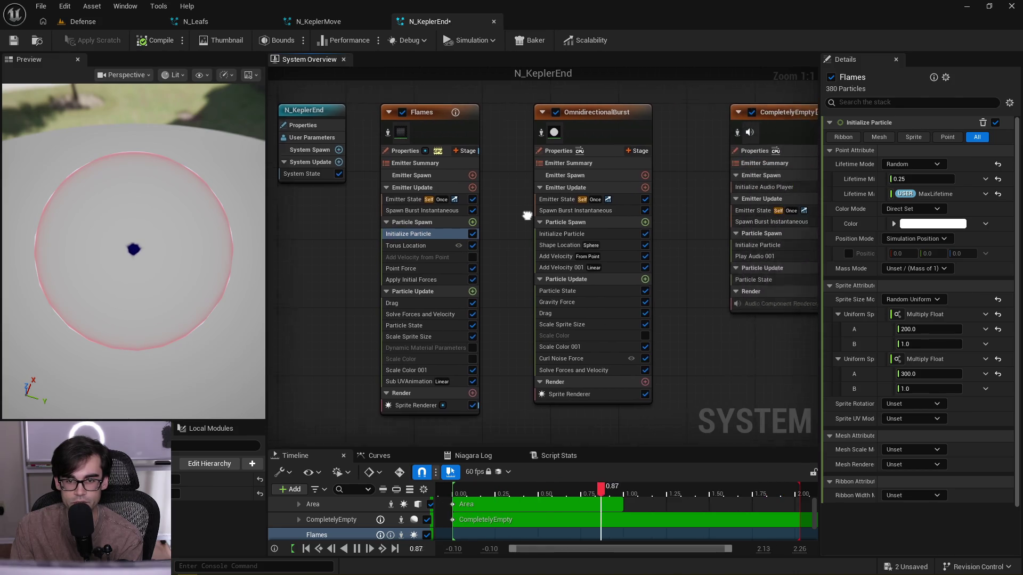
mouse_move(687, 245)
mouse_down()
mouse_move(620, 270)
mouse_move(422, 271)
mouse_move(620, 261)
mouse_up()
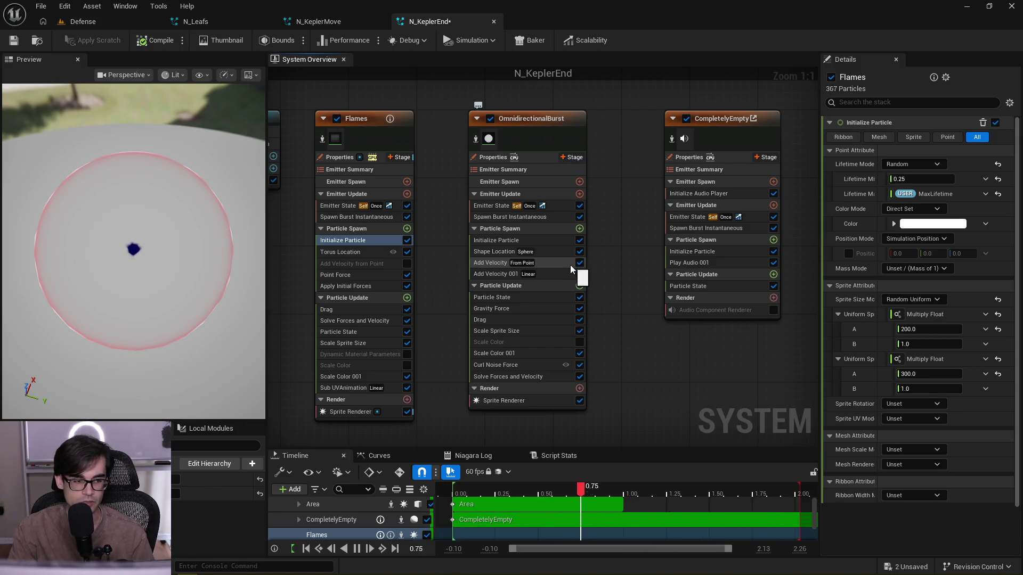
click(539, 252)
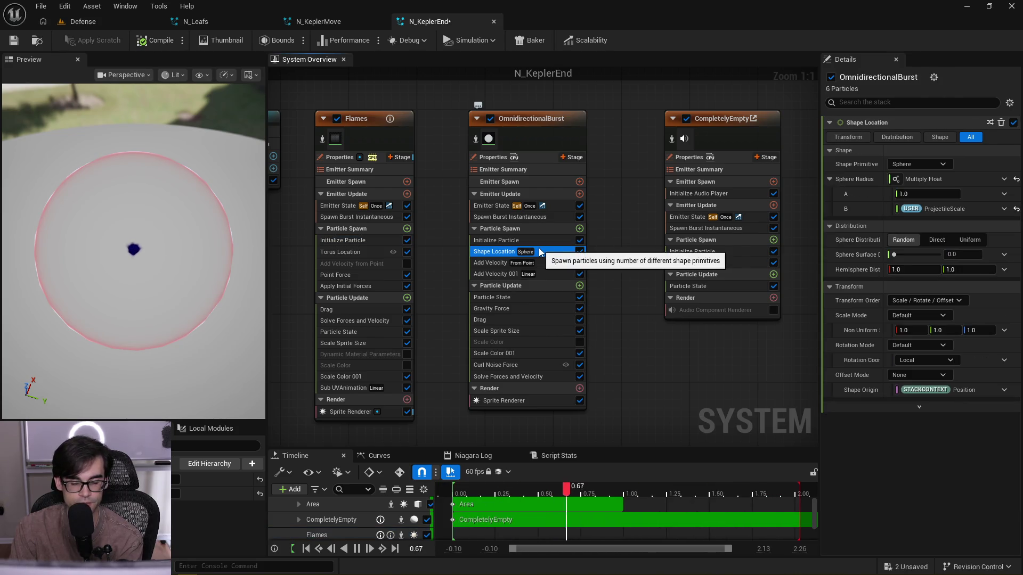
click(557, 263)
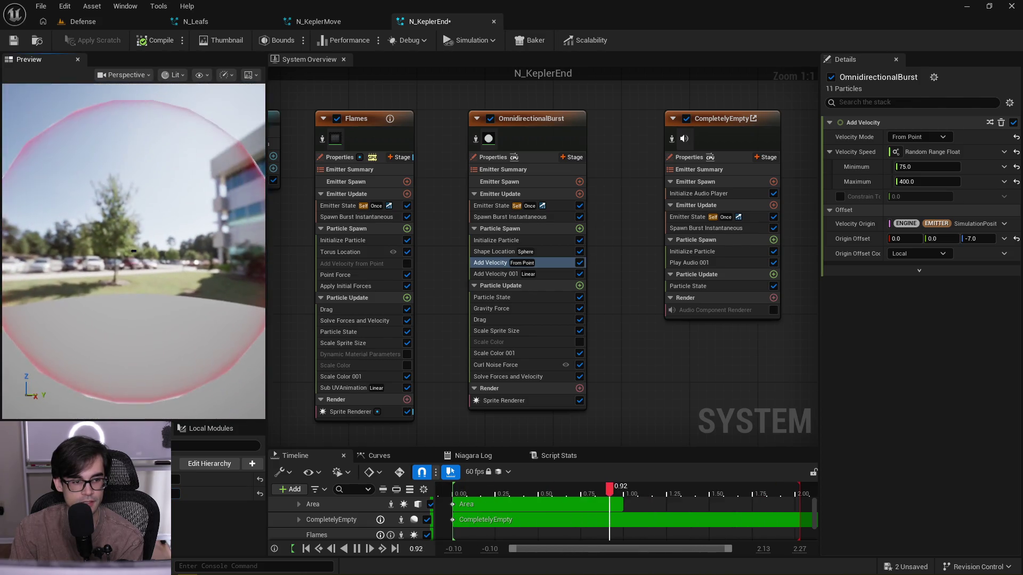
- Widen the Flames Torus Location large radius A to 95
click(378, 253)
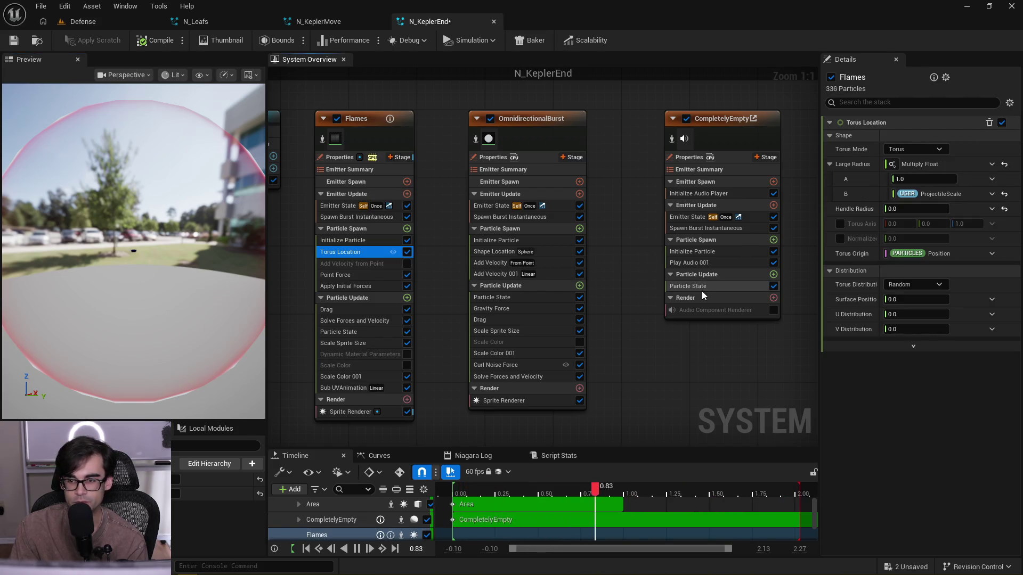
click(941, 177)
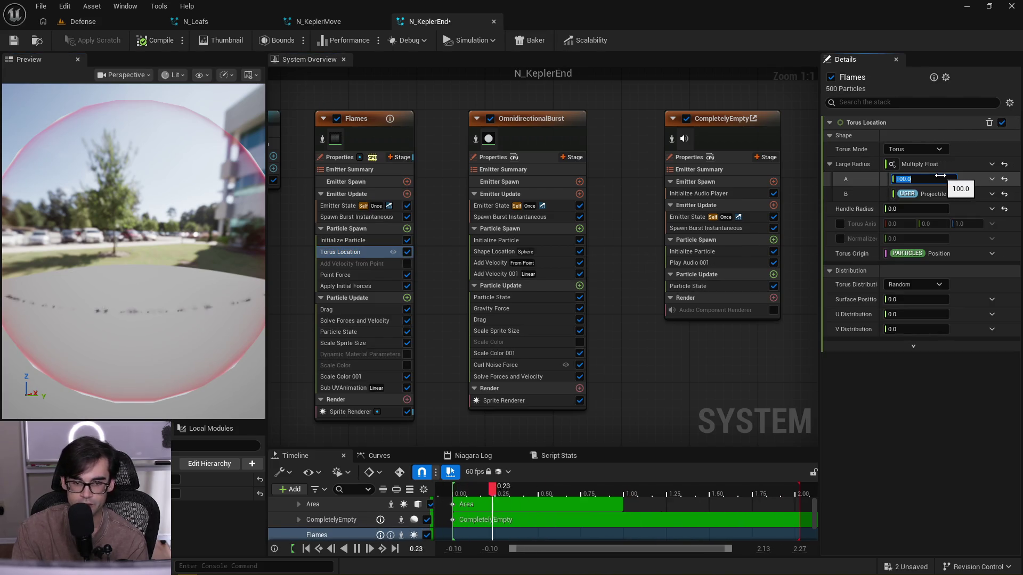
key(Return)
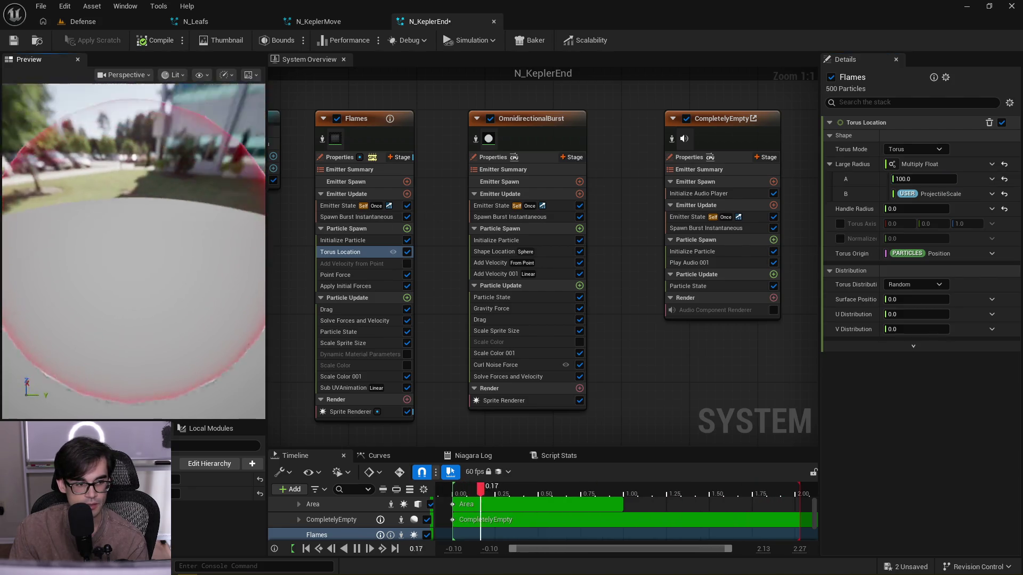
mouse_move(163, 225)
mouse_down()
mouse_move(150, 224)
mouse_move(192, 224)
mouse_move(163, 225)
mouse_up()
scroll(169, 254, down, 5)
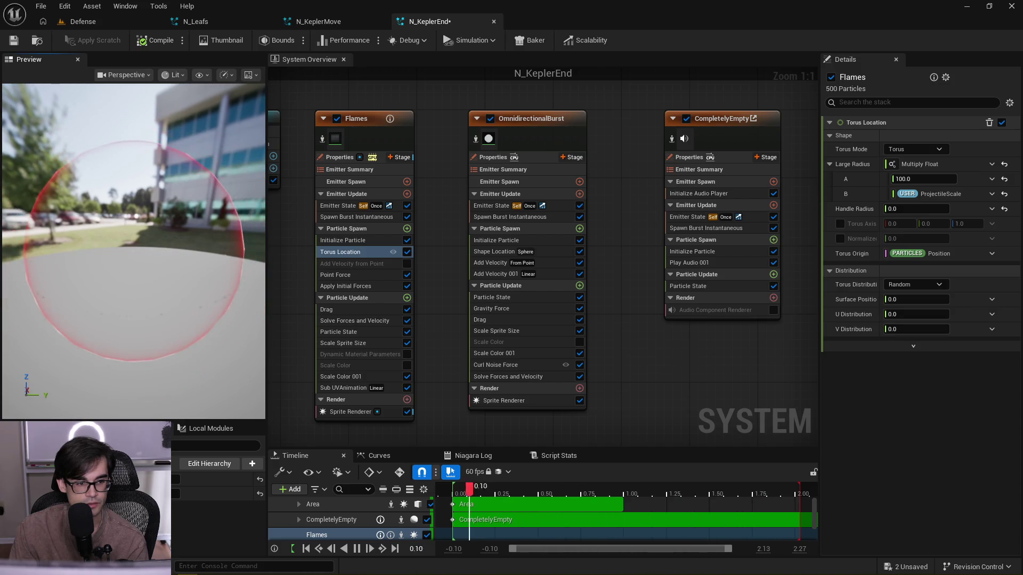
mouse_move(133, 239)
mouse_down()
mouse_move(133, 202)
mouse_move(186, 221)
mouse_move(187, 181)
mouse_move(178, 254)
mouse_up()
click(919, 181)
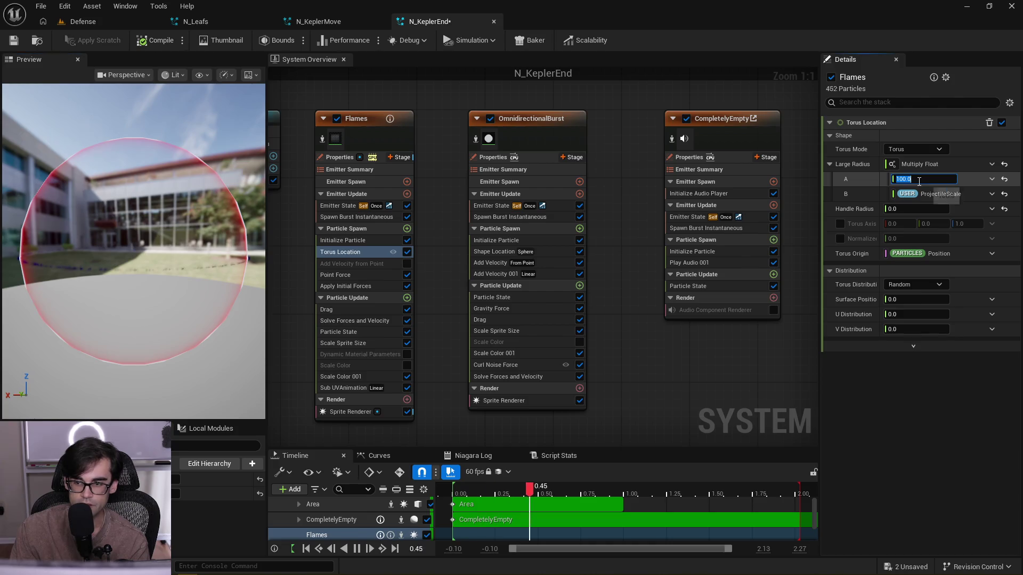
text(95)
mouse_move(187, 298)
mouse_down()
mouse_move(187, 256)
mouse_move(186, 298)
mouse_move(203, 300)
mouse_up()
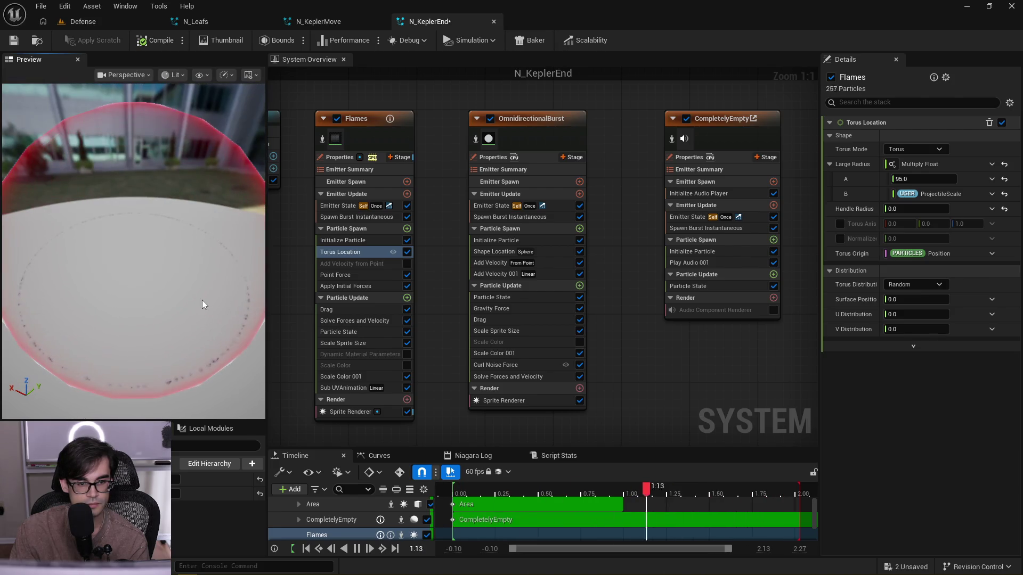
click(355, 275)
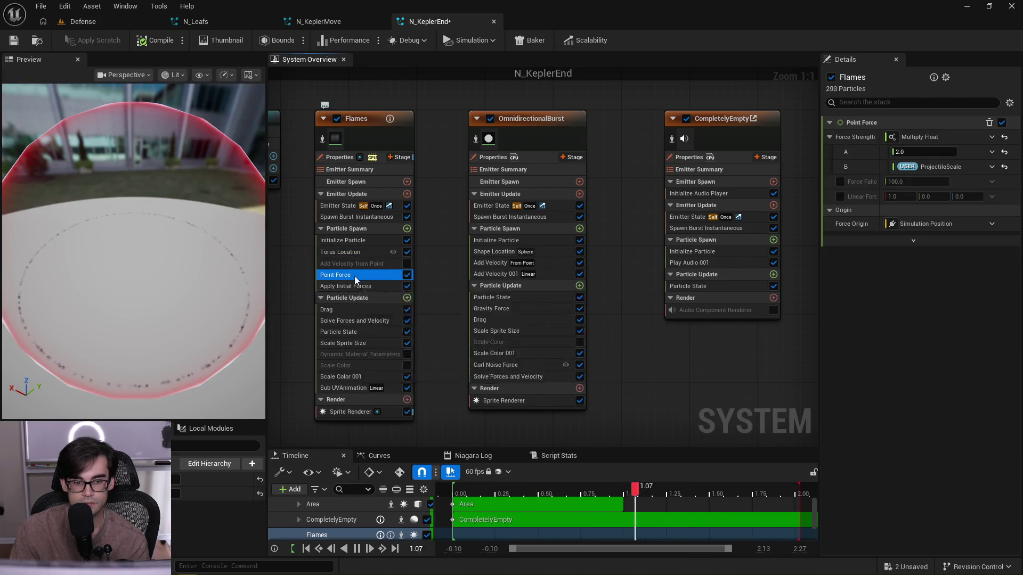
click(361, 253)
- Set the burst's Shape Location sphere radius A to 10 and uniform sprite size A to 14
click(549, 254)
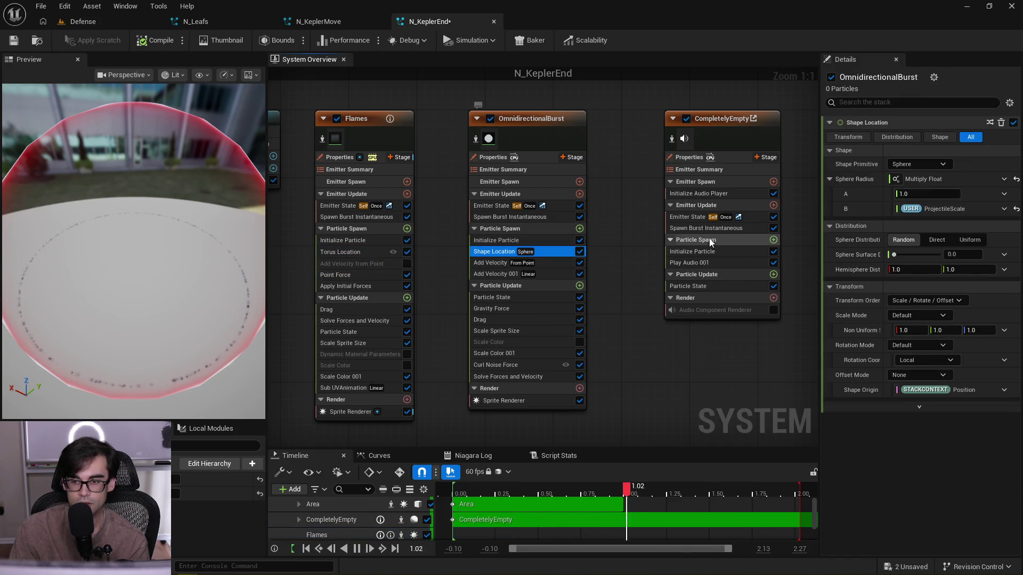
click(925, 194)
text(100)
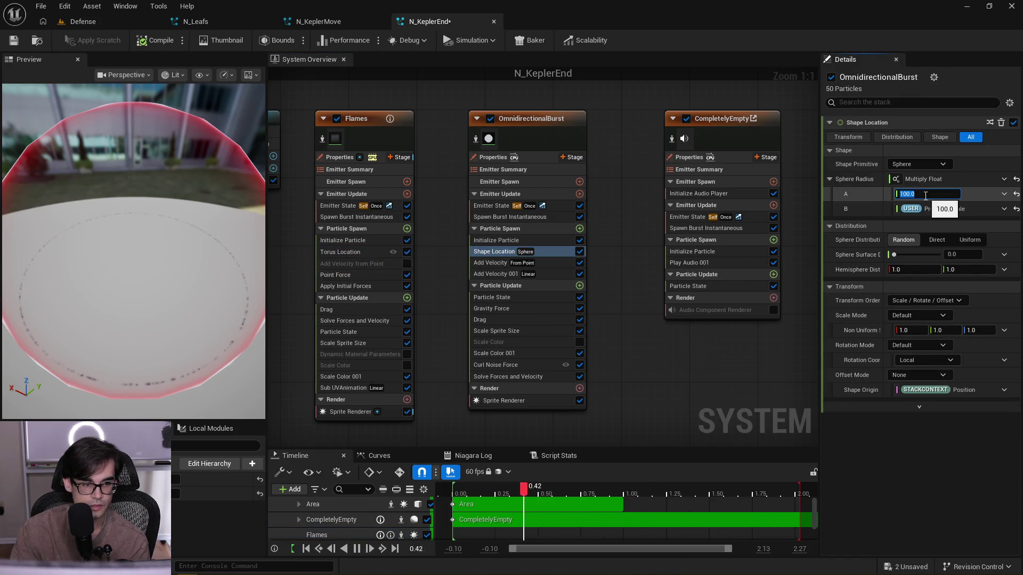
click(530, 240)
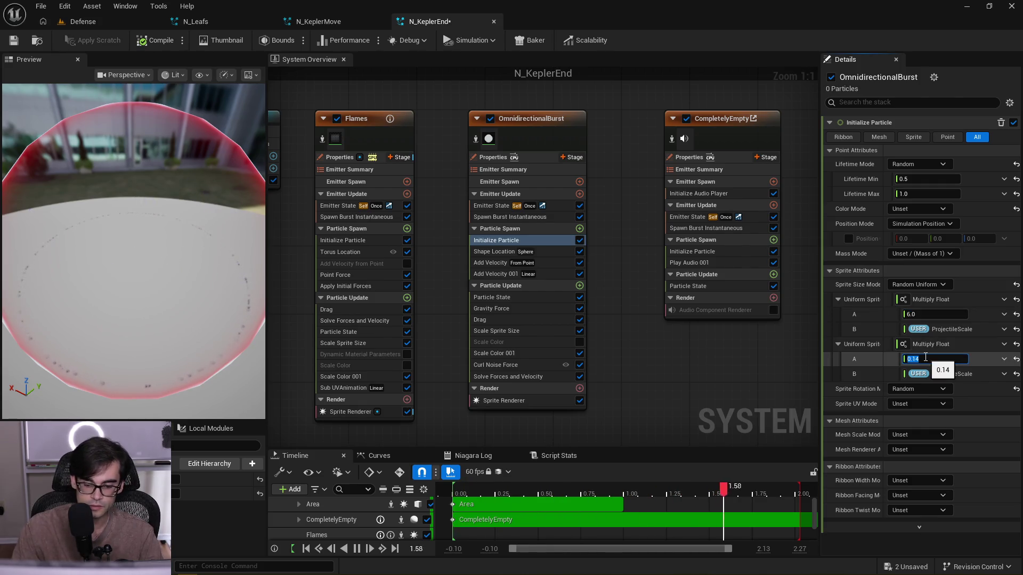
text(14)
key(Return)
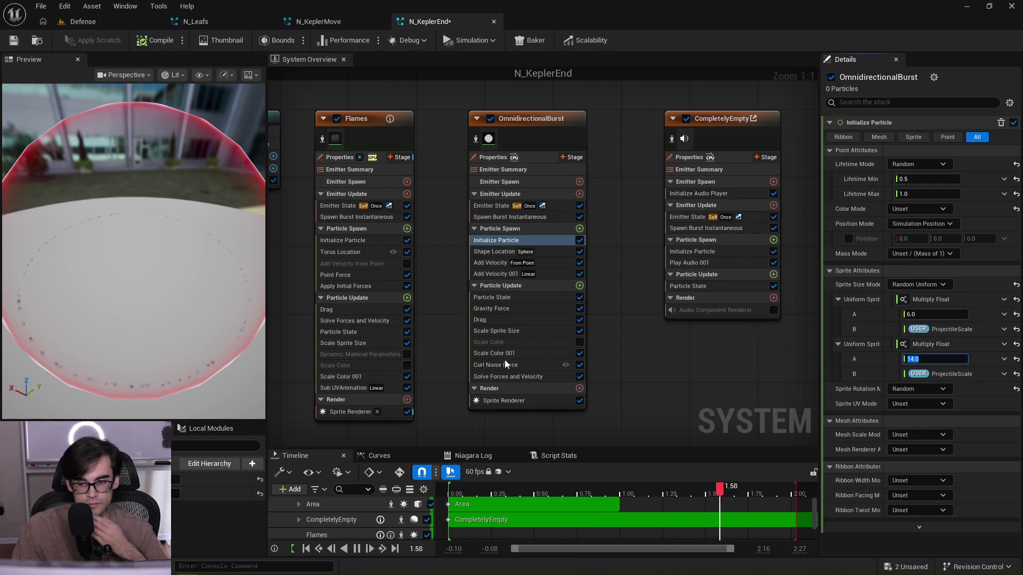
drag(205, 255, 202, 308)
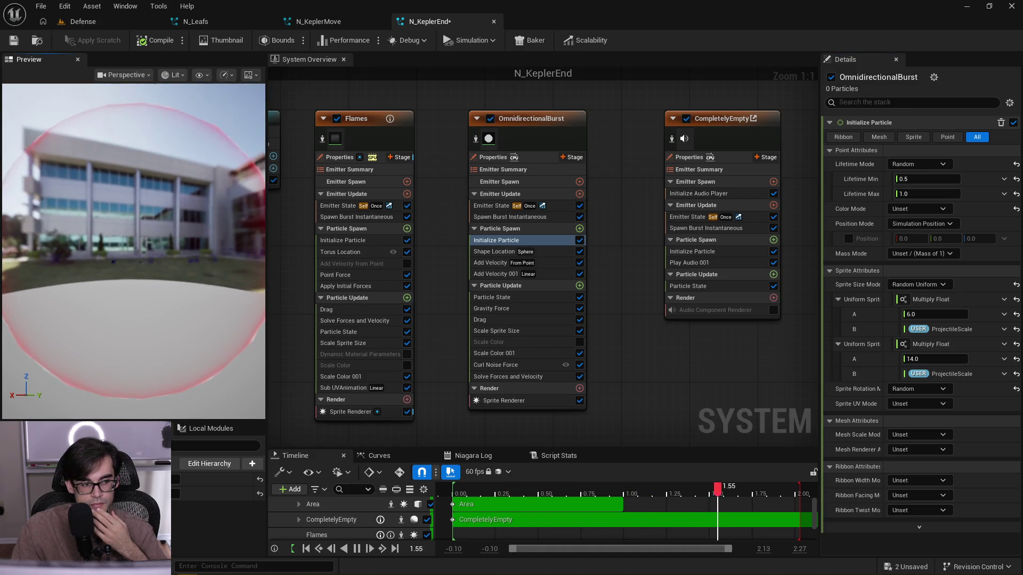
click(368, 251)
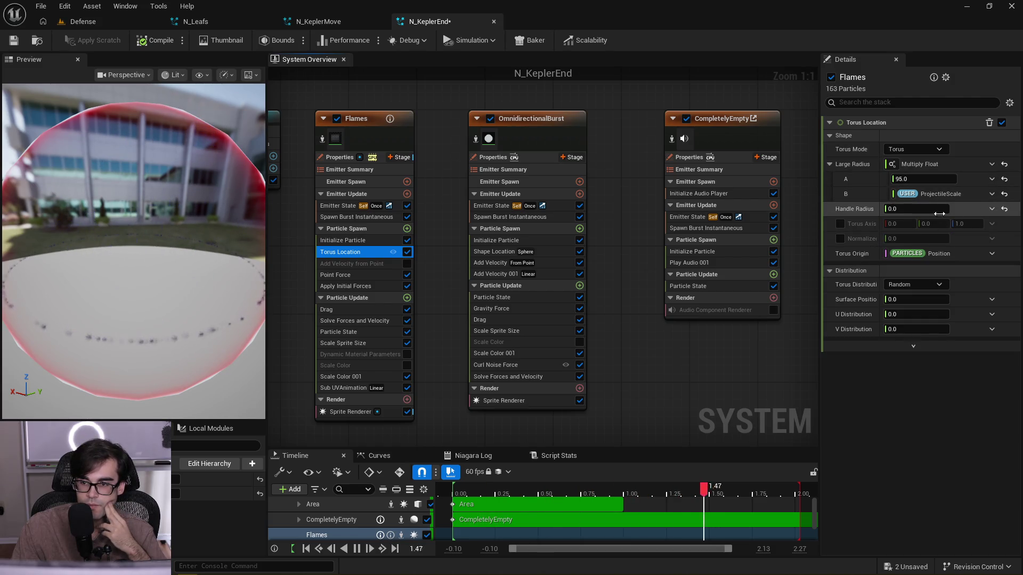
- Turn the Flames handle radius into Multiply Float and set the large radius A to 50
mouse_move(944, 212)
mouse_down()
mouse_move(959, 212)
mouse_move(888, 209)
mouse_up()
drag(234, 217, 206, 215)
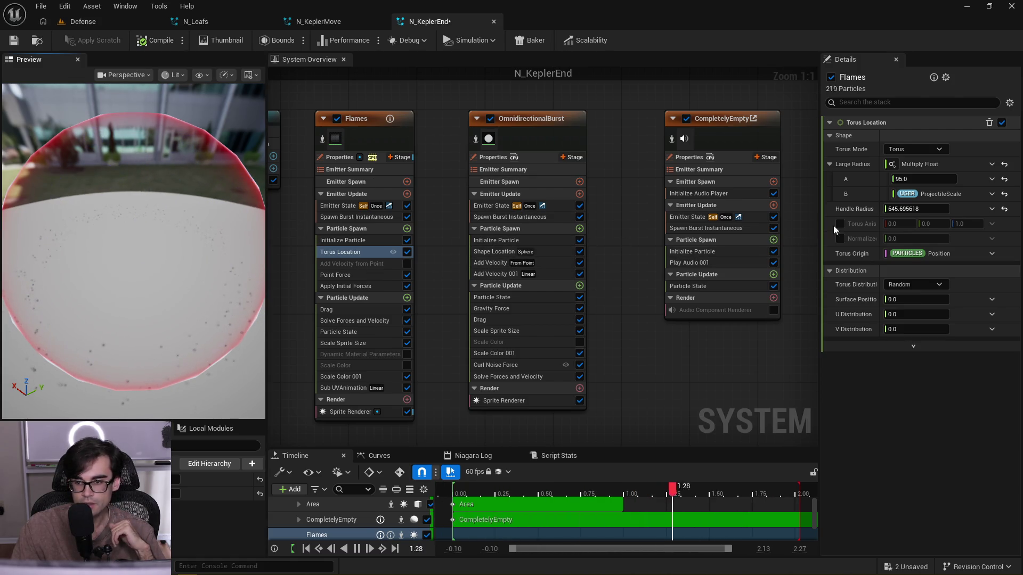
click(992, 209)
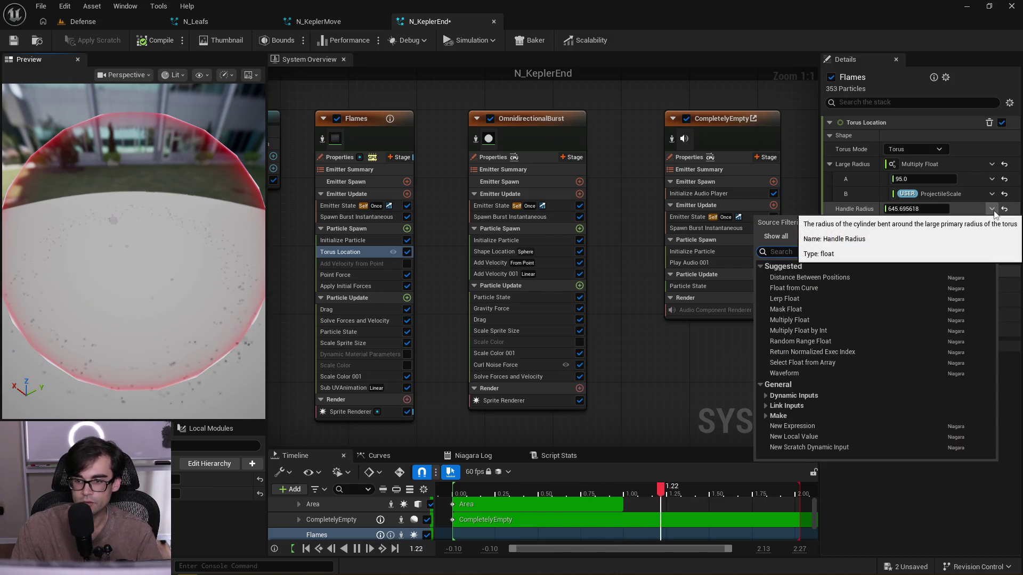
text(mul)
key(Return)
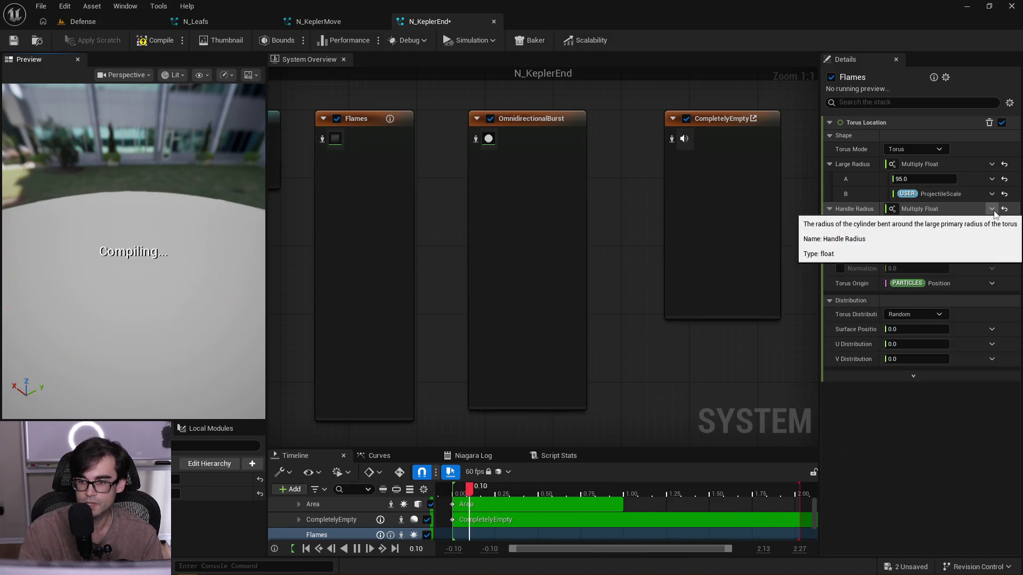
click(914, 179)
text(50)
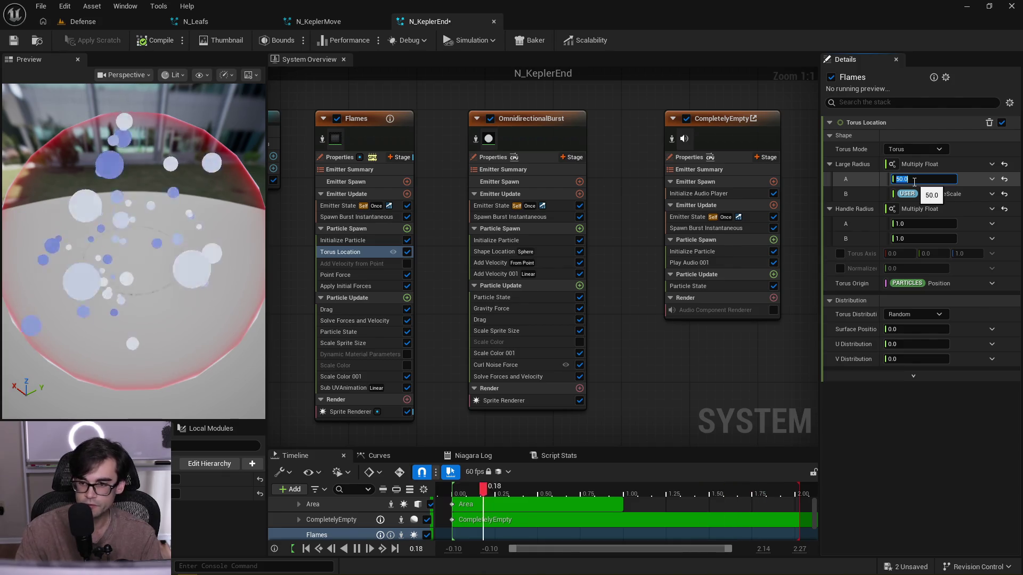
key(Return)
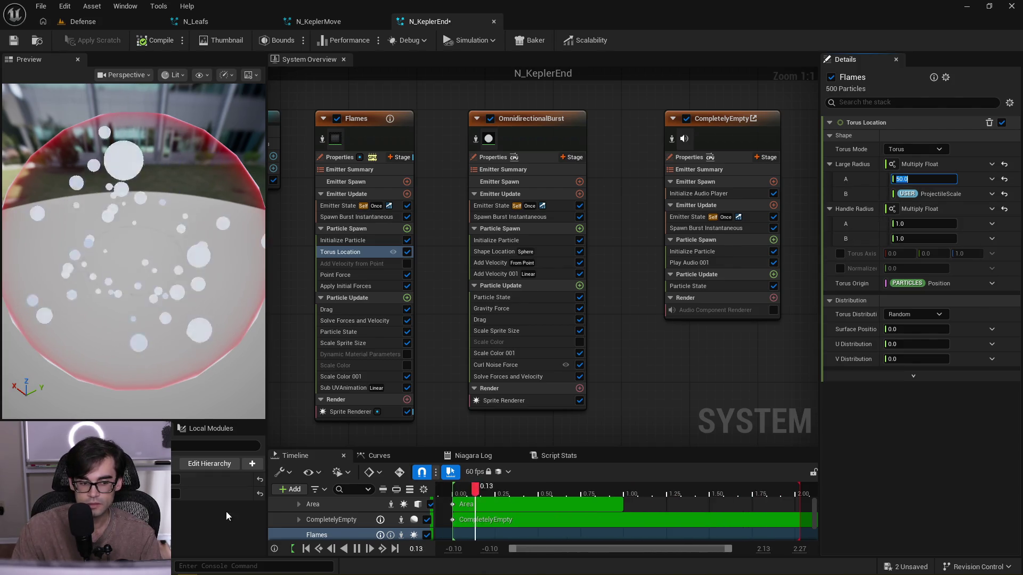
- Feed User ProjectileScale into handle radius A and set B to 50
mouse_move(907, 193)
mouse_down()
mouse_move(667, 382)
mouse_move(915, 228)
mouse_up()
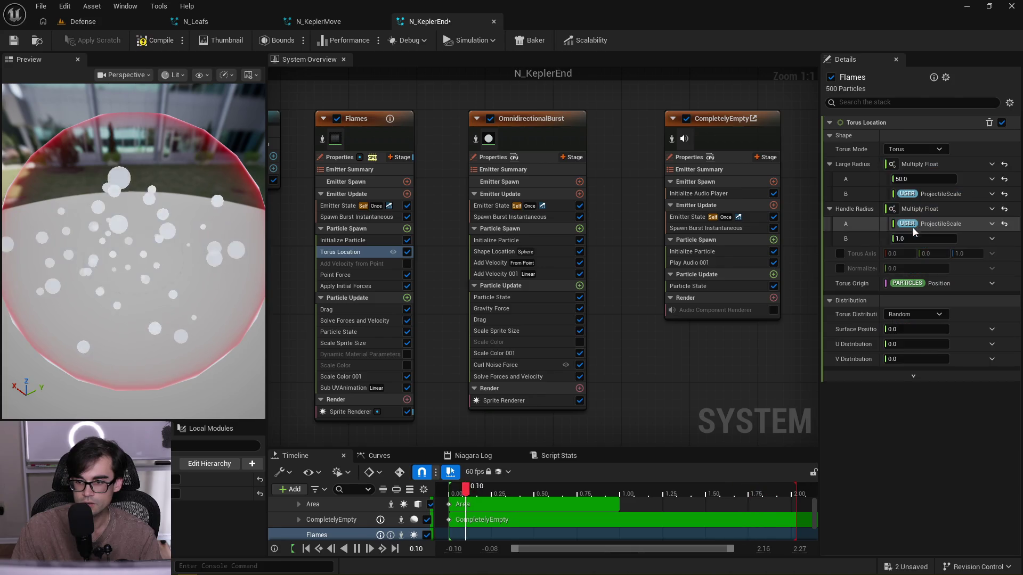
text(50)
key(Return)
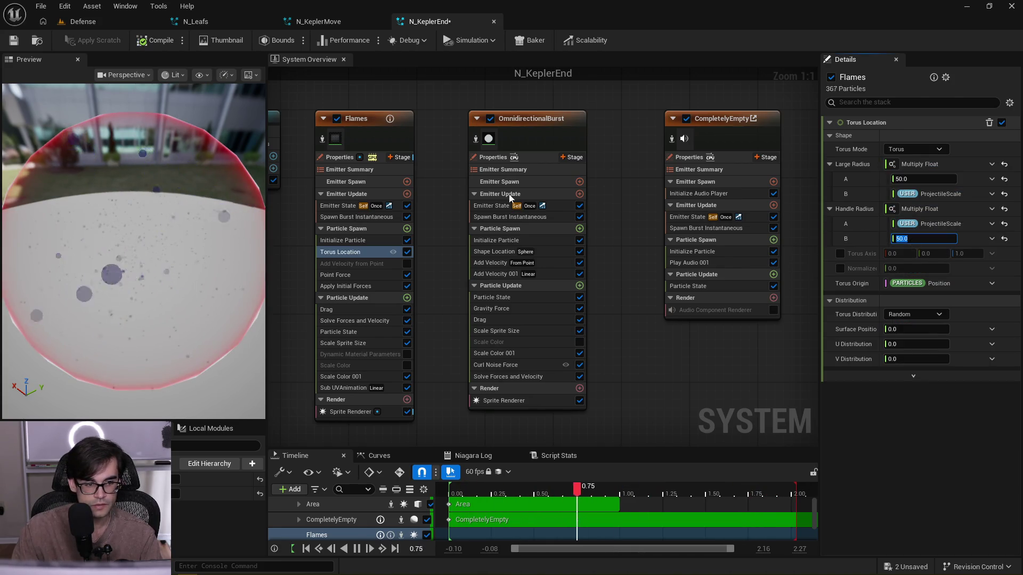
drag(174, 279, 179, 249)
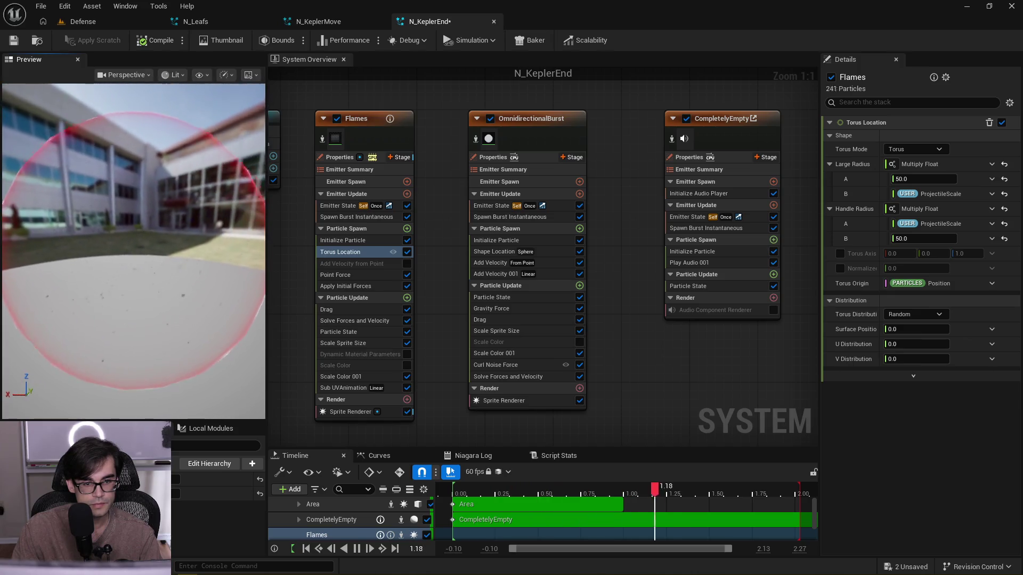
- Disable the OmnidirectionalBurst emitter and nudge the Flames handle radius factor value
click(490, 118)
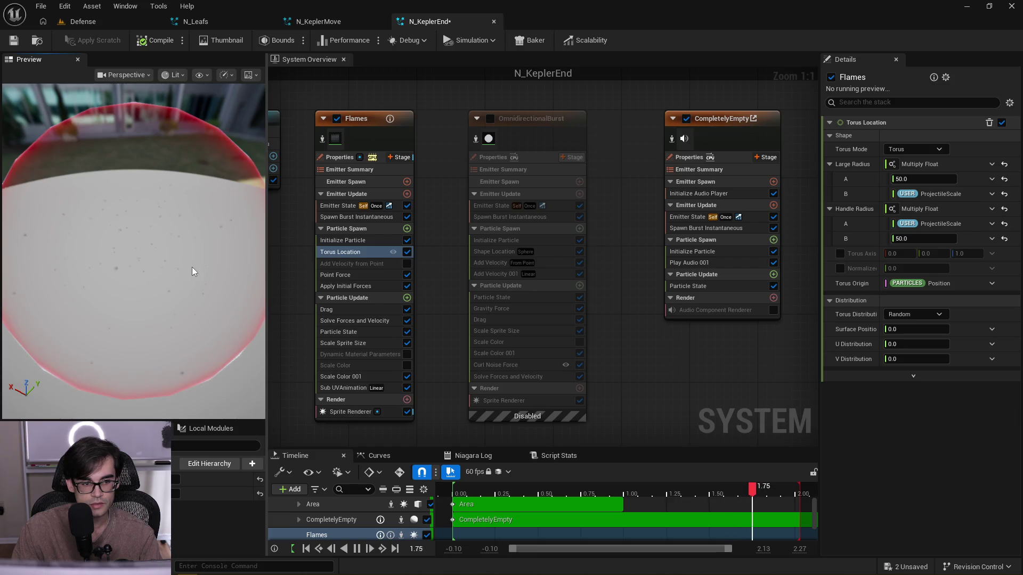
drag(930, 238, 919, 238)
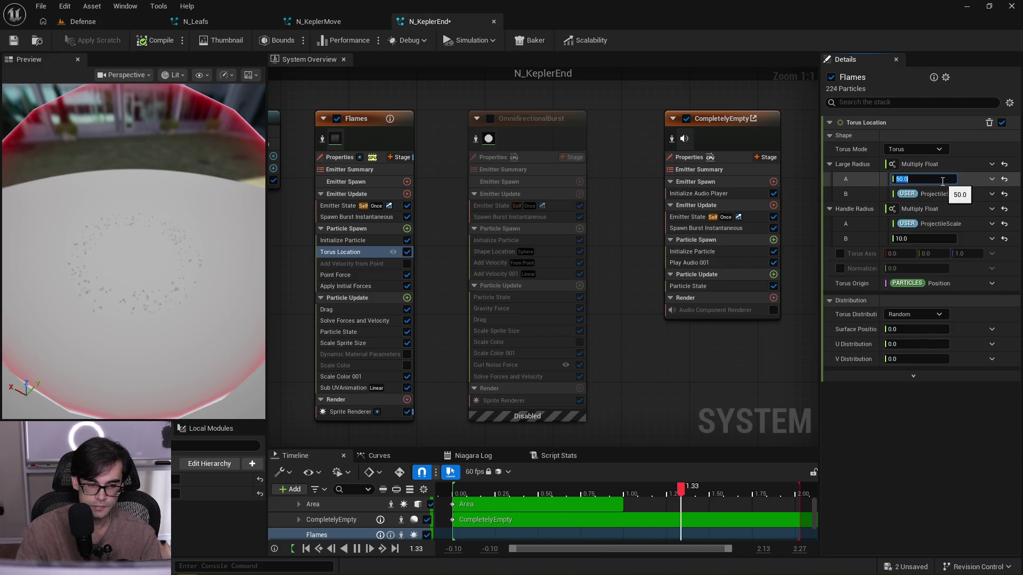
text(80)
drag(240, 298, 154, 298)
drag(213, 312, 180, 312)
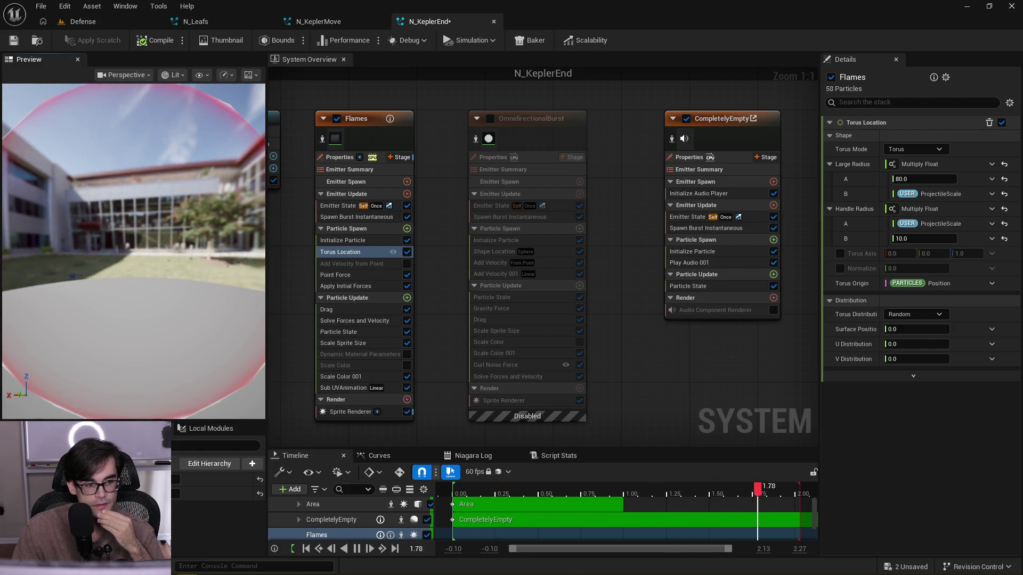
drag(203, 250, 201, 250)
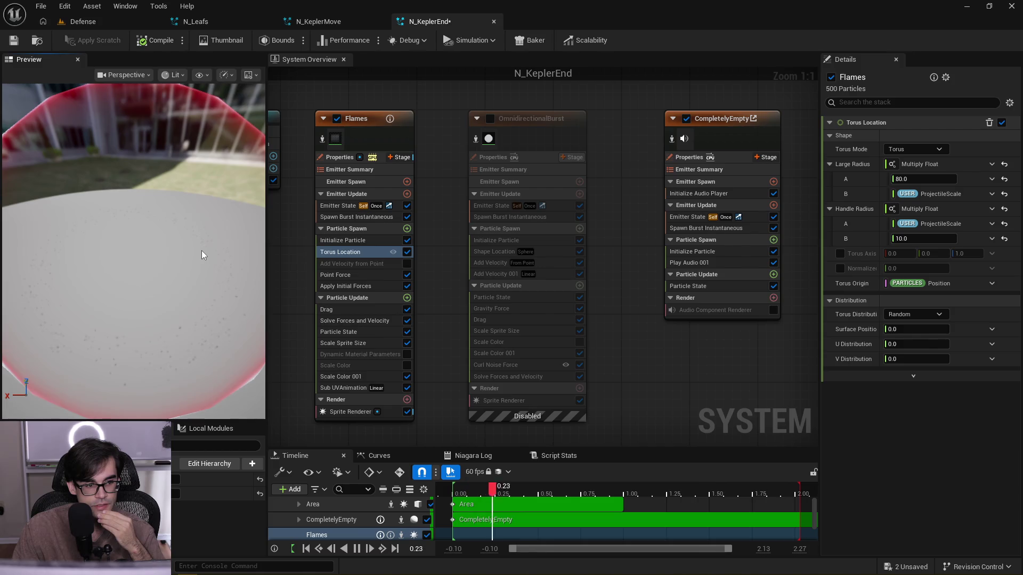
- Set the Flames Point Force strength to 100 times ProjectileScale
click(362, 276)
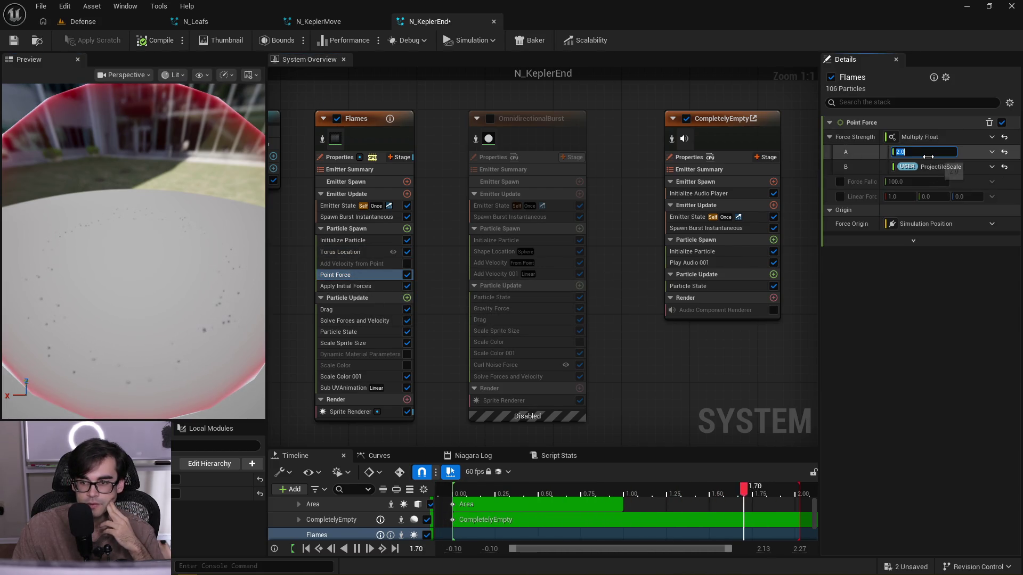
text(100)
key(Return)
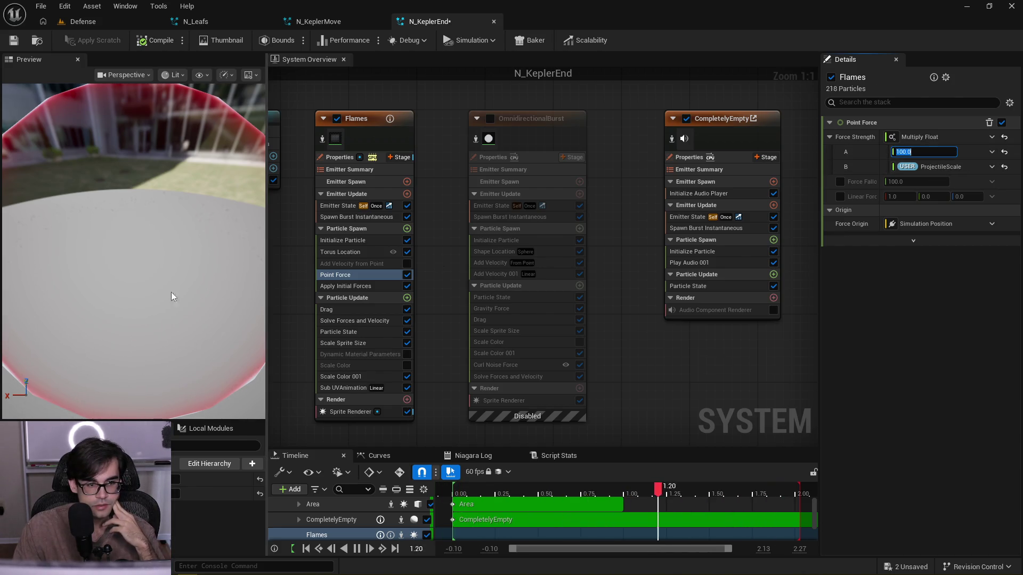
drag(177, 292, 167, 292)
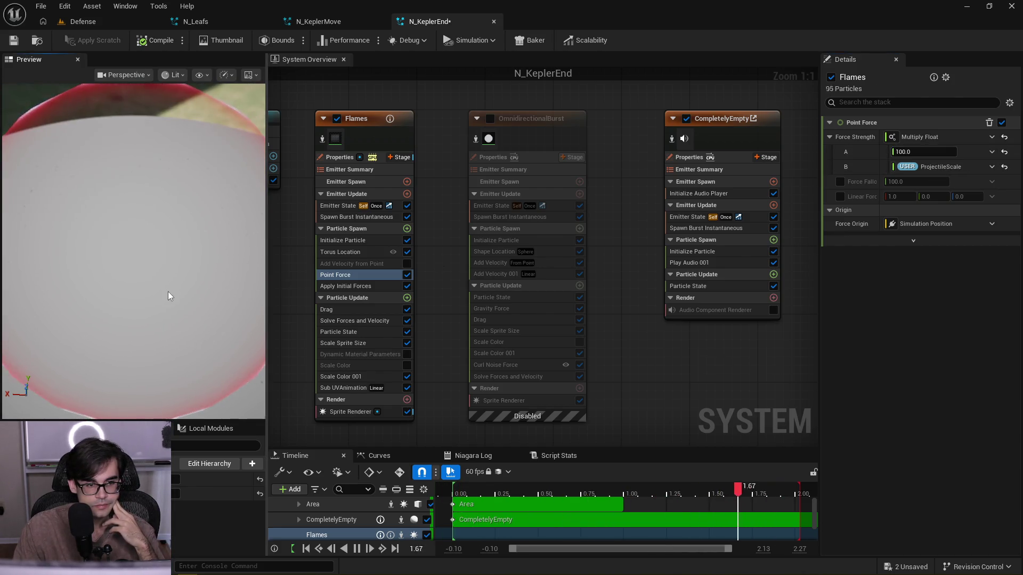
- Confirm the Flames torus handle radius as ProjectileScale times 1.0
click(351, 252)
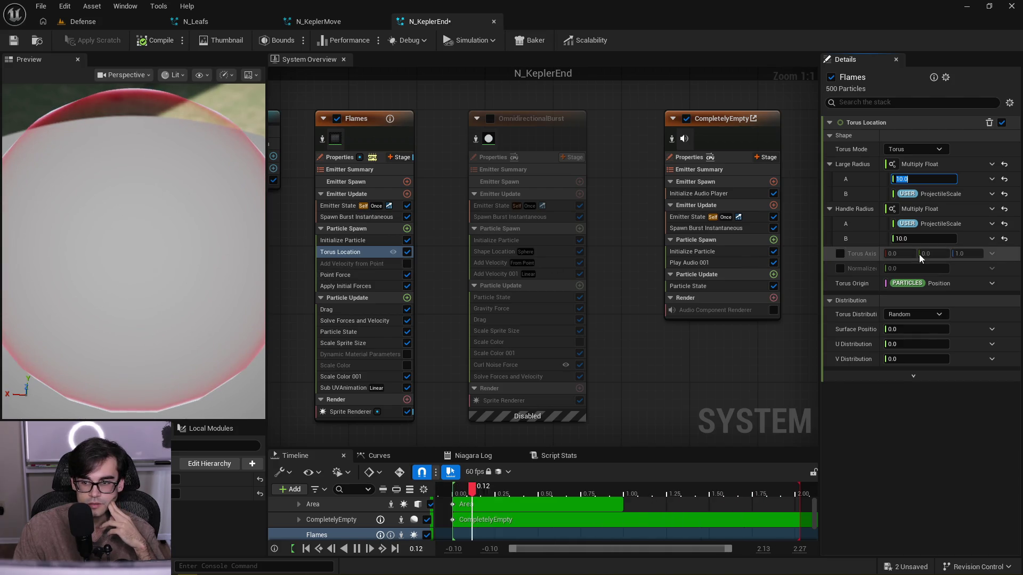
click(912, 239)
text(1)
key(Return)
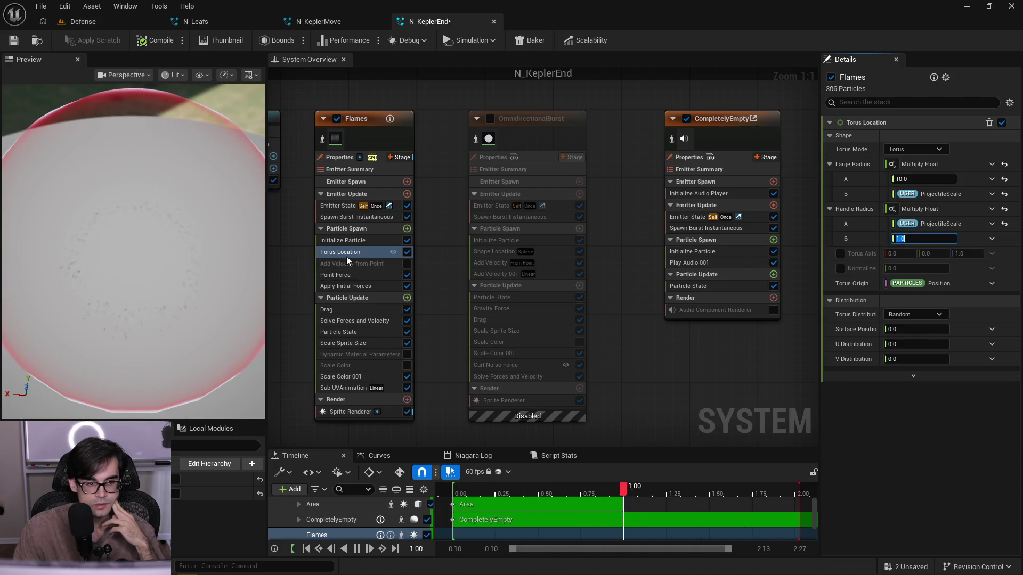
drag(203, 273, 200, 271)
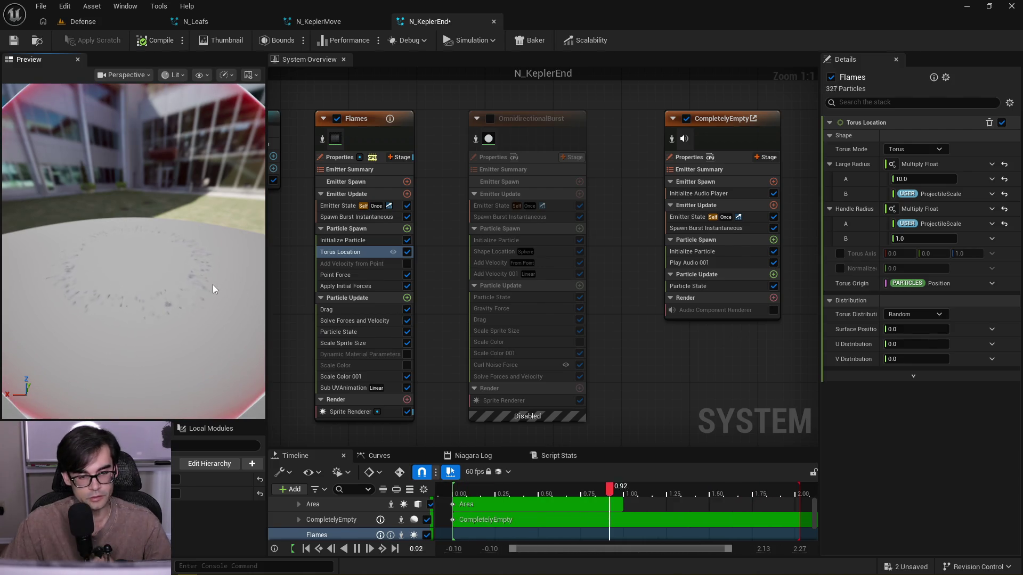
- Drop ProjectileScale into both Flames Uniform Sprite Size multiply inputs, minimum and maximum
click(358, 240)
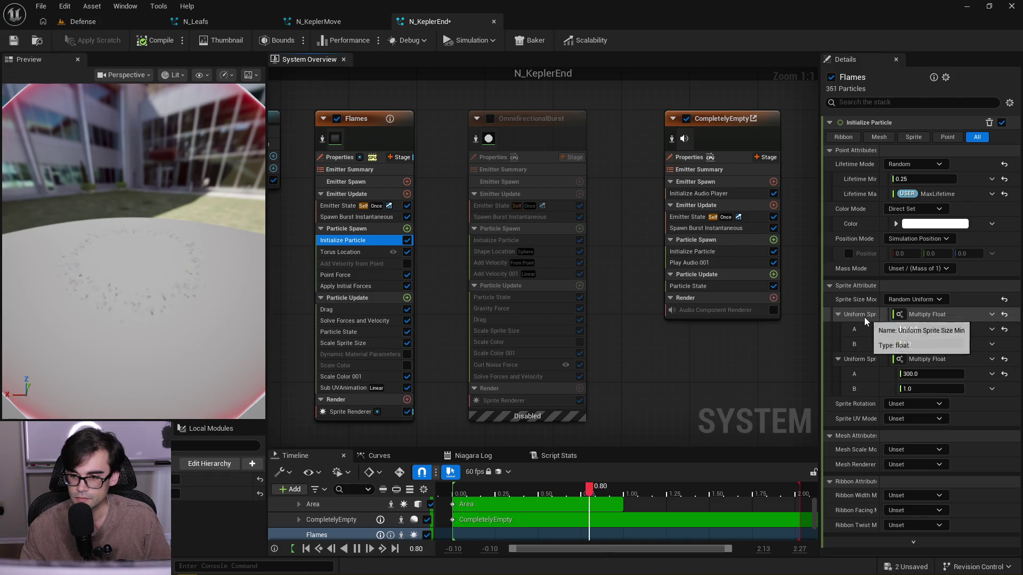
click(993, 315)
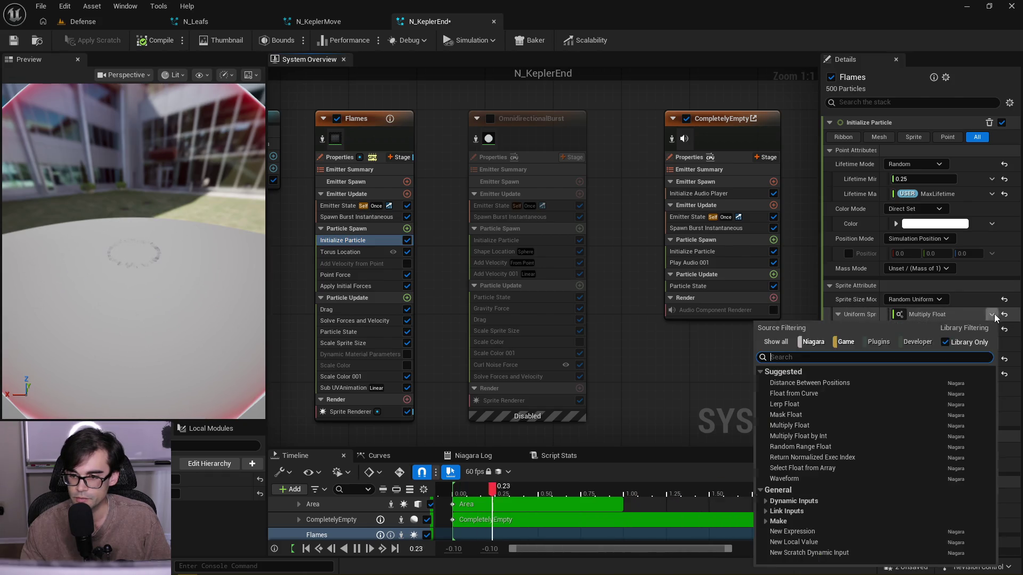
click(968, 318)
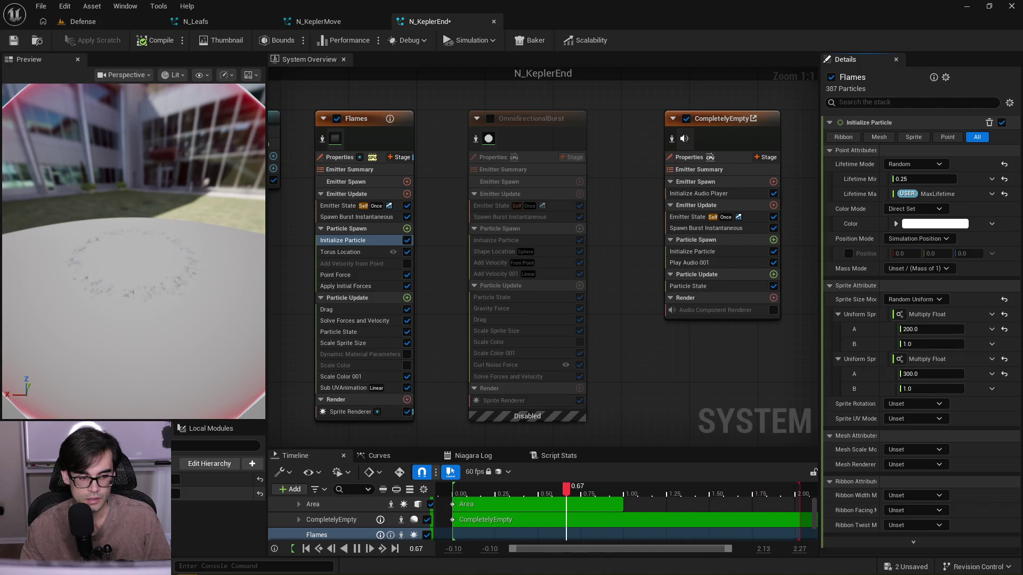
mouse_move(834, 377)
mouse_down()
mouse_move(881, 348)
mouse_move(929, 344)
mouse_up()
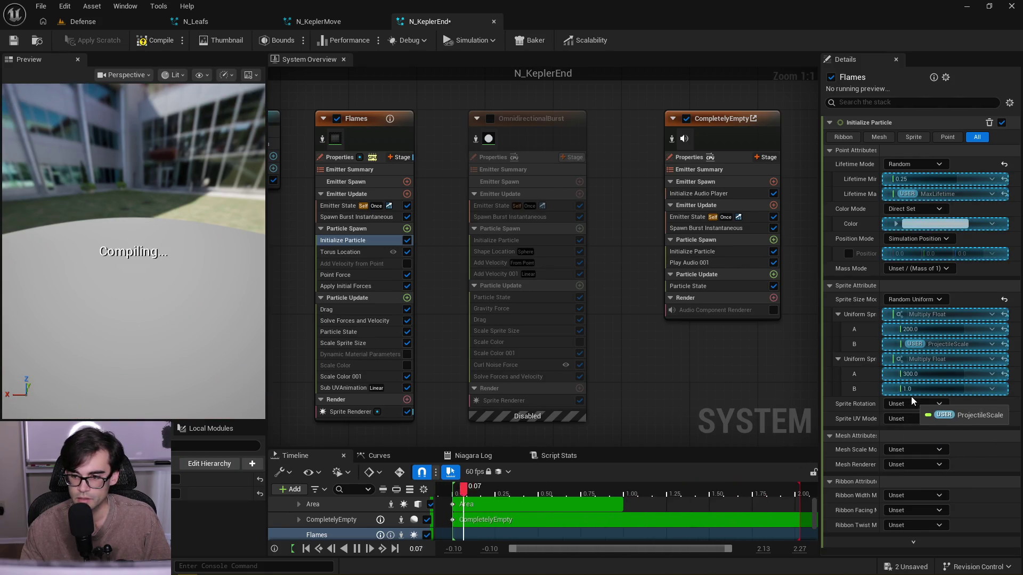
drag(920, 391, 920, 391)
- Set the Flames sprite size base values to 40 and 60
drag(218, 275, 218, 274)
text(20)
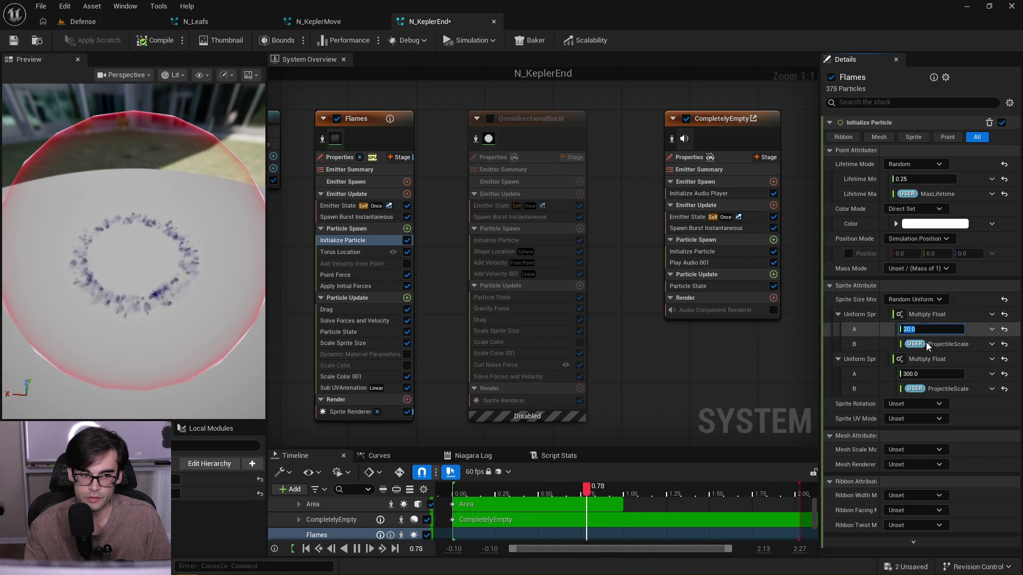
drag(159, 267, 159, 266)
drag(207, 302, 207, 301)
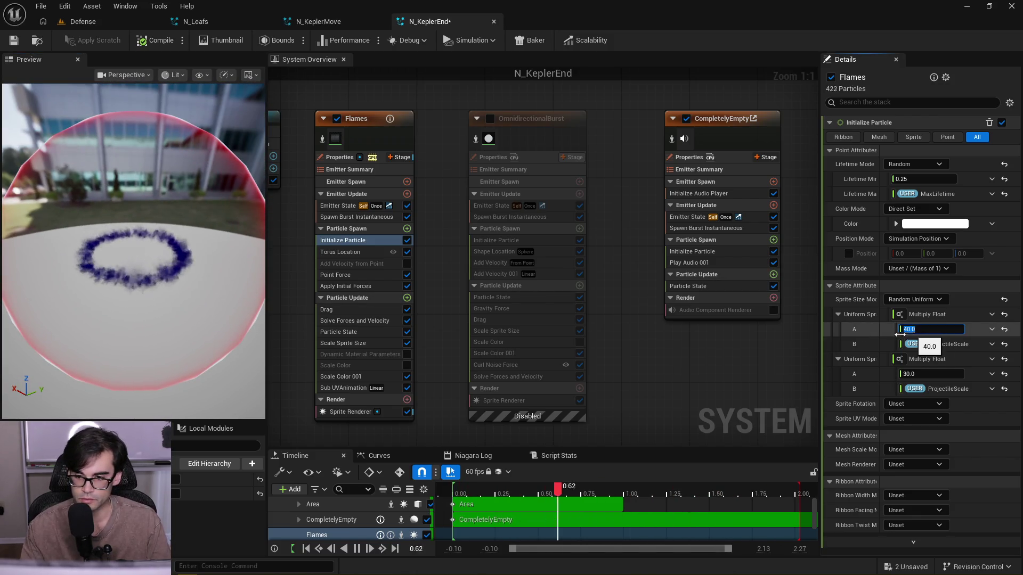
click(932, 375)
text(60)
drag(178, 288, 178, 288)
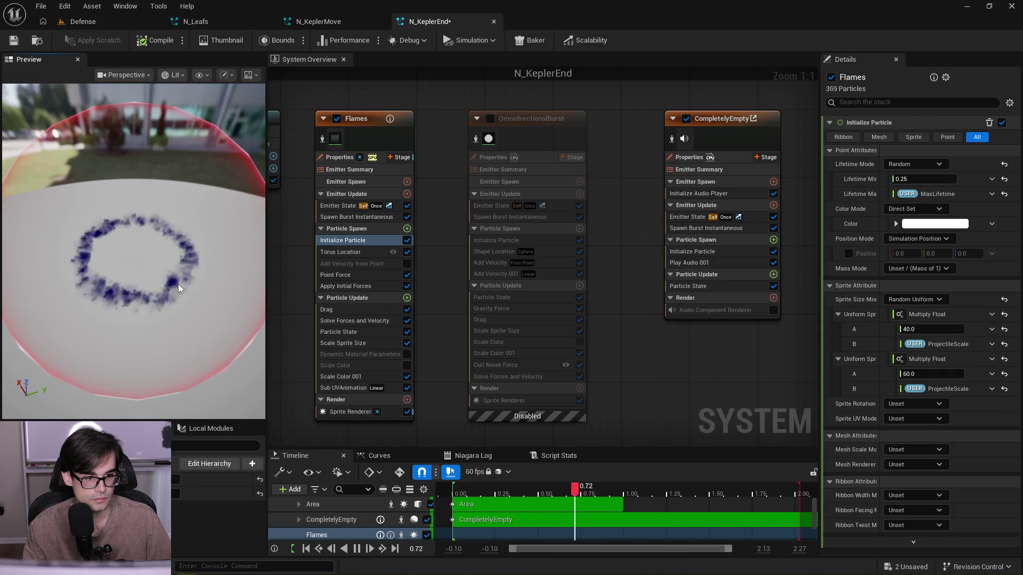
- Set the Flames Point Force strength base value to 120
click(363, 276)
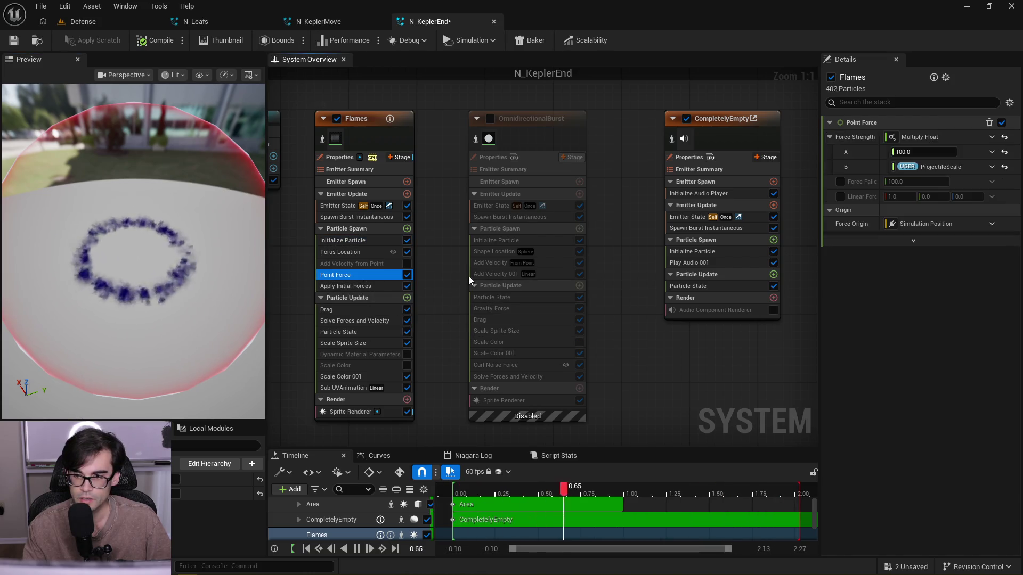
click(923, 152)
text(1)
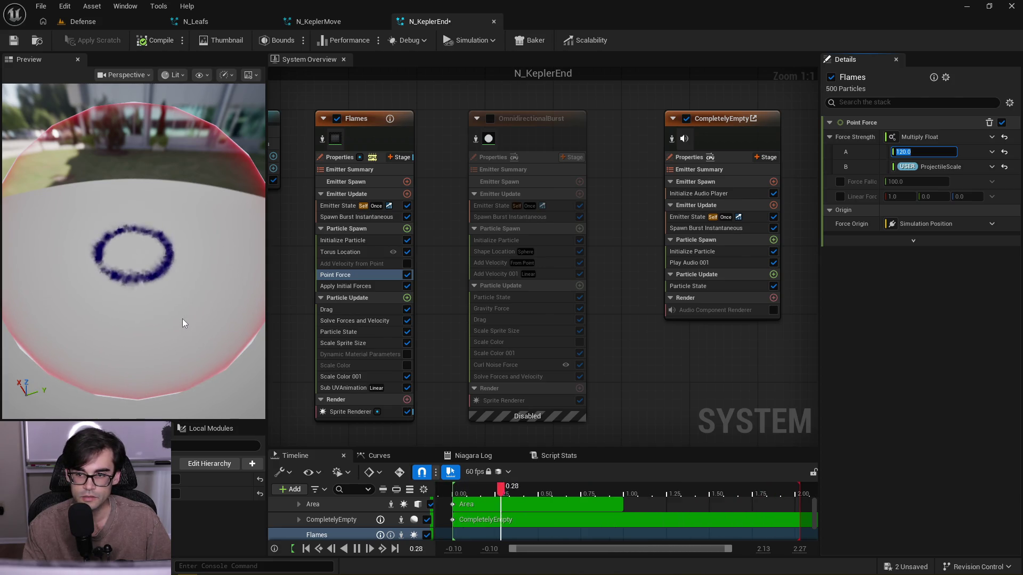
mouse_move(182, 318)
mouse_down()
mouse_move(182, 307)
mouse_move(182, 318)
mouse_up()
- Set the Flames Torus Location large radius base value to 5
click(341, 252)
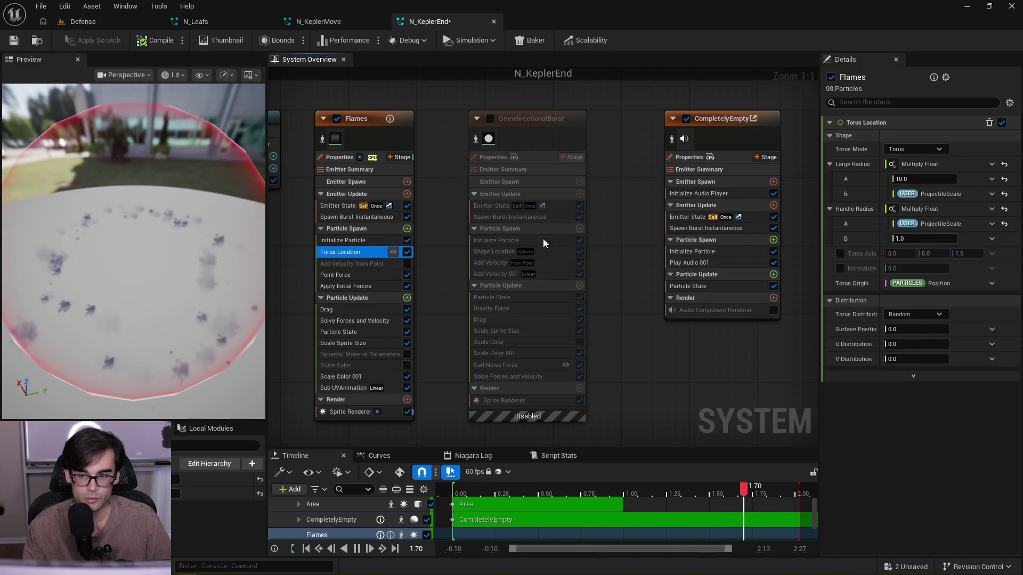
click(913, 180)
text(5)
key(Return)
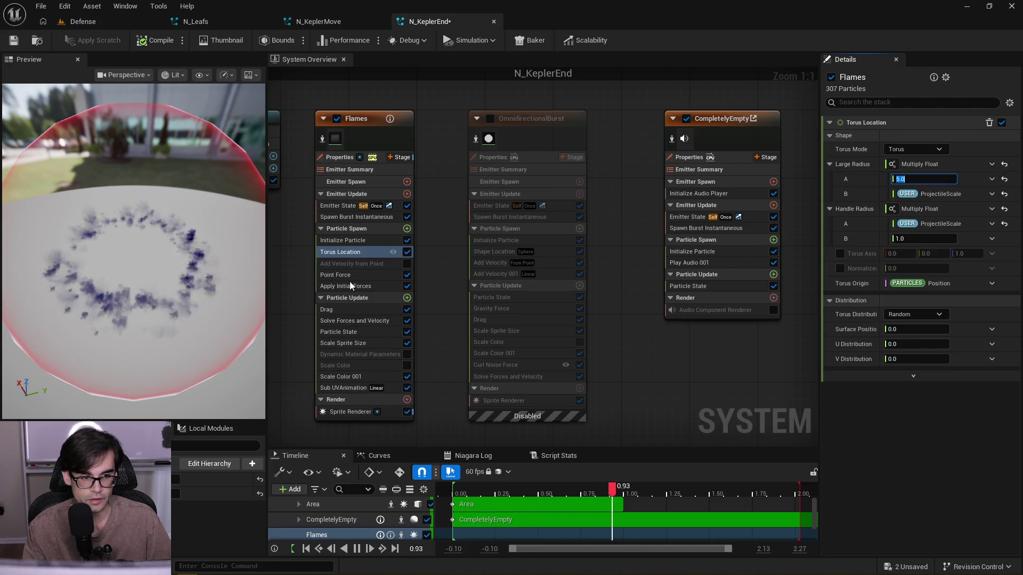
drag(175, 274, 176, 248)
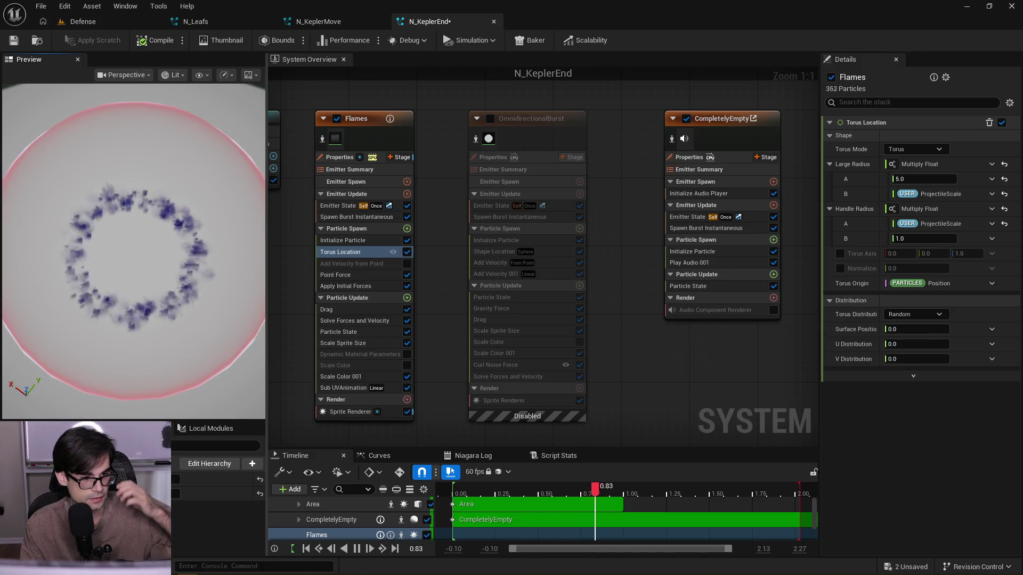
mouse_move(174, 274)
mouse_down()
mouse_move(175, 288)
mouse_move(175, 274)
mouse_up()
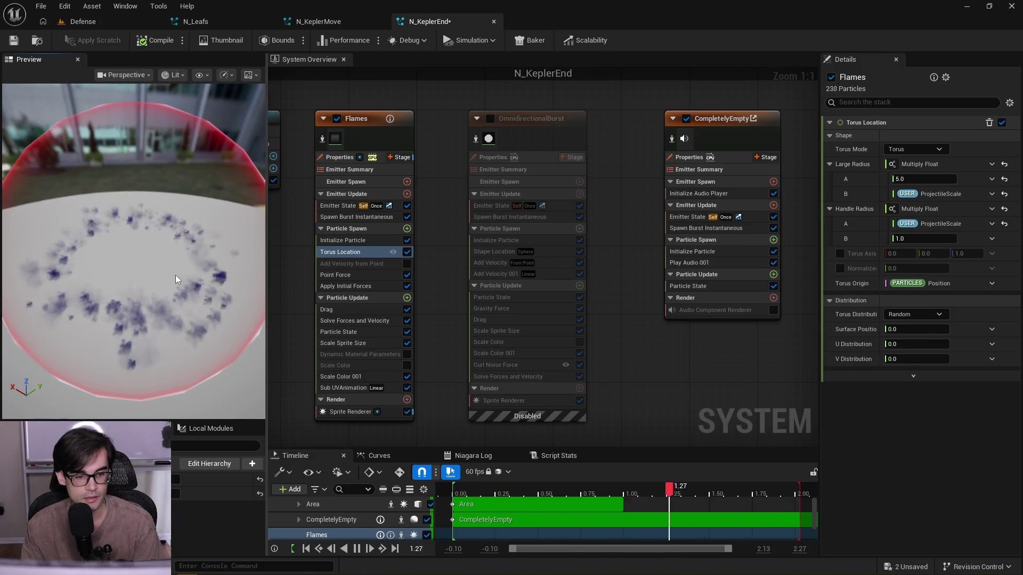
- Enable OmnidirectionalBurst and set its Shape Location sphere radius base to 10
click(365, 311)
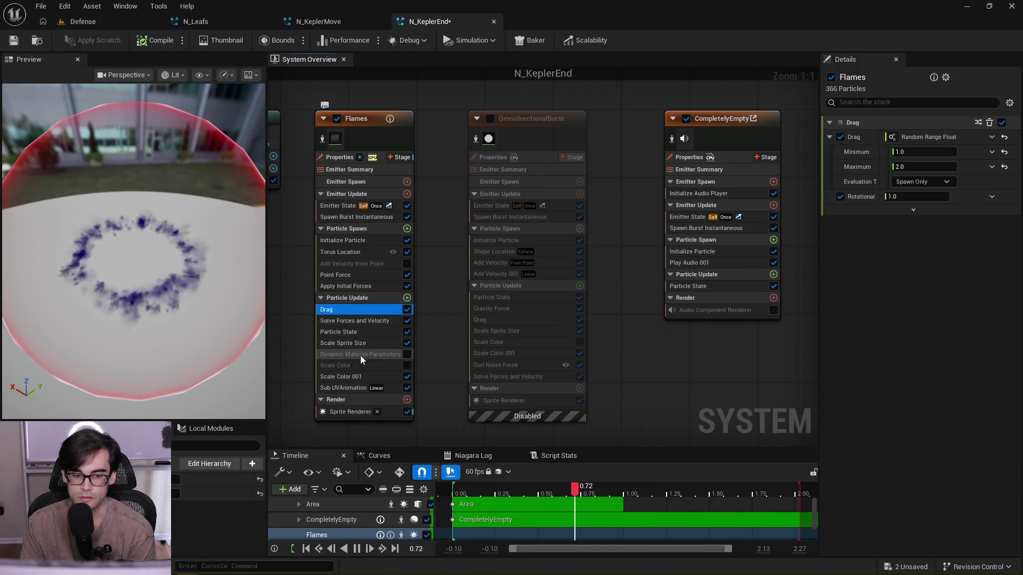
click(490, 119)
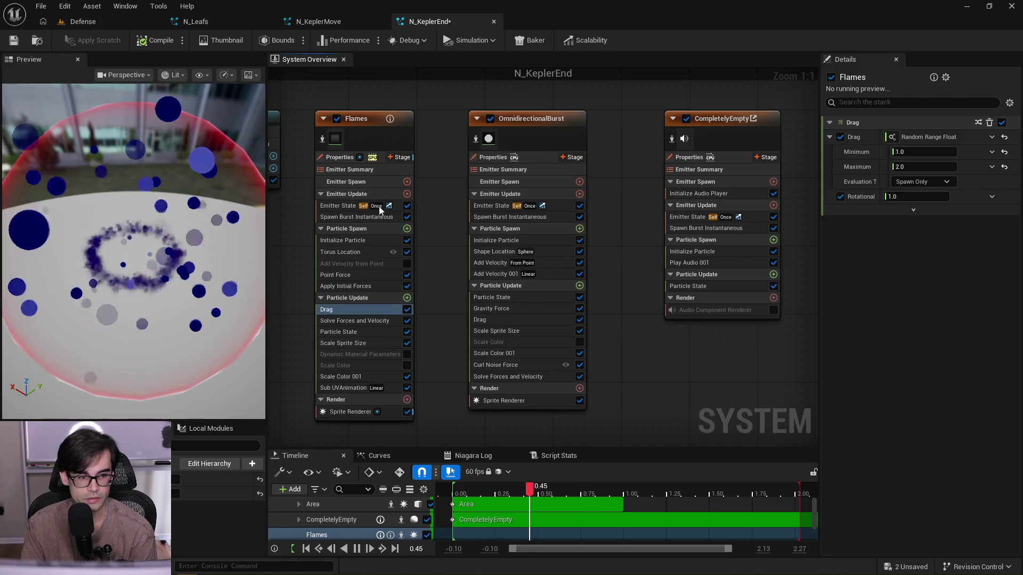
click(552, 251)
click(929, 195)
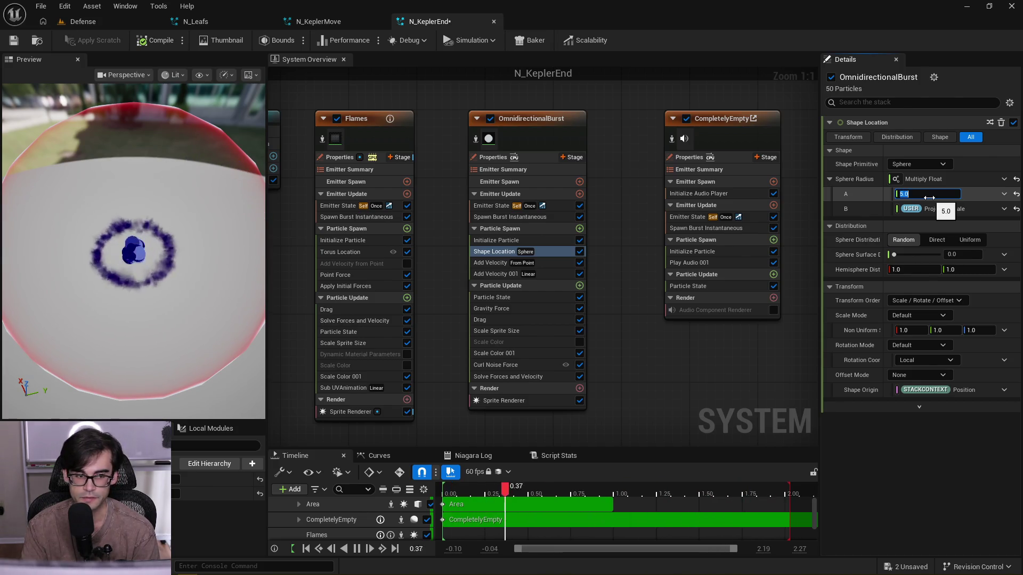
text(10)
key(Return)
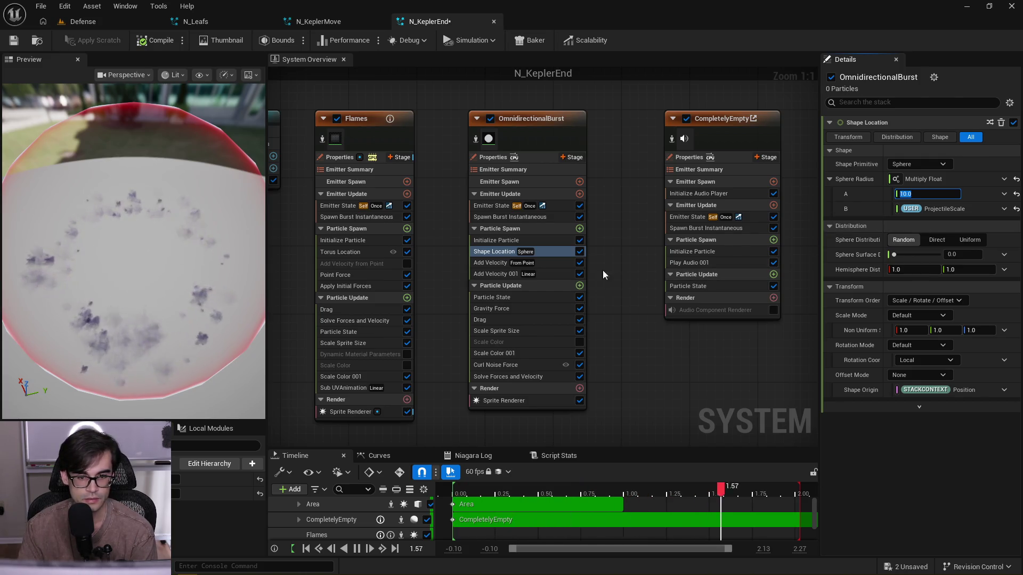
click(541, 263)
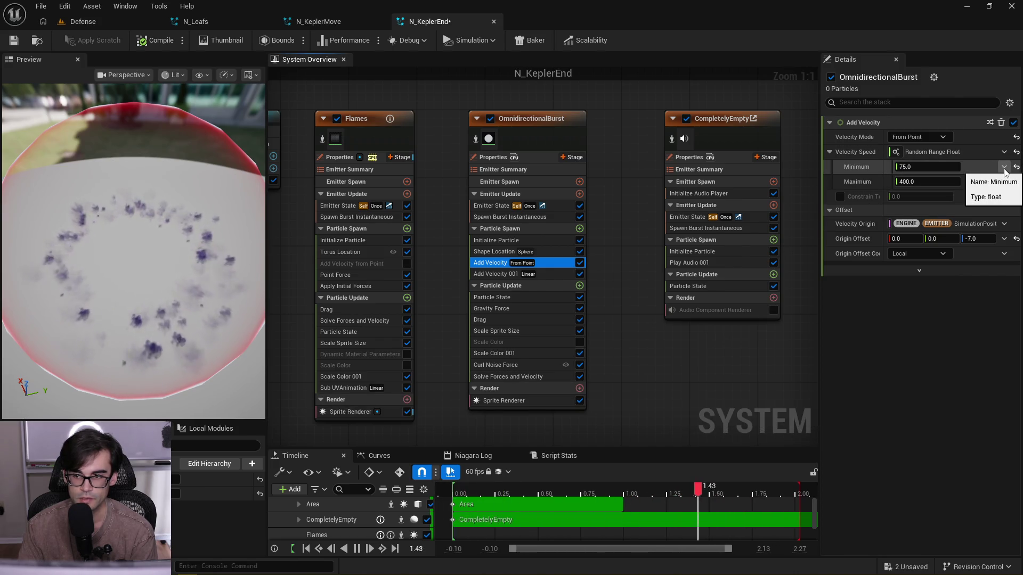
- Make burst Add Velocity minimum and maximum Multiply Float nodes with ProjectileScale as a factor
click(1004, 167)
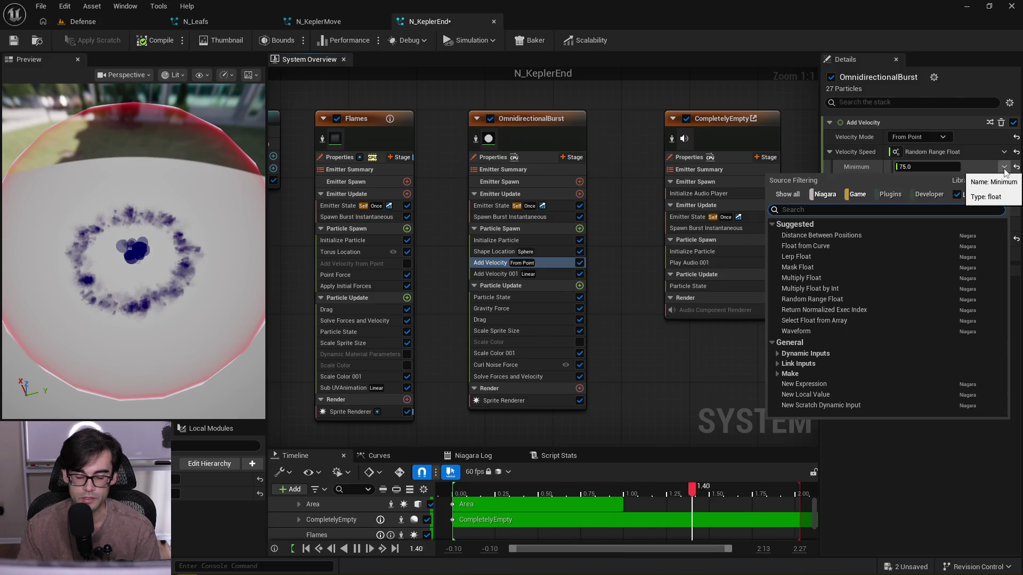
text(multiply)
key(Return)
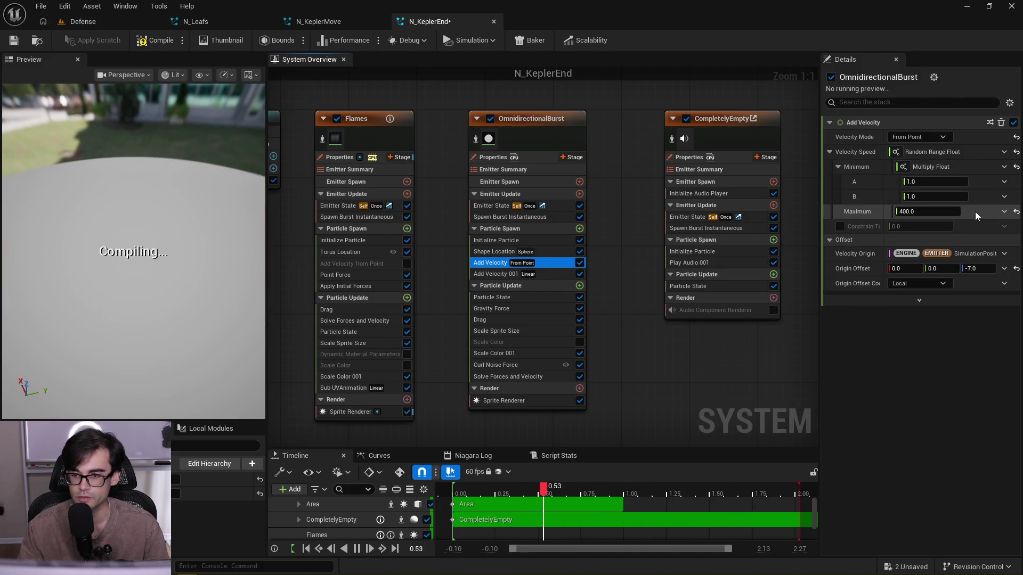
click(1004, 212)
text(multiply)
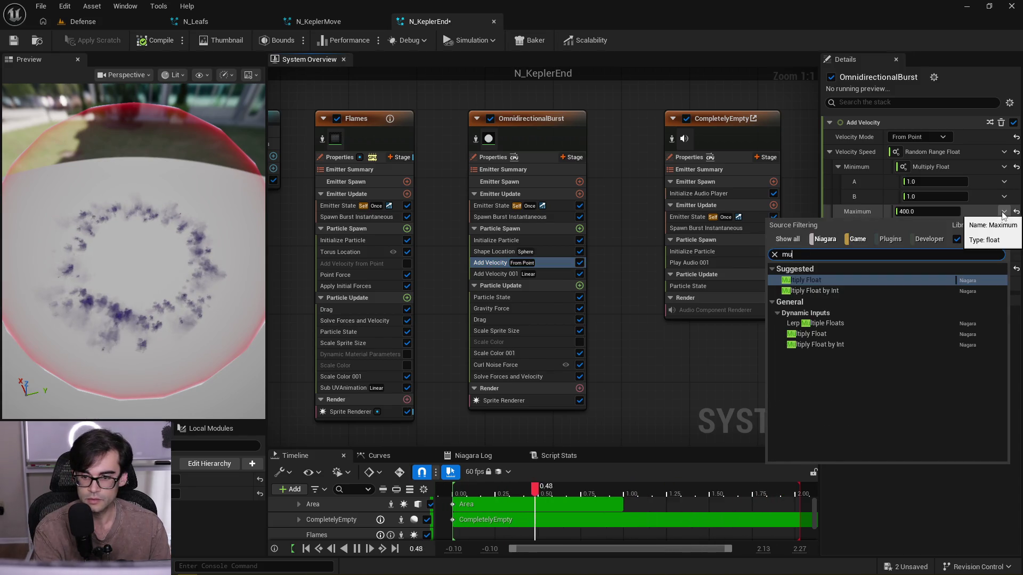
key(Return)
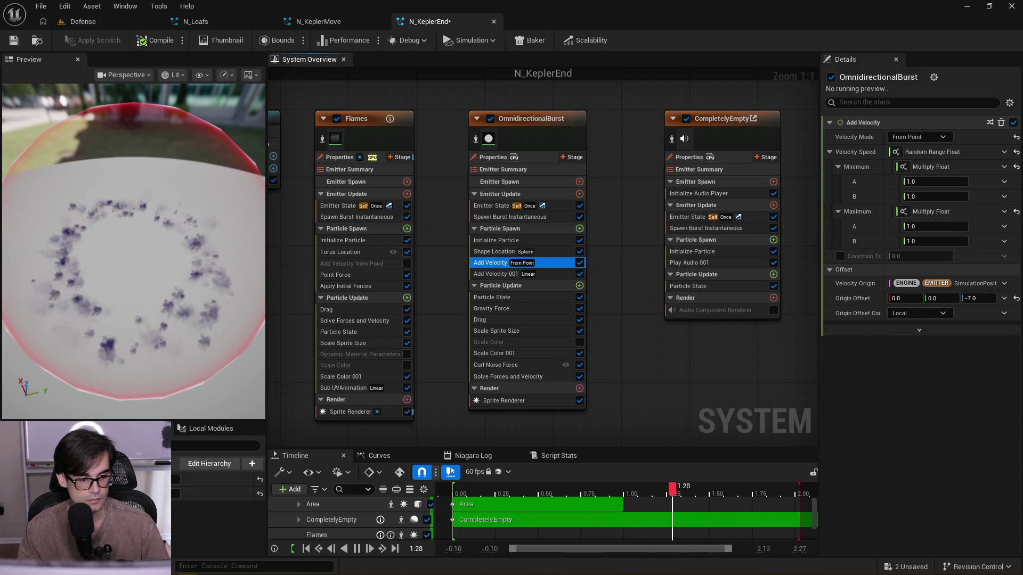
drag(1022, 386, 906, 386)
drag(912, 201, 912, 197)
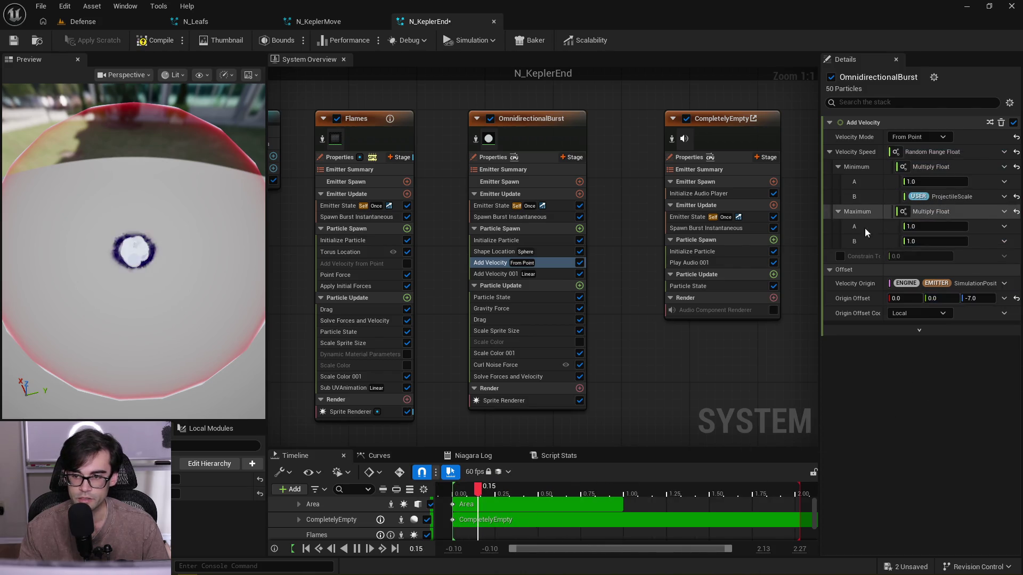
mouse_move(1022, 385)
mouse_down()
mouse_move(959, 298)
mouse_move(938, 241)
mouse_up()
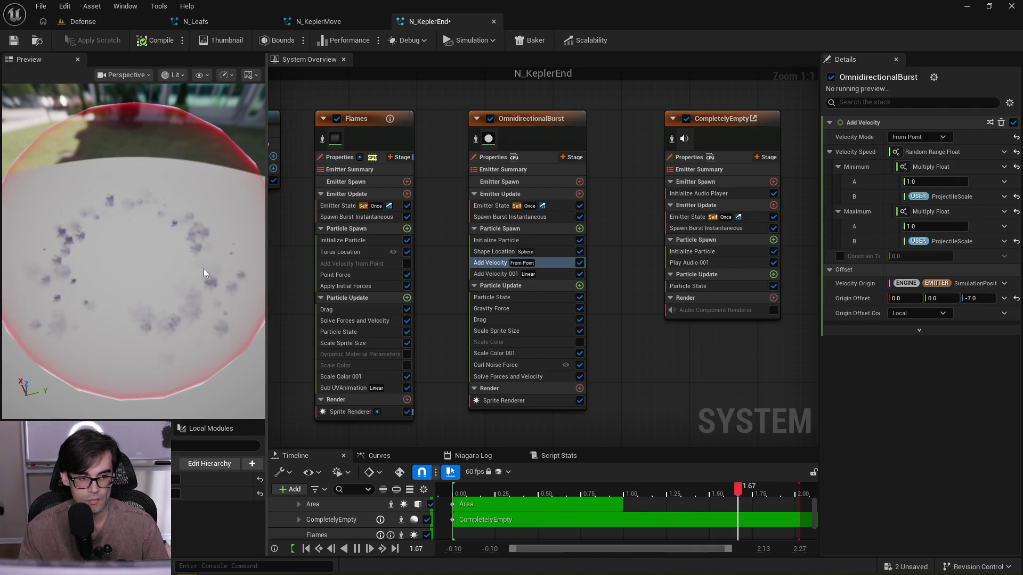
- Set the burst speed base values to 100 minimum and 200 maximum
click(925, 182)
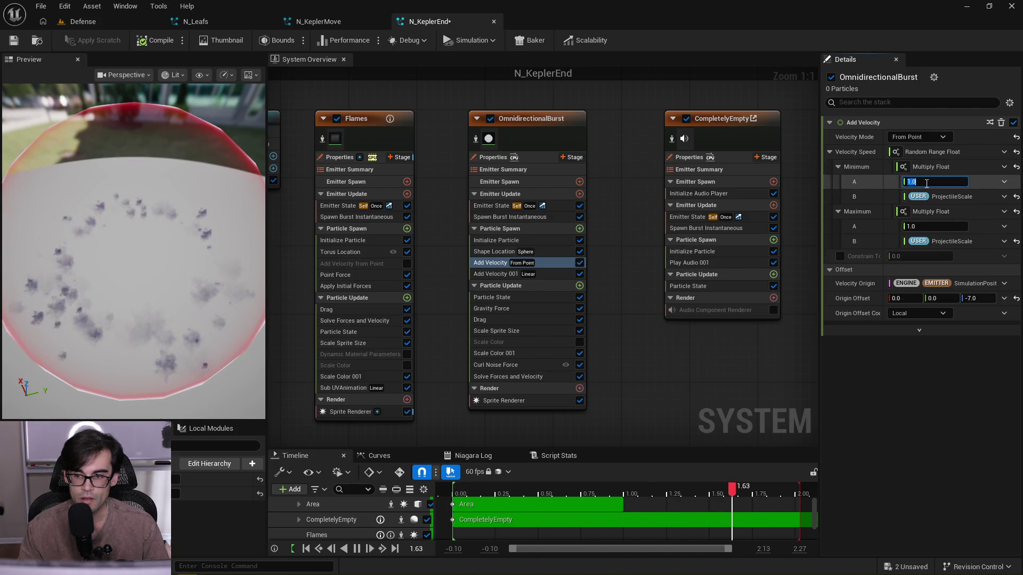
text(100)
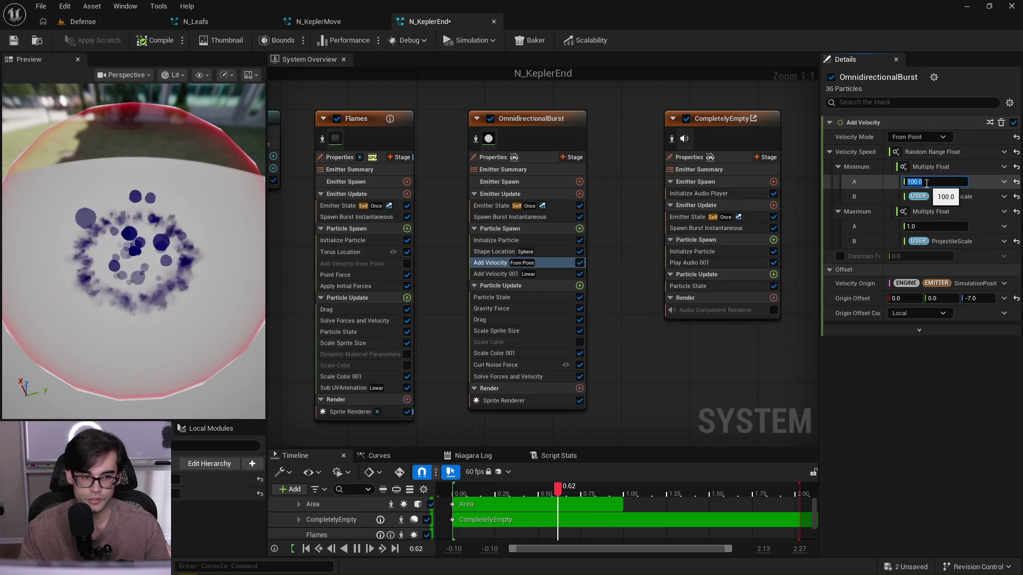
key(Return)
click(939, 238)
click(938, 228)
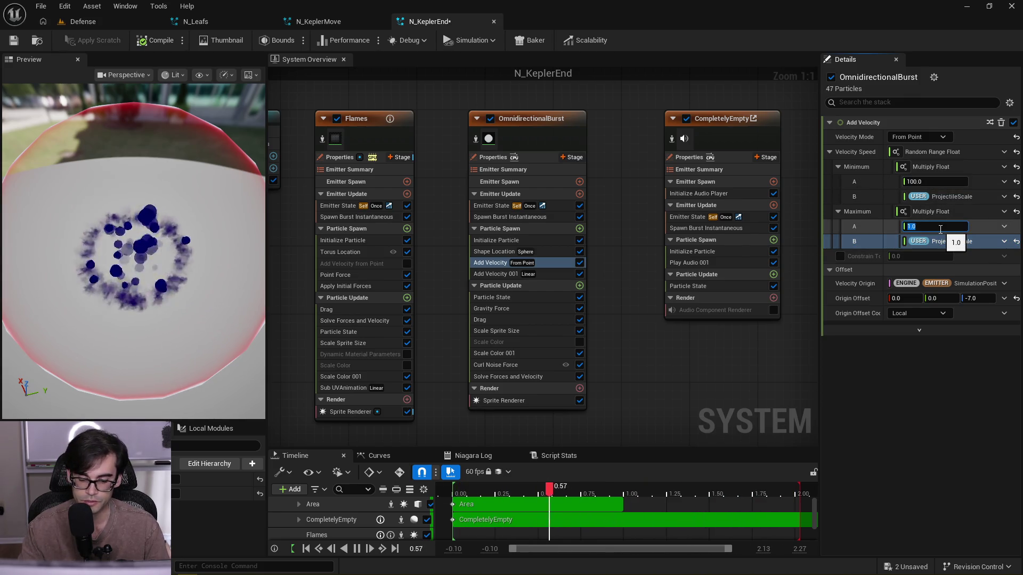
text(200)
key(Return)
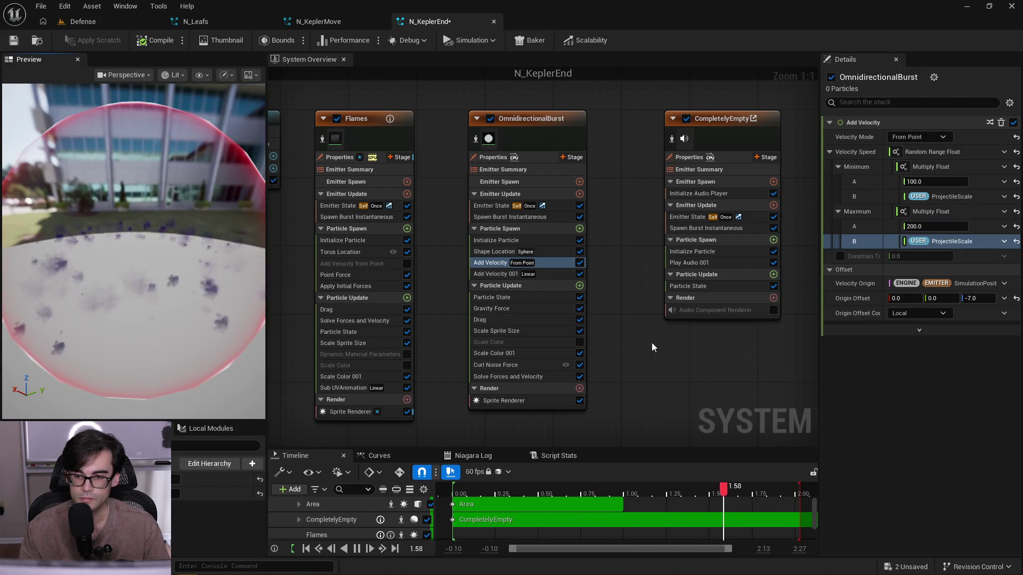
click(541, 275)
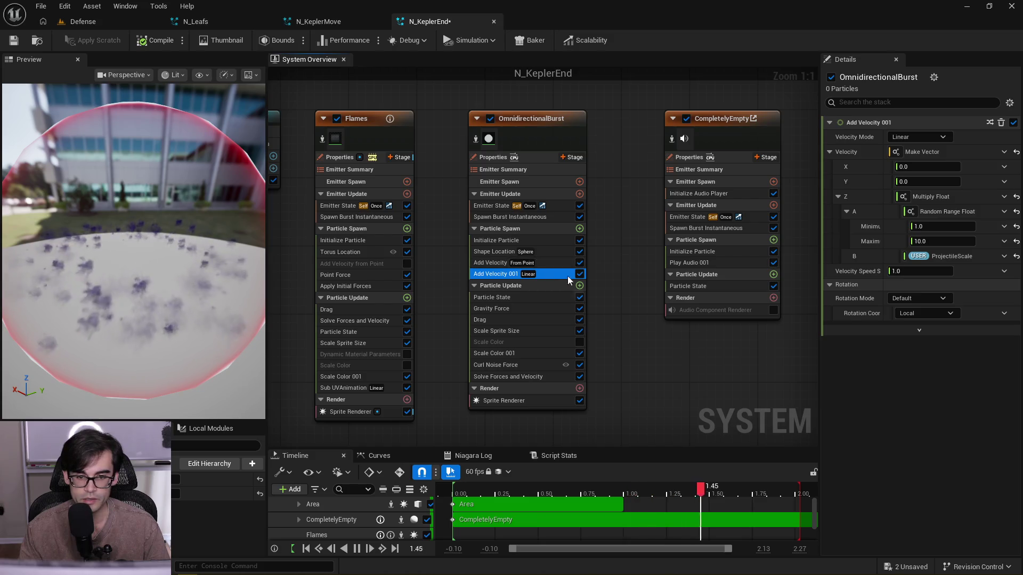
- Keep ProjectileScale on Add Velocity 001 and try an upward range of 100 to 1000
drag(918, 257, 891, 318)
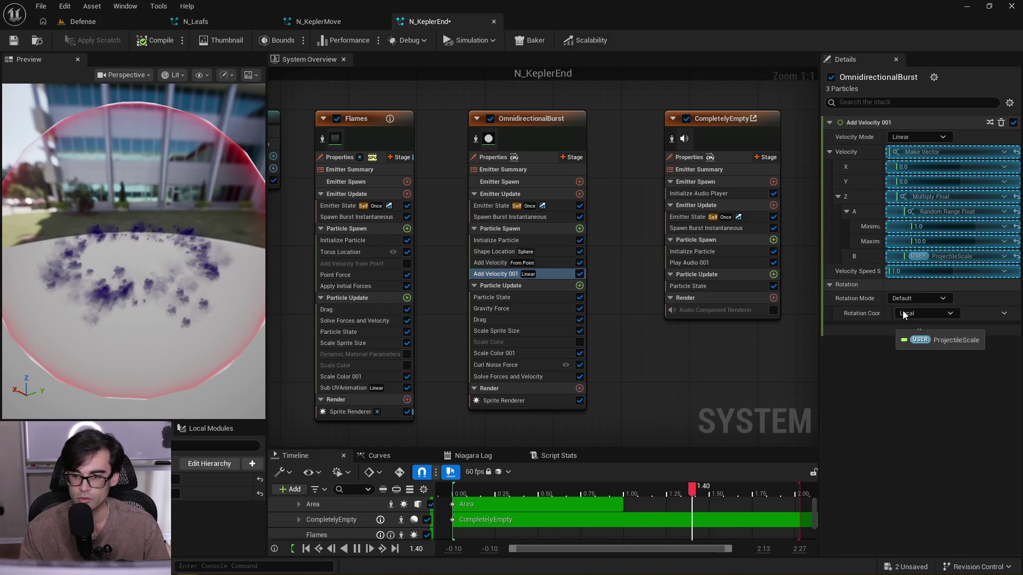
mouse_move(940, 229)
mouse_down()
mouse_move(941, 239)
mouse_move(947, 229)
mouse_move(499, 395)
mouse_up()
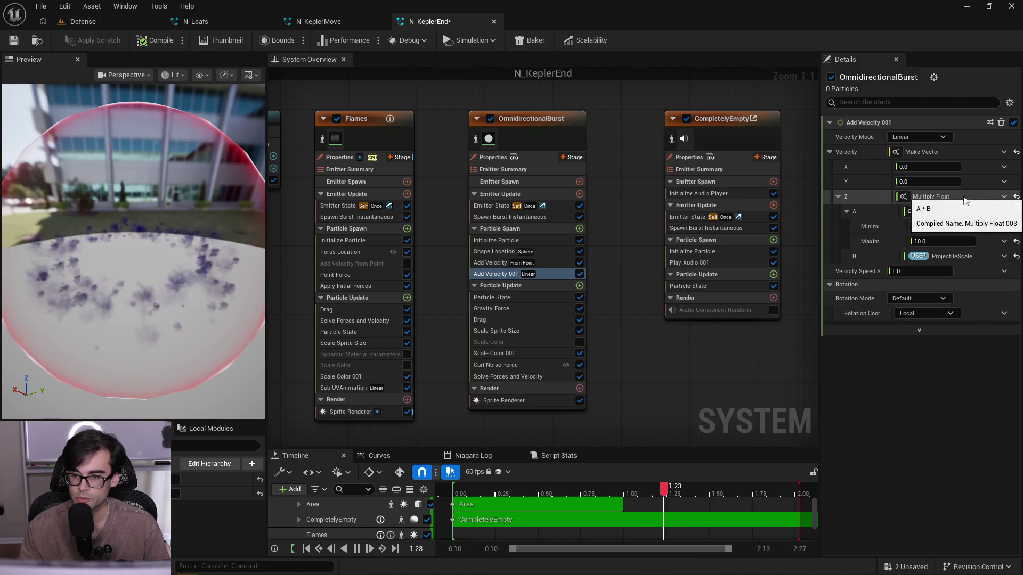
click(946, 228)
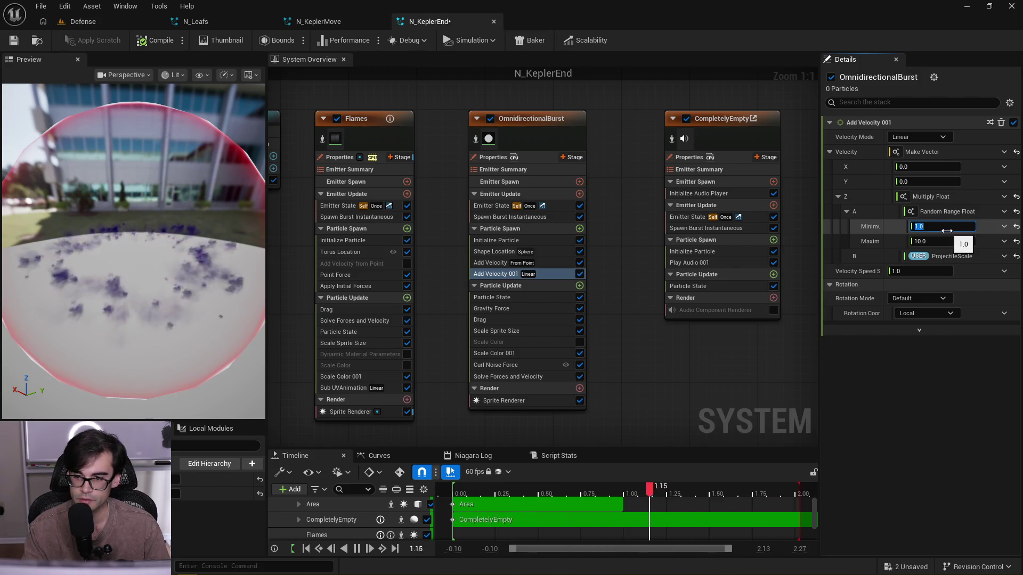
text(100)
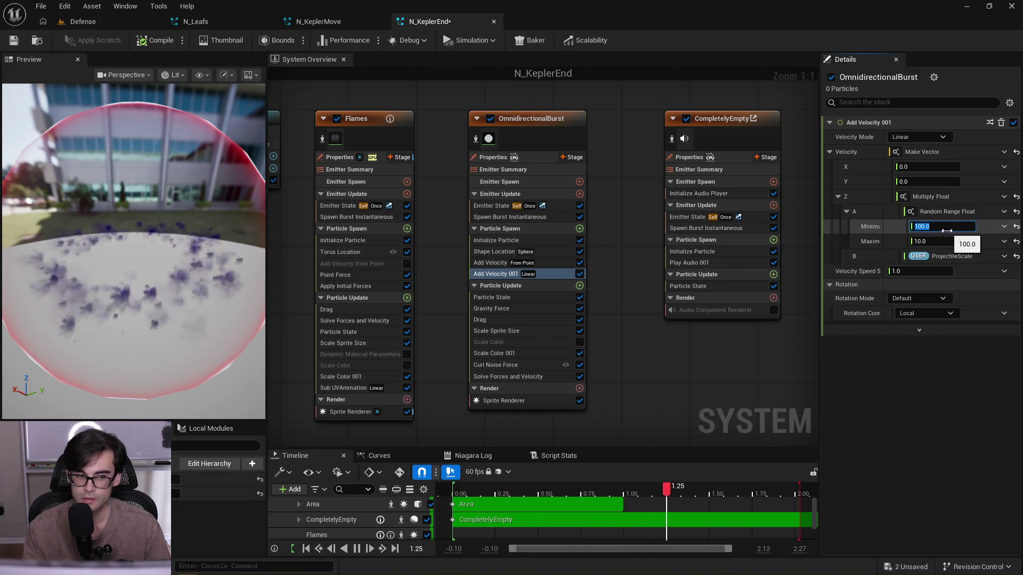
click(944, 241)
text(1000)
key(Return)
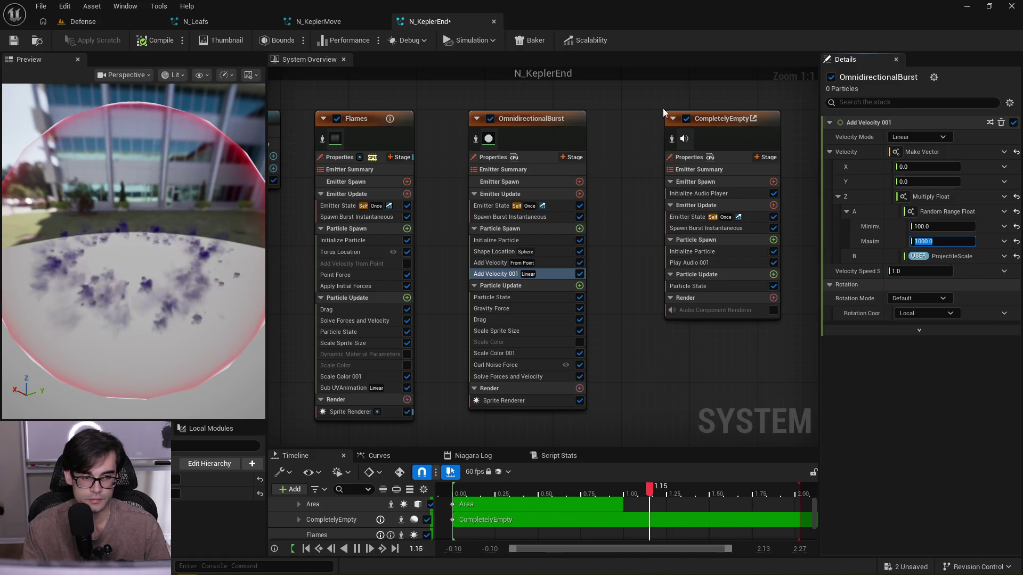
- Settle the Add Velocity 001 upward speed range at 50 minimum and 500 maximum
drag(187, 242, 187, 283)
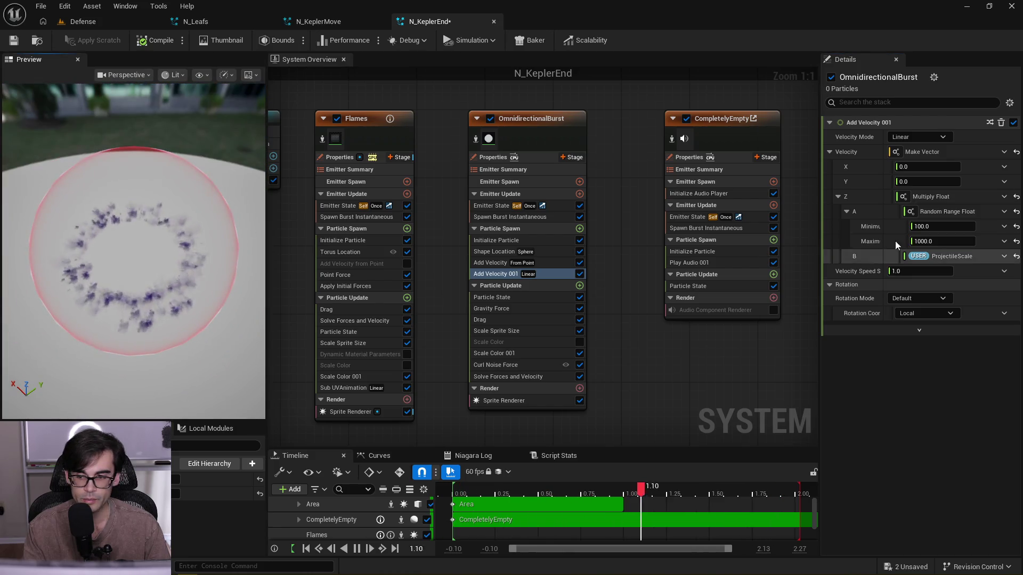
text(50)
key(Tab)
key(Return)
drag(100, 221, 85, 229)
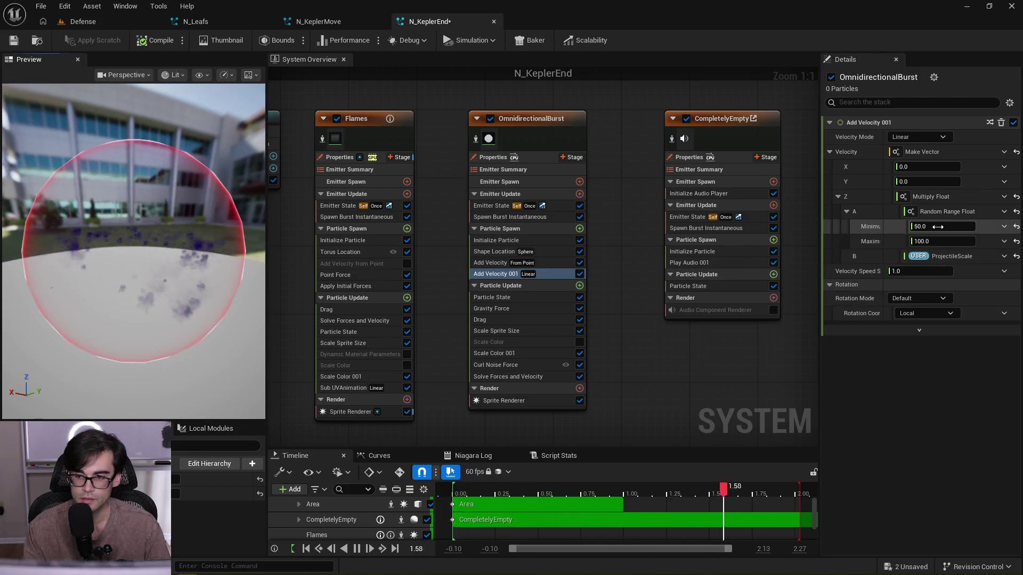
key(Tab)
text(500)
key(Return)
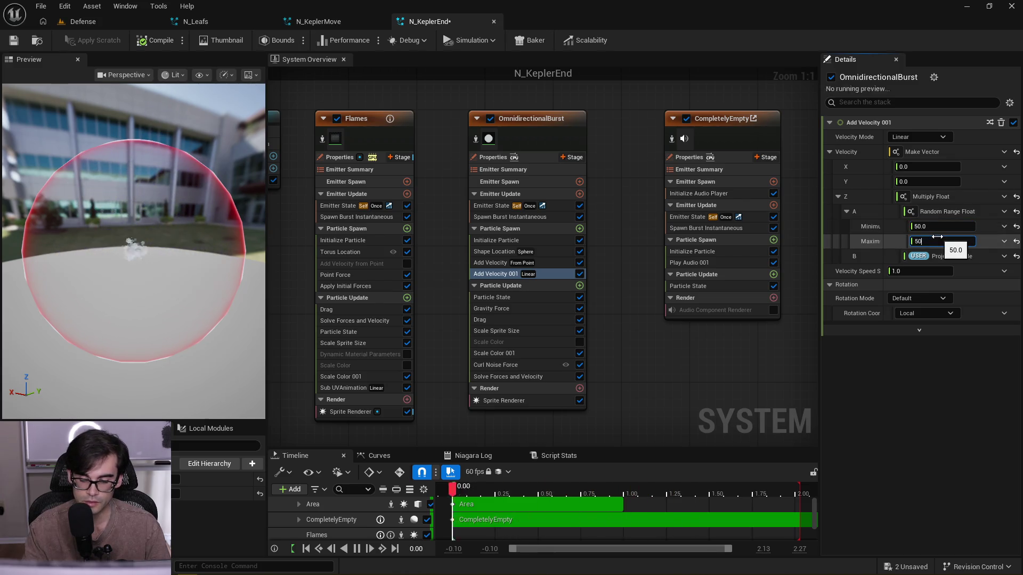
mouse_move(167, 225)
mouse_down()
mouse_move(123, 226)
mouse_move(160, 229)
mouse_up()
drag(199, 296, 200, 287)
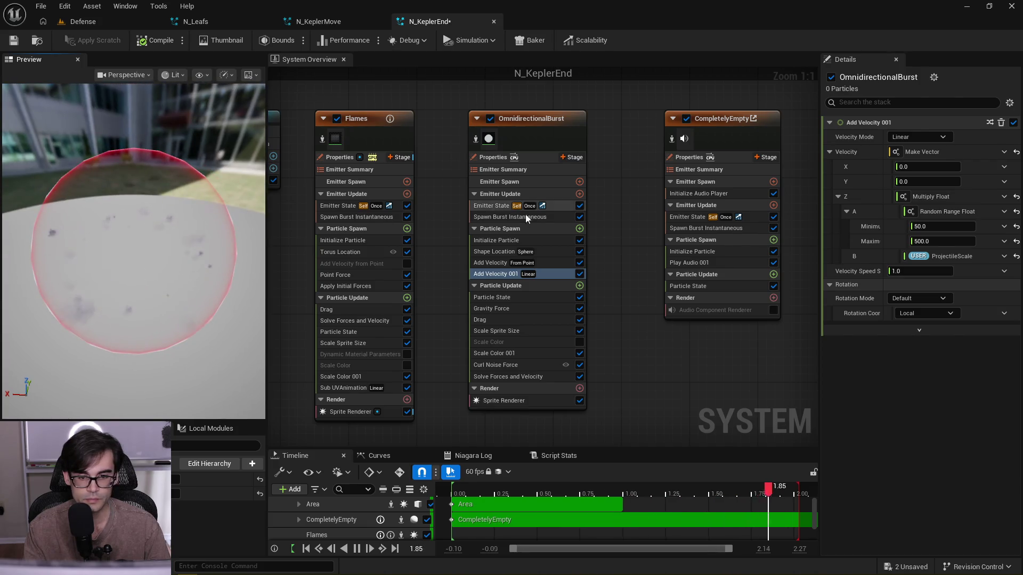
click(548, 241)
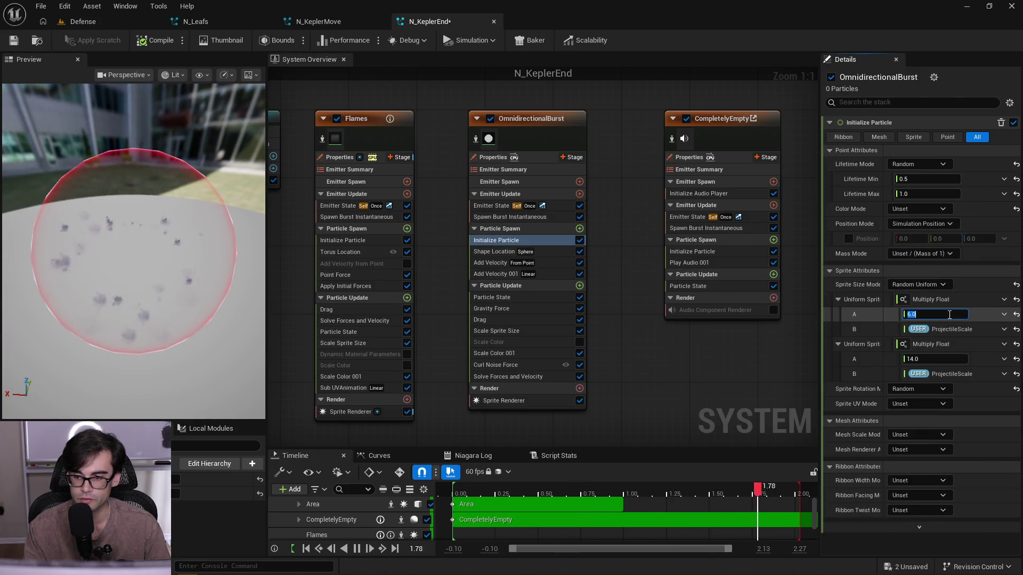
- Set the burst Uniform Sprite Size base values to 3 minimum and 5 maximum
click(928, 359)
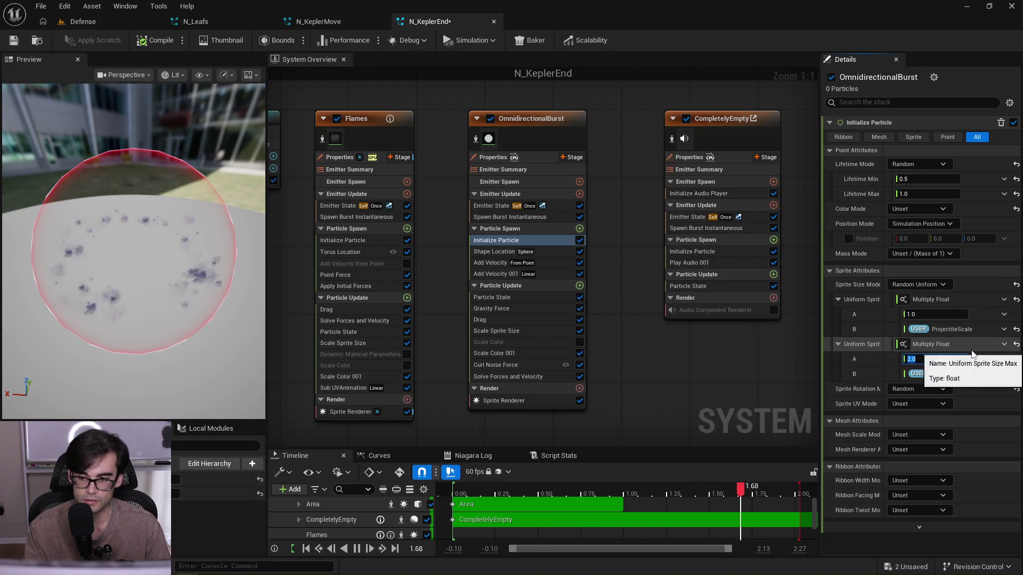
text(2)
click(933, 359)
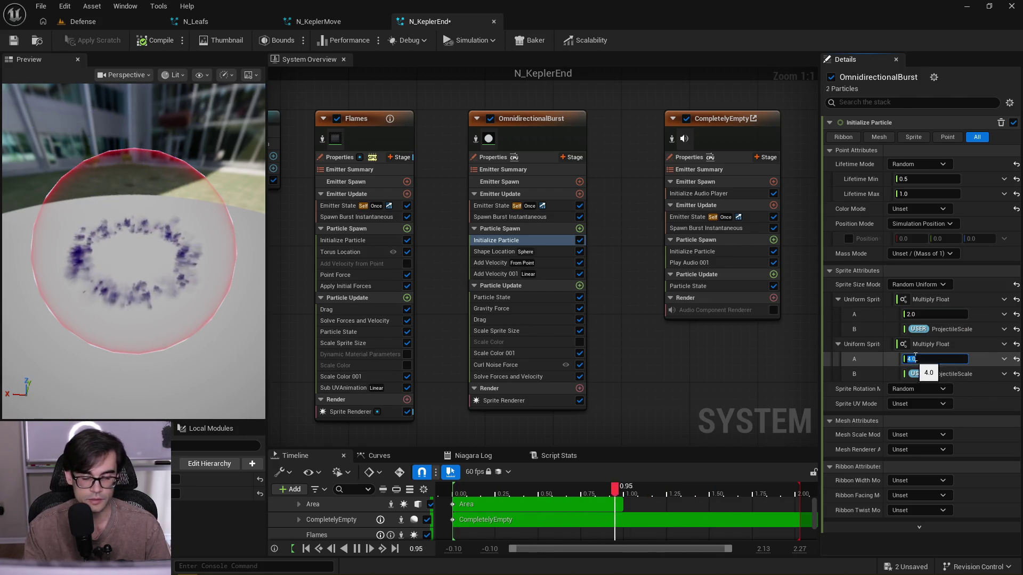
key(Return)
text(3)
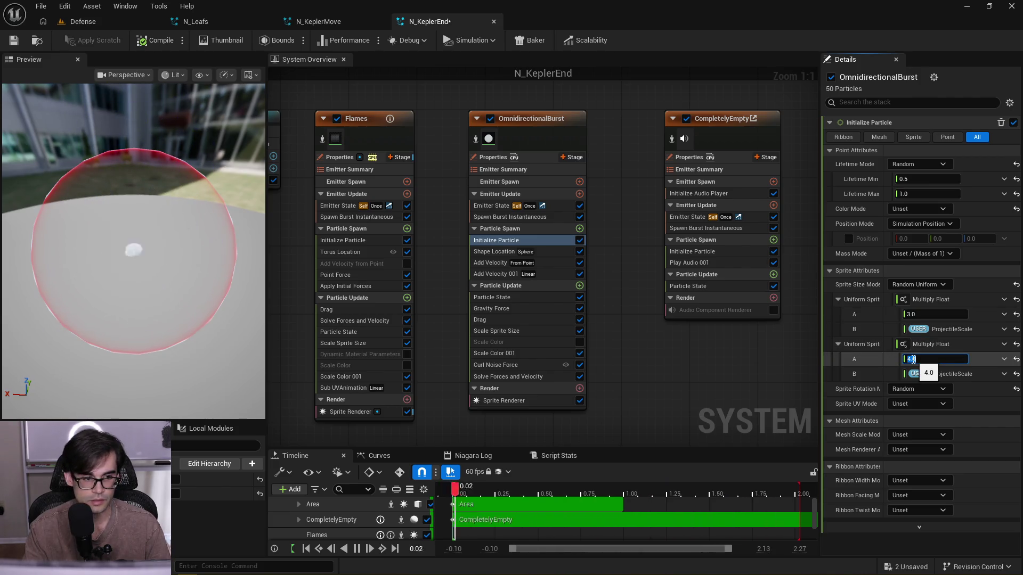
mouse_move(171, 285)
mouse_down()
mouse_move(159, 298)
mouse_move(192, 277)
mouse_move(181, 266)
mouse_move(171, 285)
mouse_up()
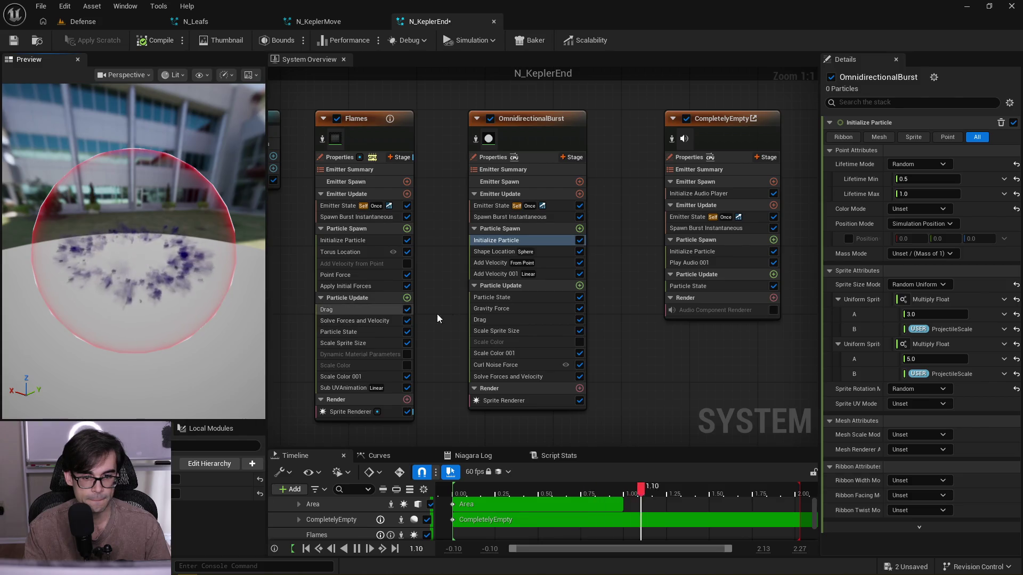
click(544, 252)
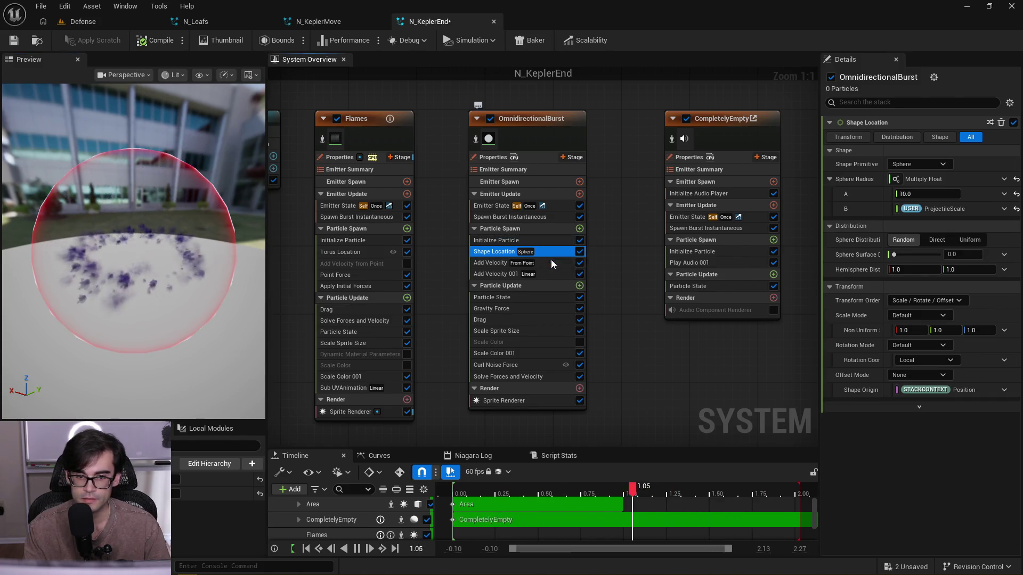
- Switch the OmnidirectionalBurst Sprite Renderer material from M_SolidSprite to M_Glow
click(551, 262)
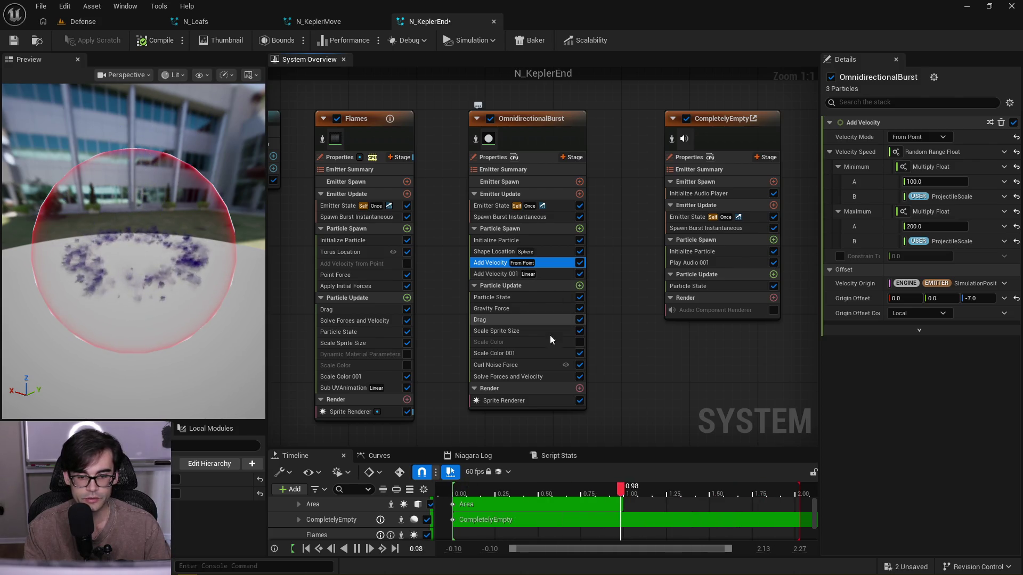
click(548, 400)
click(955, 150)
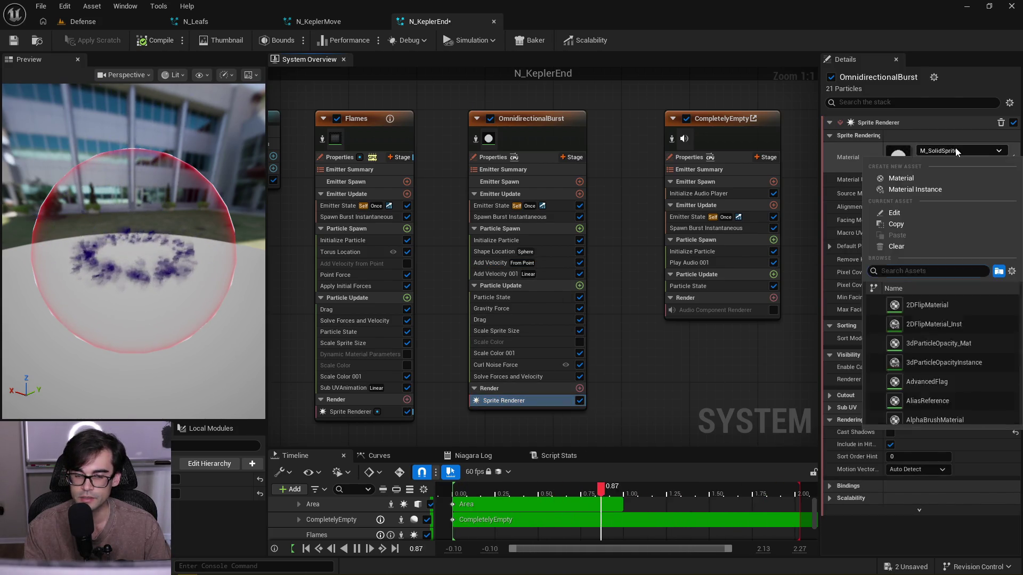
text(m)
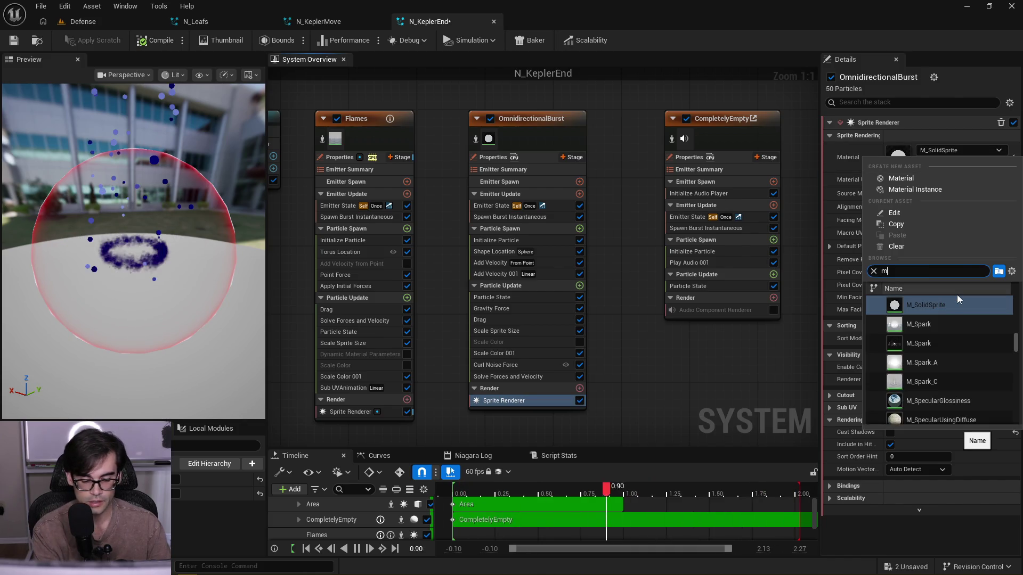
text(_Glow)
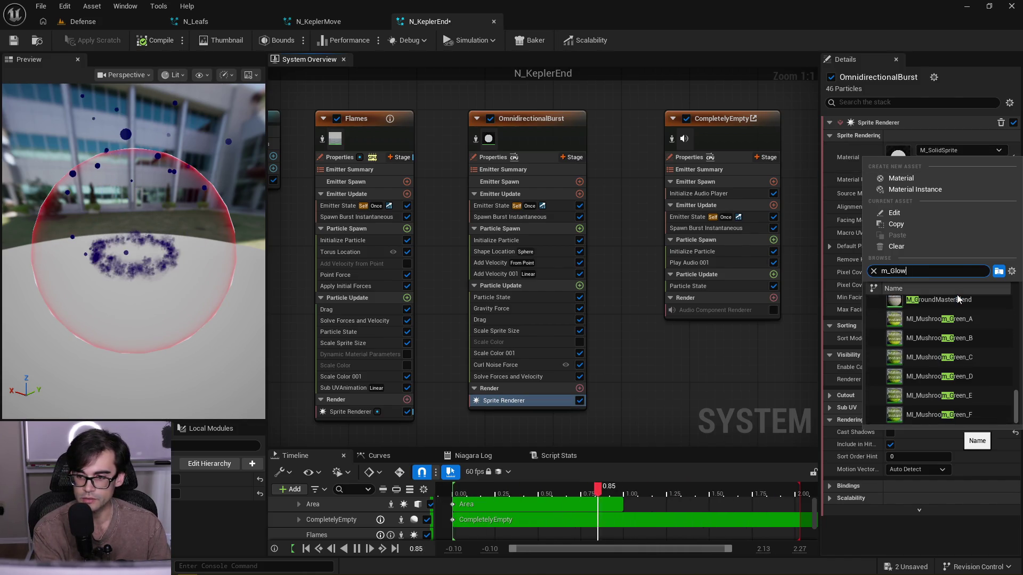
click(933, 319)
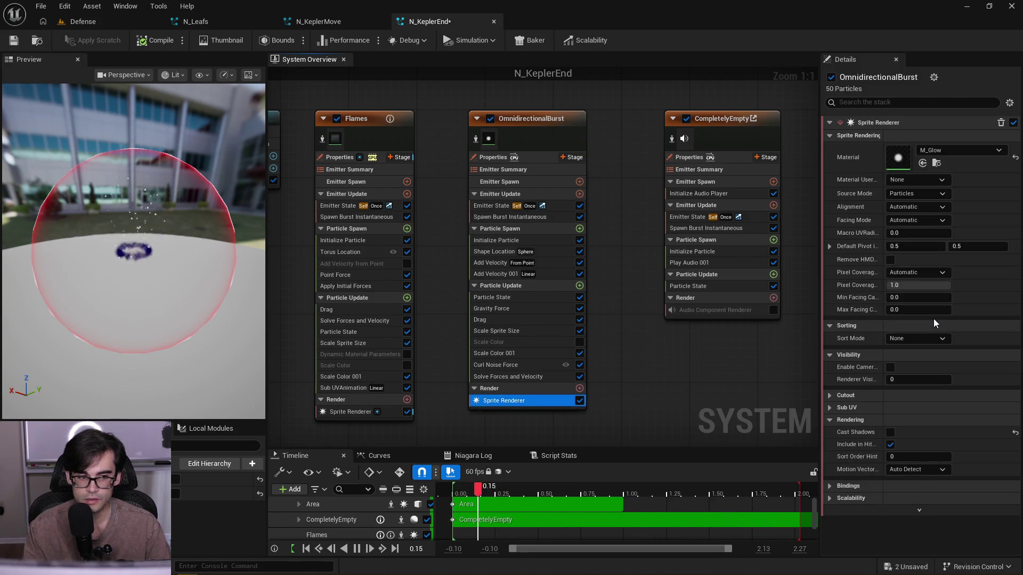
drag(190, 212, 186, 212)
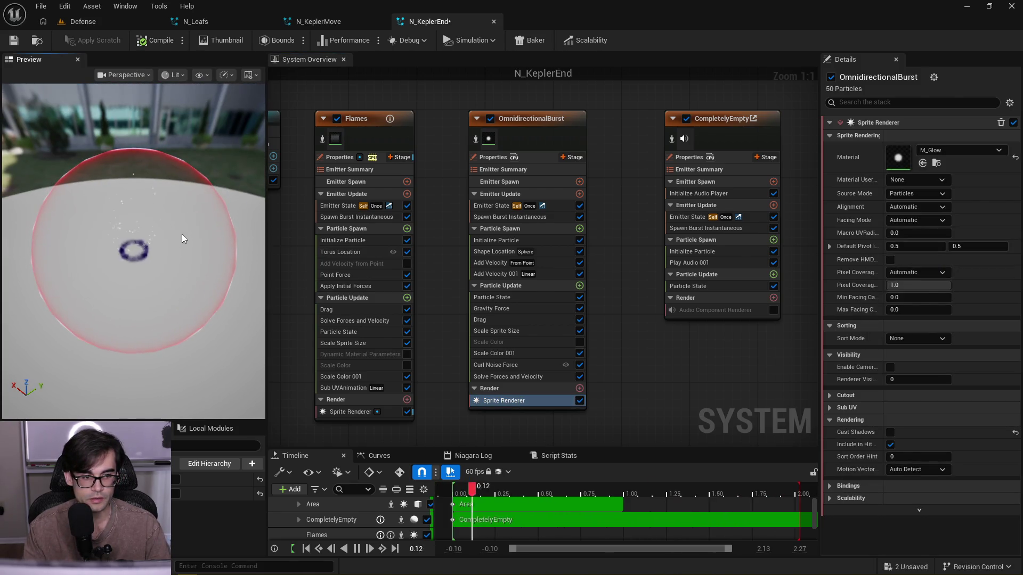
click(538, 241)
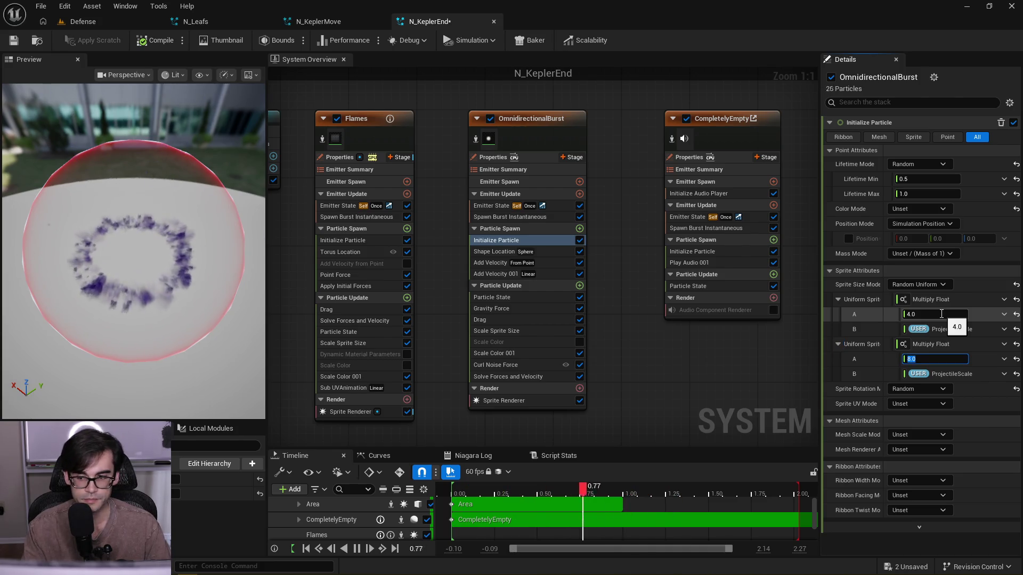
- Enter 16 as the burst's maximum sprite size factor, still multiplied by ProjectileScale
mouse_move(133, 240)
mouse_down()
mouse_move(133, 224)
mouse_move(133, 251)
mouse_up()
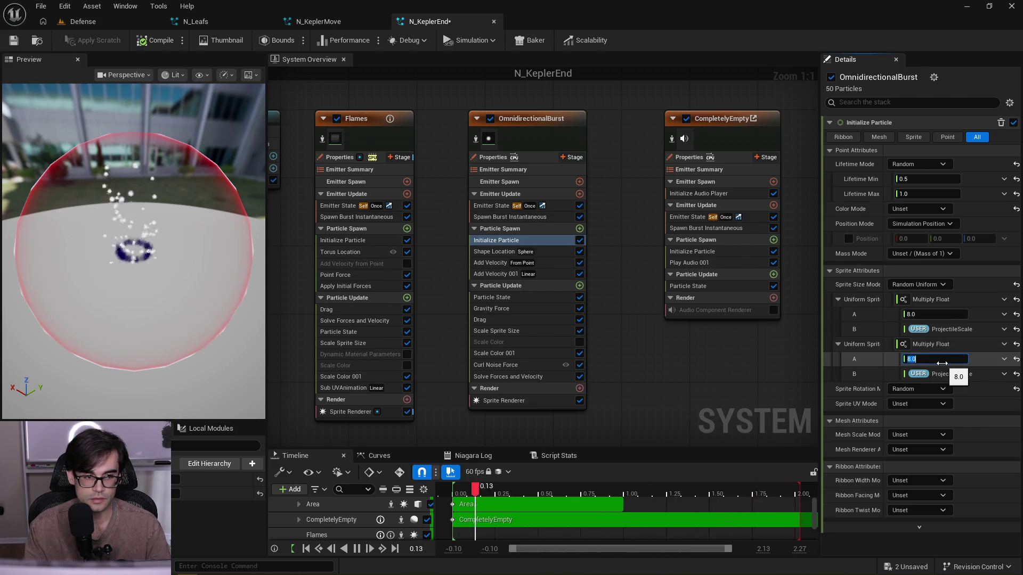
text(16)
key(Return)
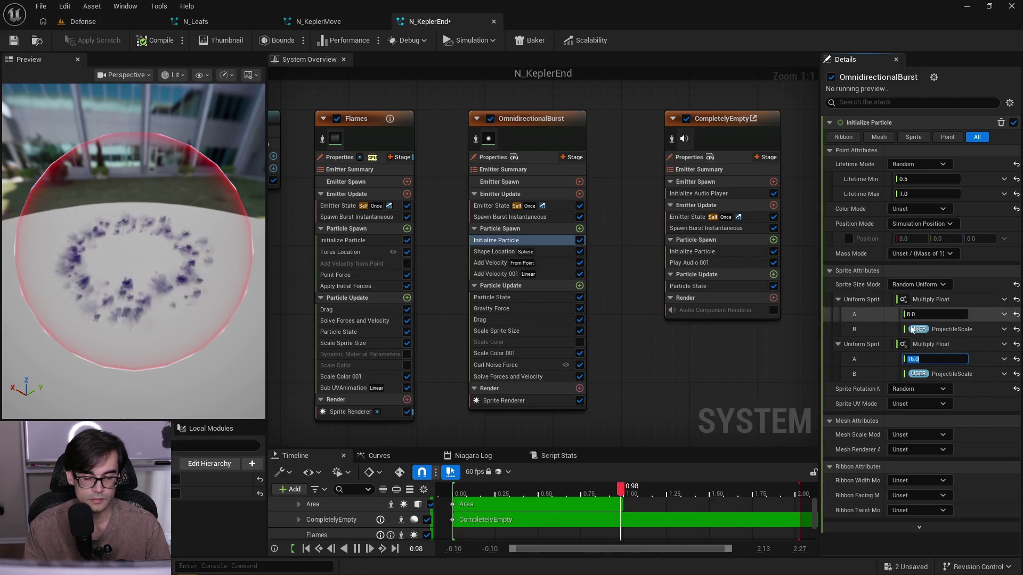
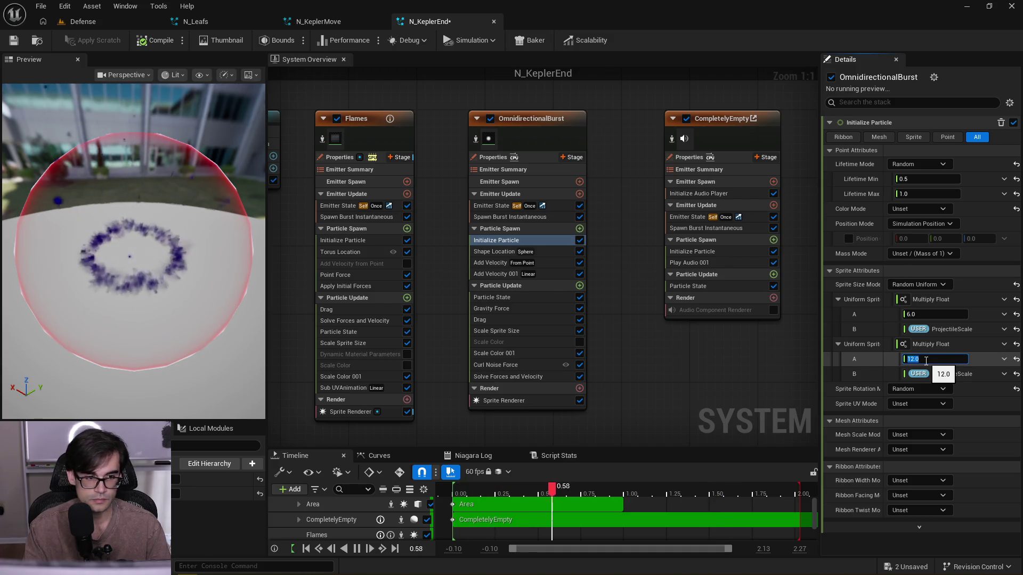
- Orbit the burst preview and review the Add Velocity 001, Shape Location and Initialize Particle modules
mouse_move(204, 218)
mouse_down()
mouse_move(204, 248)
mouse_move(158, 249)
mouse_up()
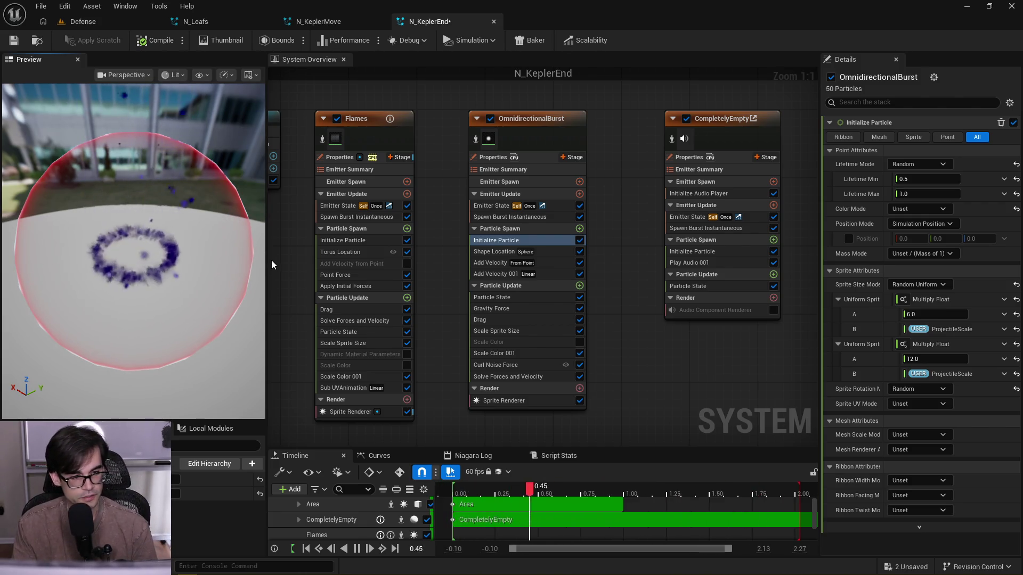
click(554, 274)
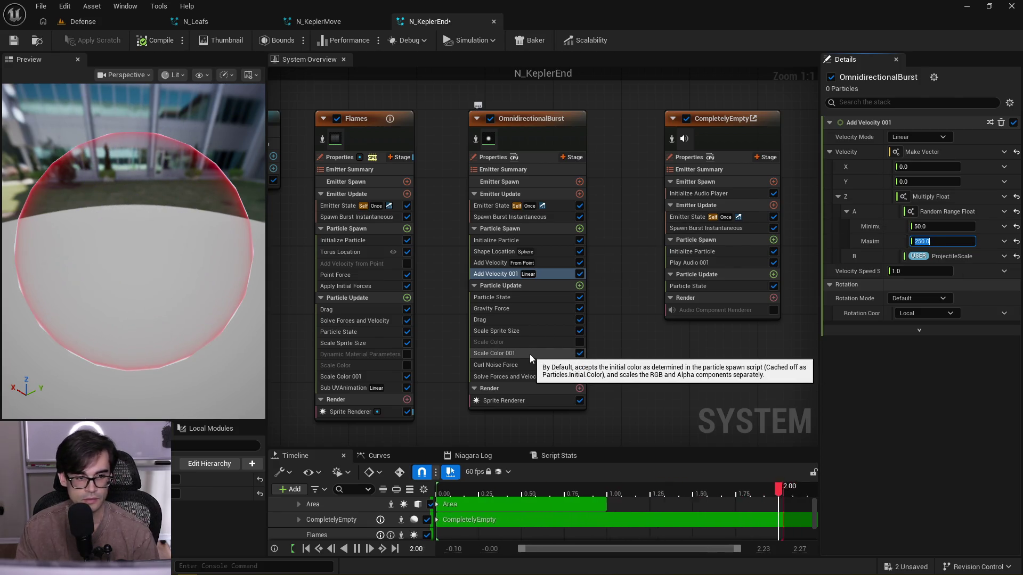
mouse_move(223, 298)
mouse_down()
mouse_move(223, 239)
mouse_move(223, 266)
mouse_up()
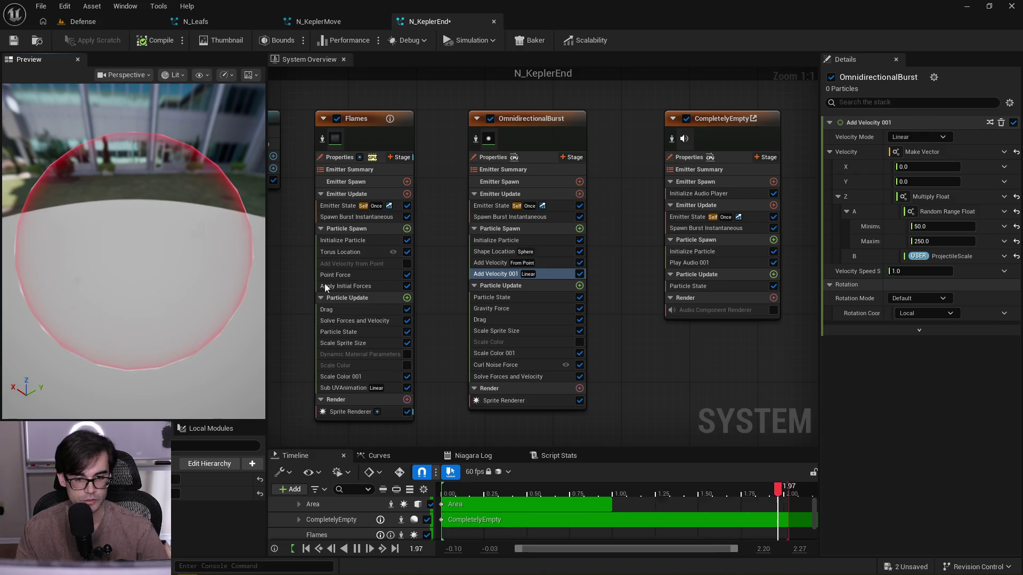
click(552, 250)
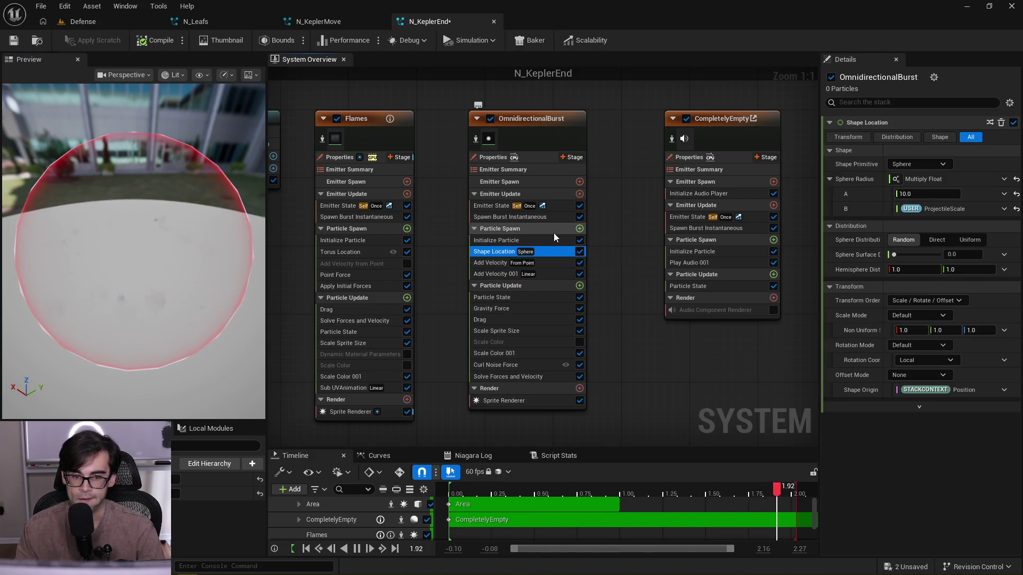
click(554, 239)
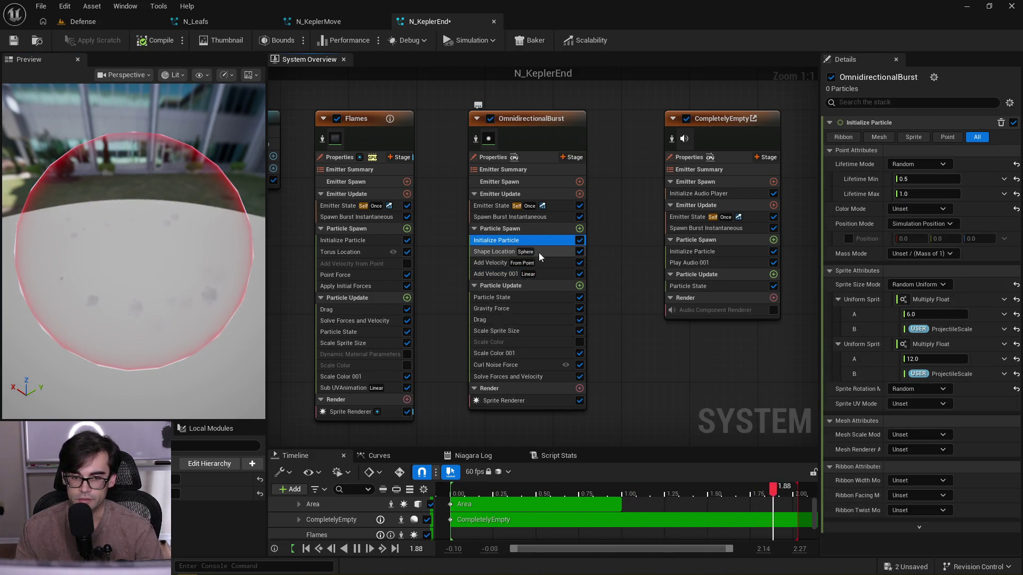
click(174, 494)
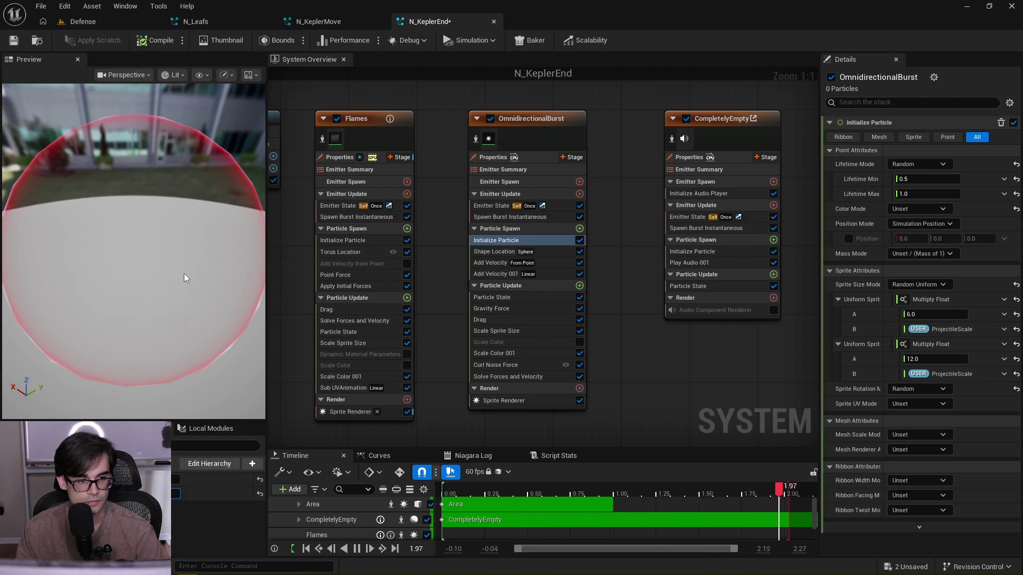
- Set Spawn Burst Instantaneous's Spawn Count A multiplier to 10
click(528, 216)
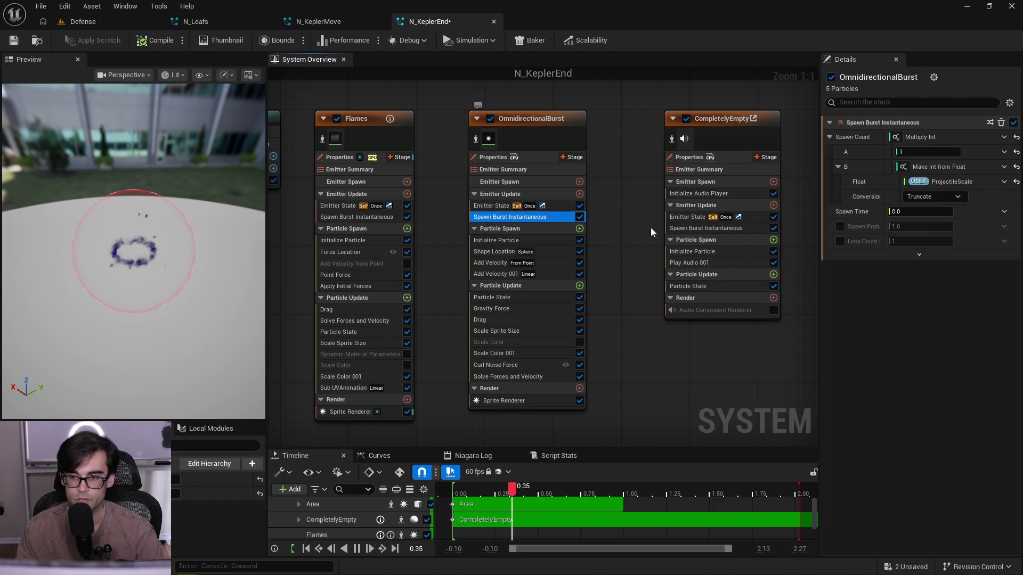
click(947, 153)
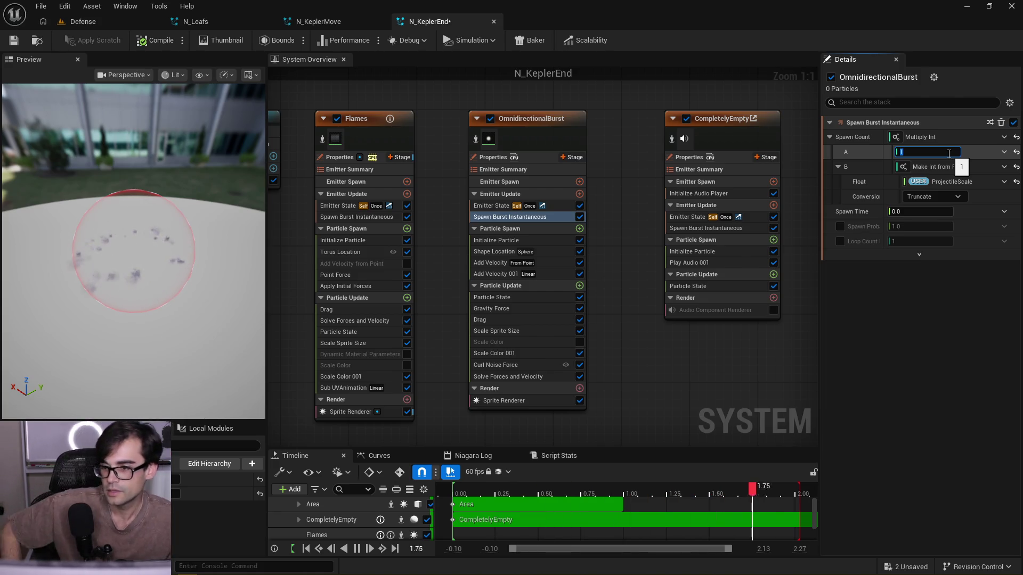
text(10)
key(Return)
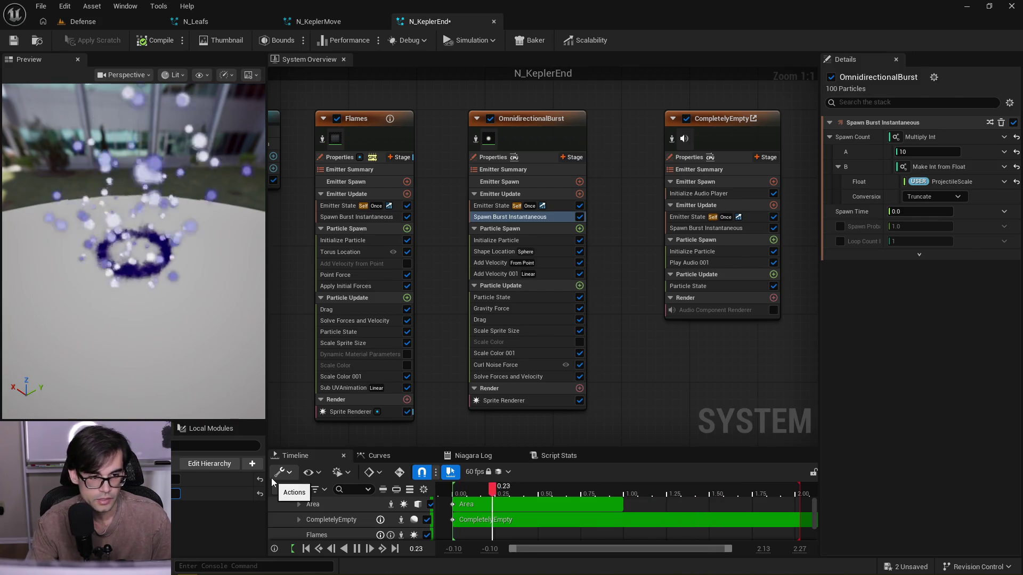
scroll(127, 251, down, 3)
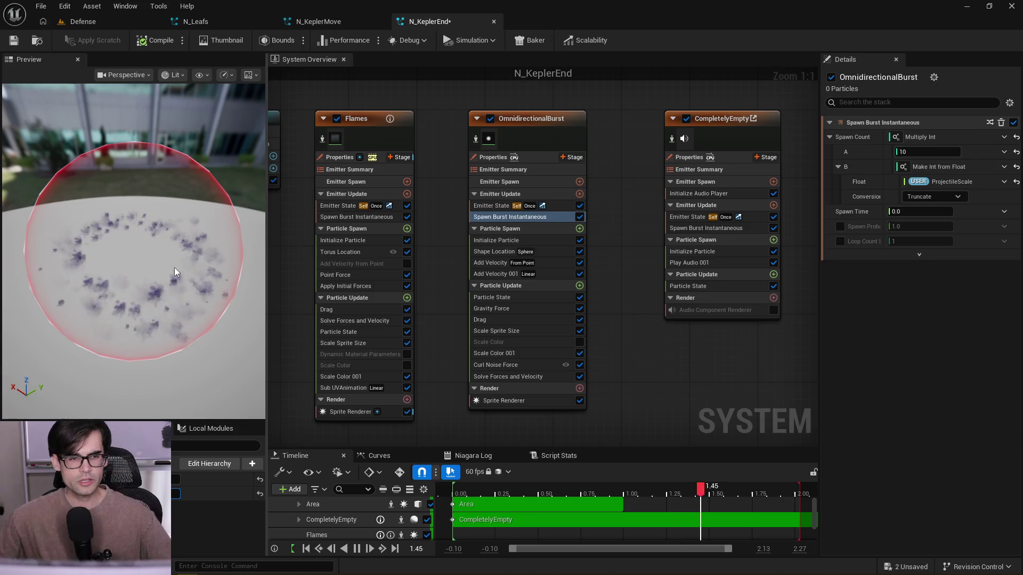
- Save N_KeplerEnd and close the N_KeplerEnd and N_KeplerMove systems
click(13, 41)
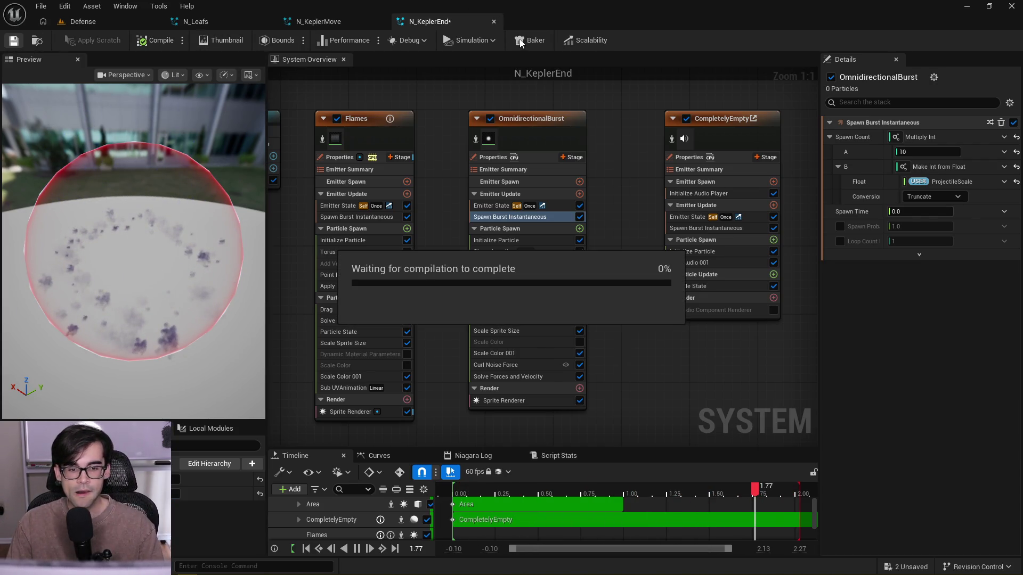
click(493, 22)
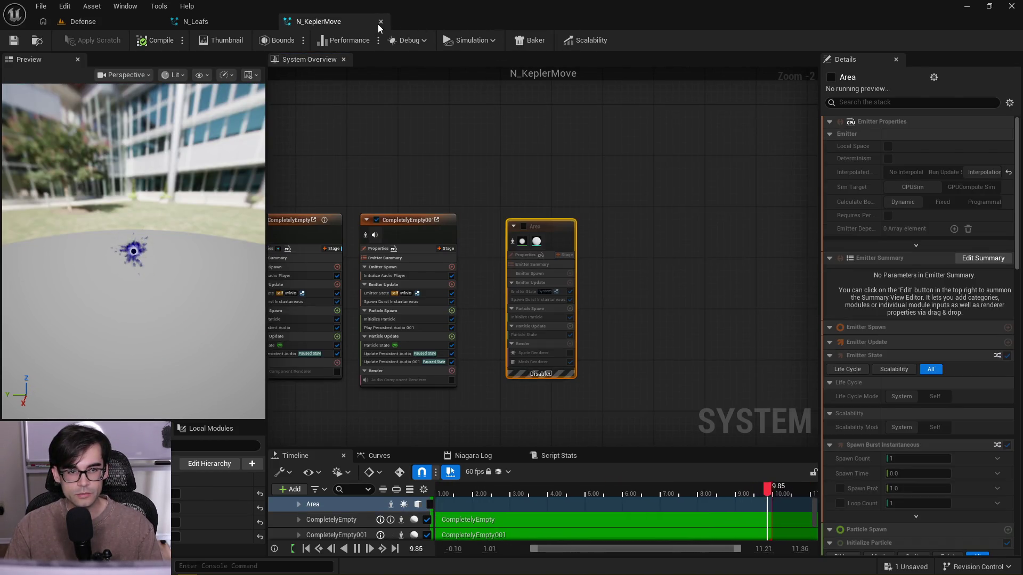
click(381, 22)
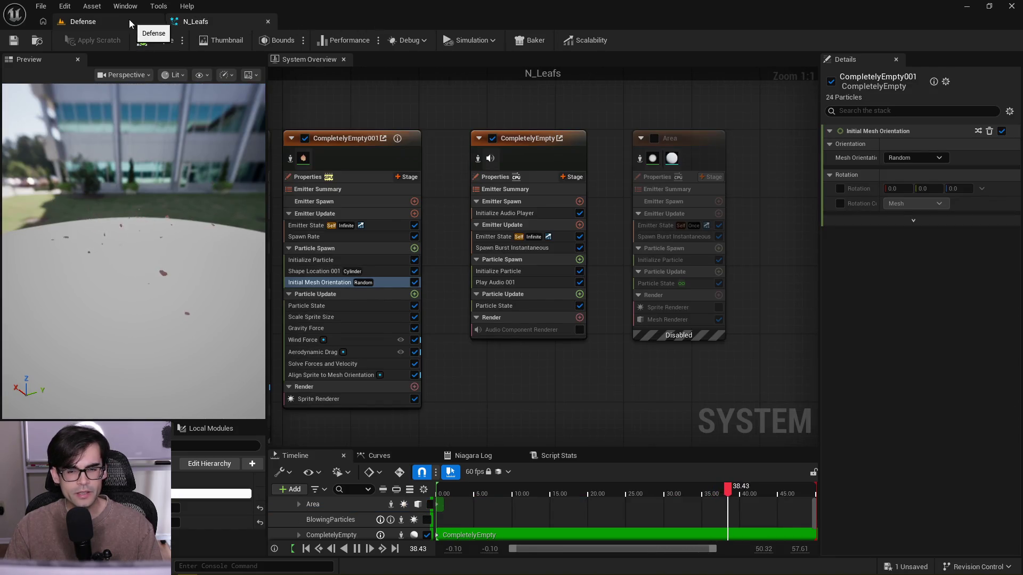
drag(610, 106, 713, 186)
- Back in the Defense level, open NS_Launch from Projectiles > Launch
click(94, 24)
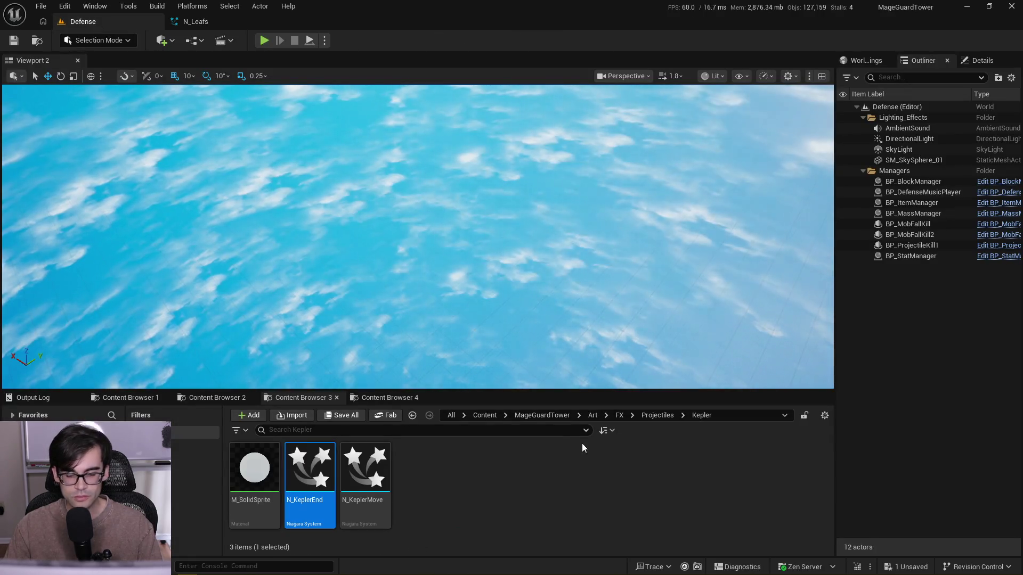
click(659, 418)
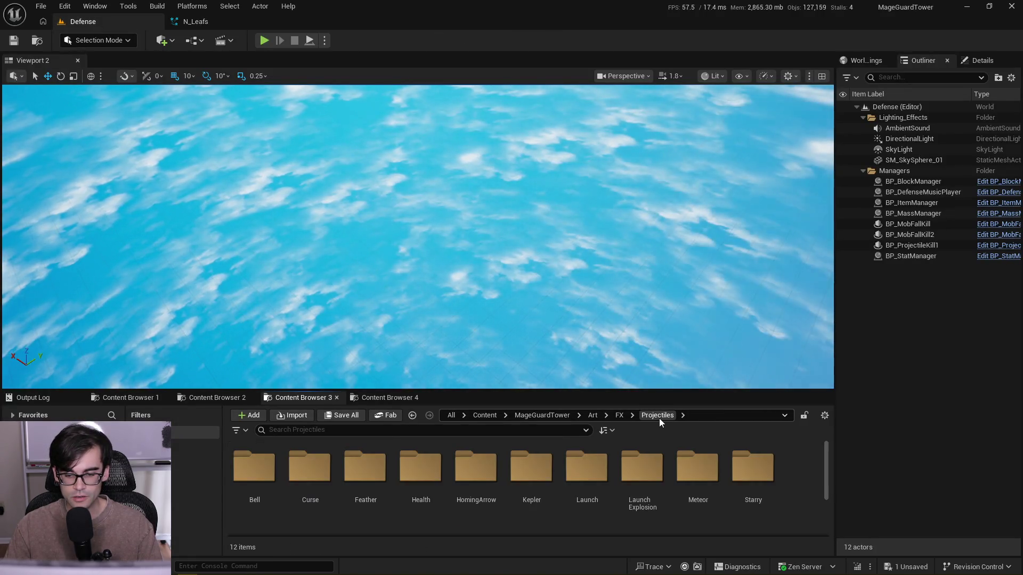
double_click(592, 476)
double_click(371, 467)
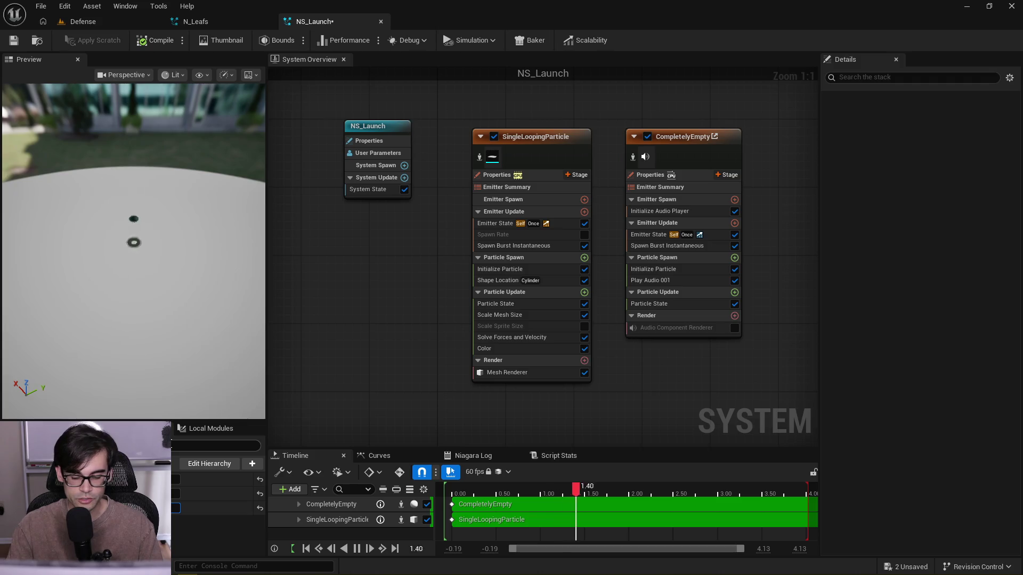
- Review SingleLoopingParticle's Particle State, Color, Shape Location and Initialize Particle modules
click(535, 138)
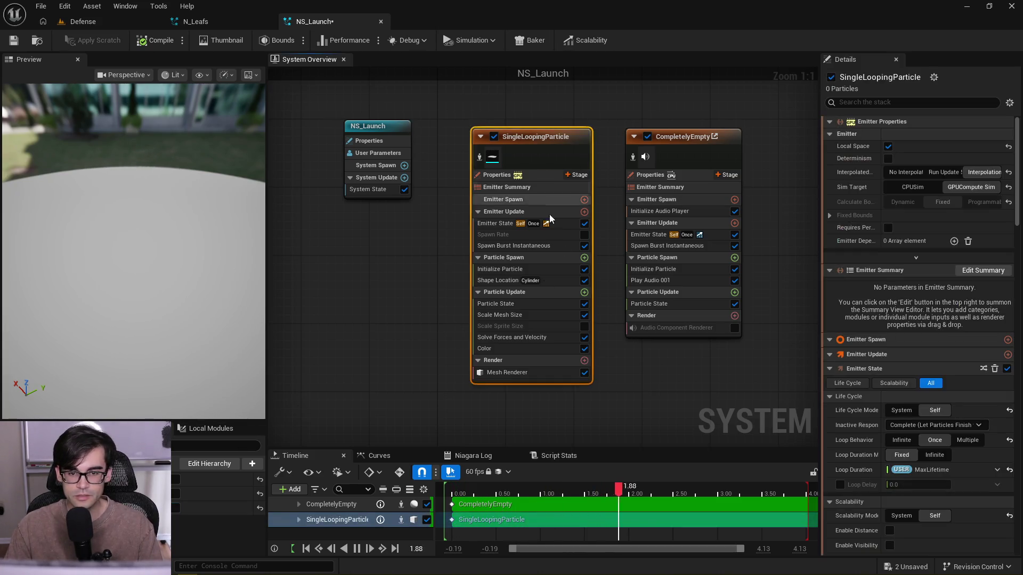
click(530, 309)
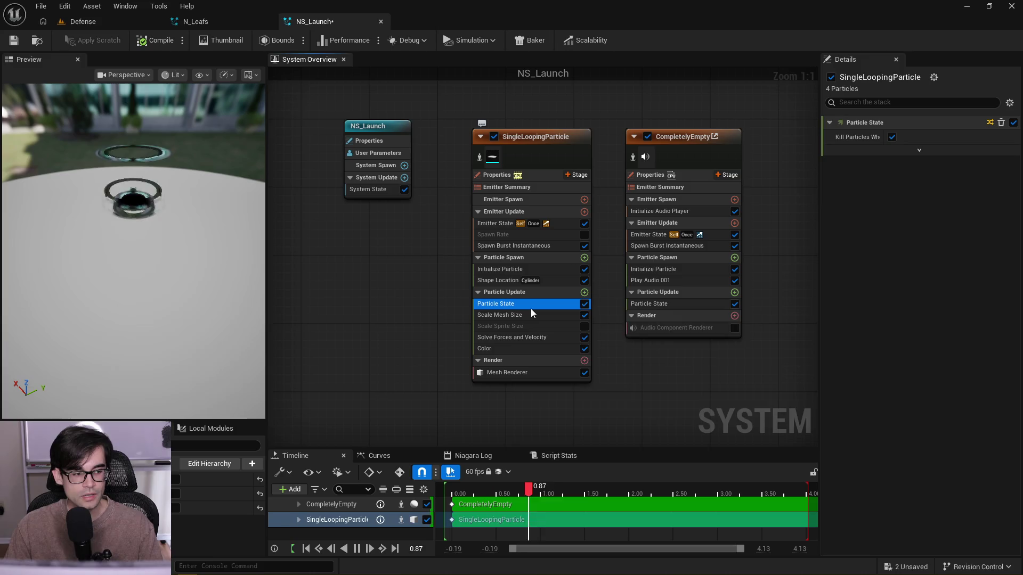
click(549, 350)
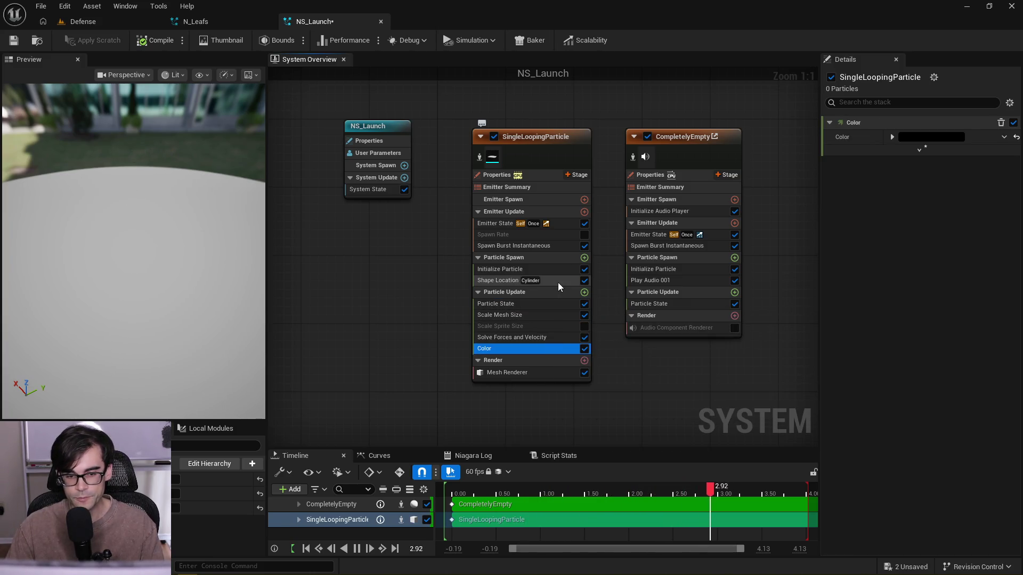
click(558, 282)
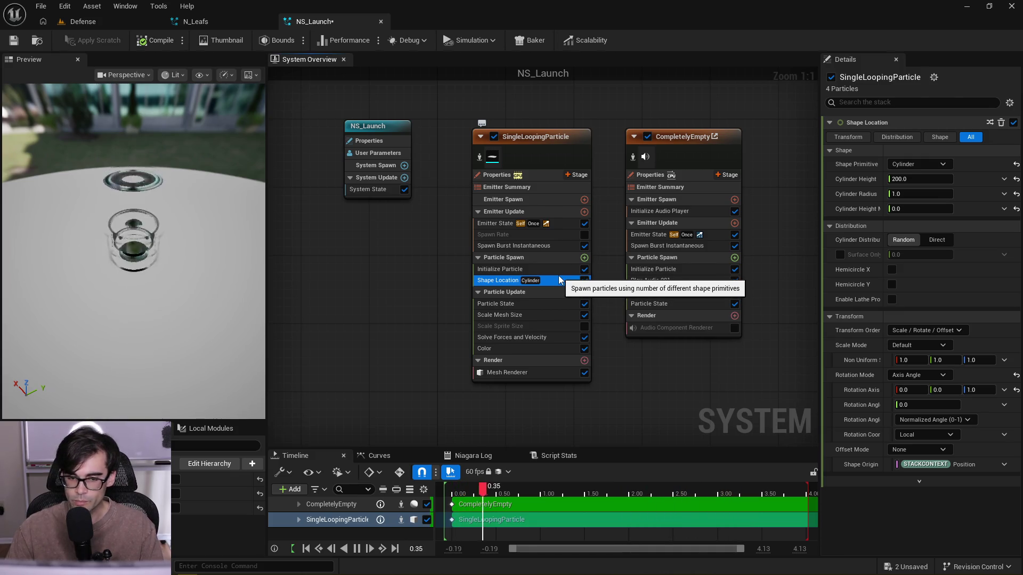
click(560, 272)
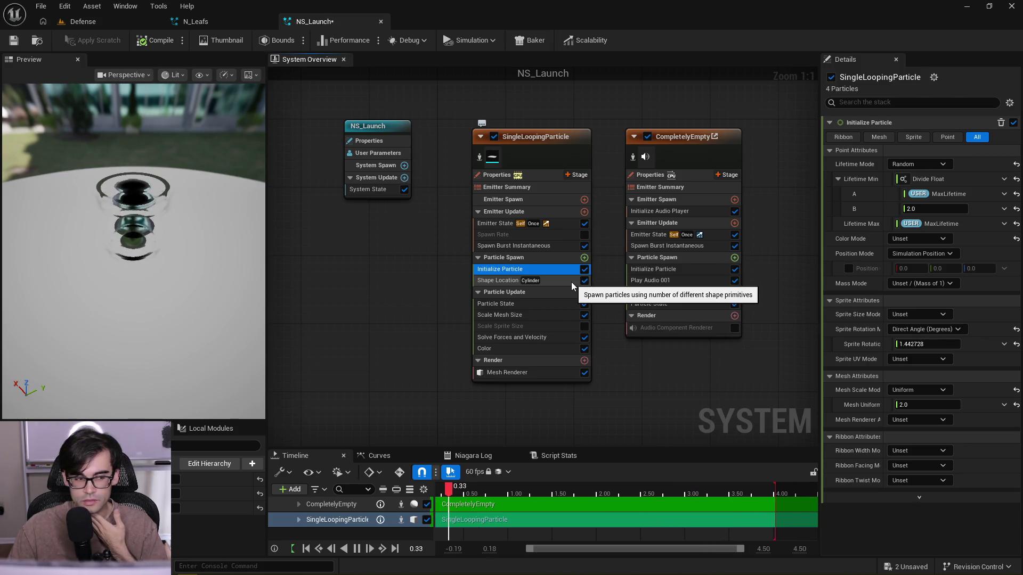
click(564, 283)
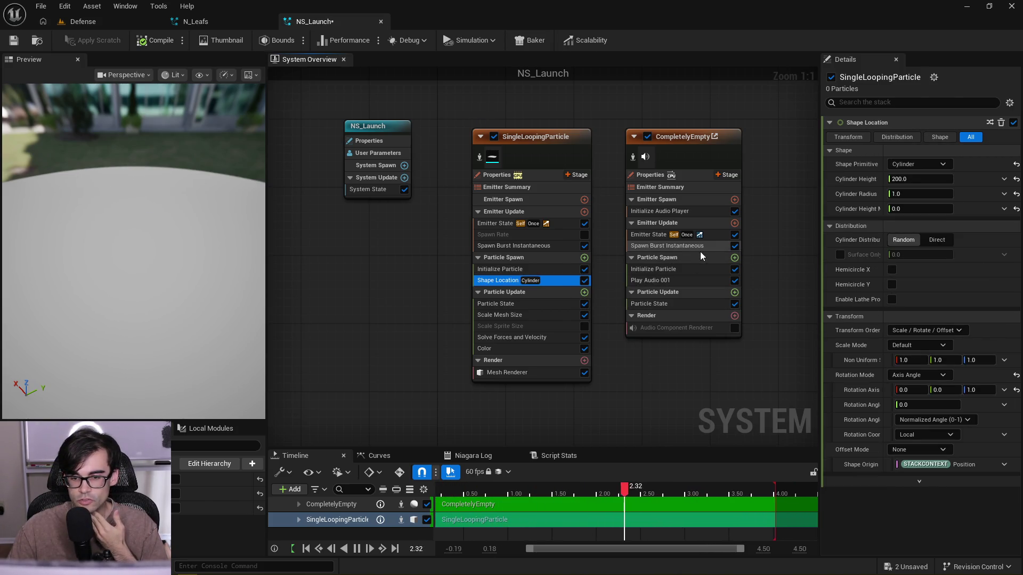
- Check CompletelyEmpty's burst, life cycle and Play Audio 001 modules, then save and close NS_Launch
click(704, 248)
click(715, 235)
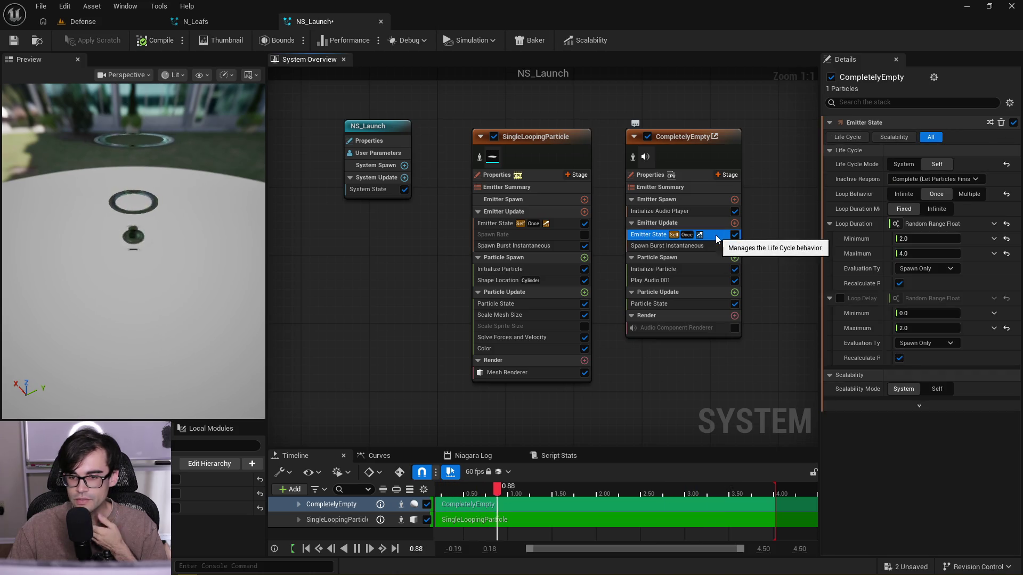
click(704, 278)
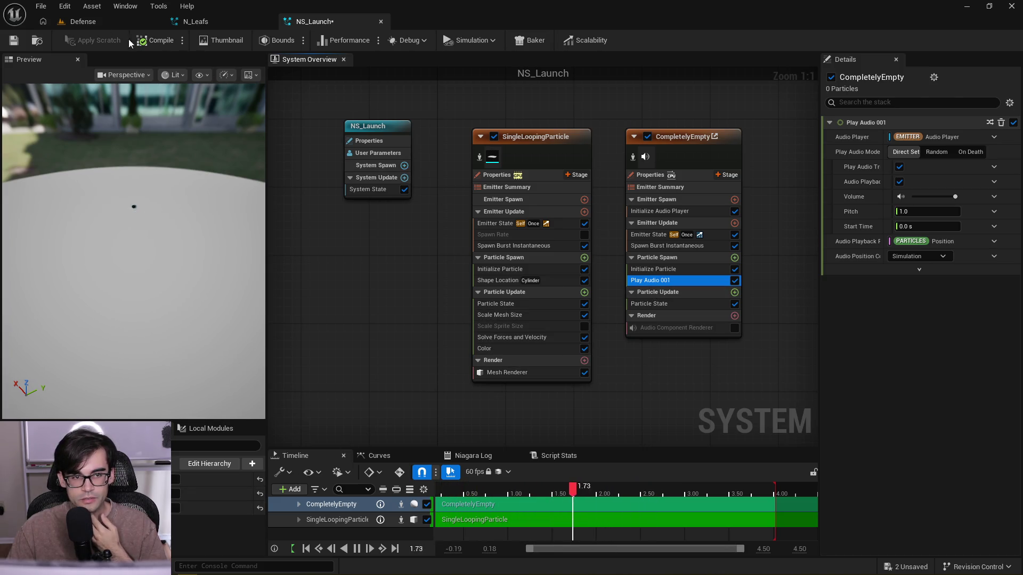
click(15, 41)
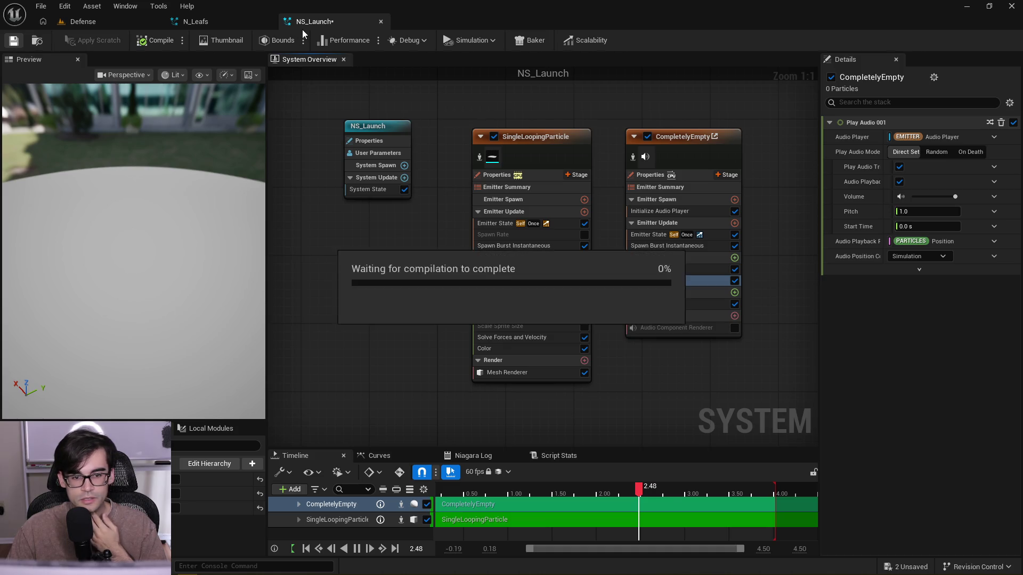
click(381, 21)
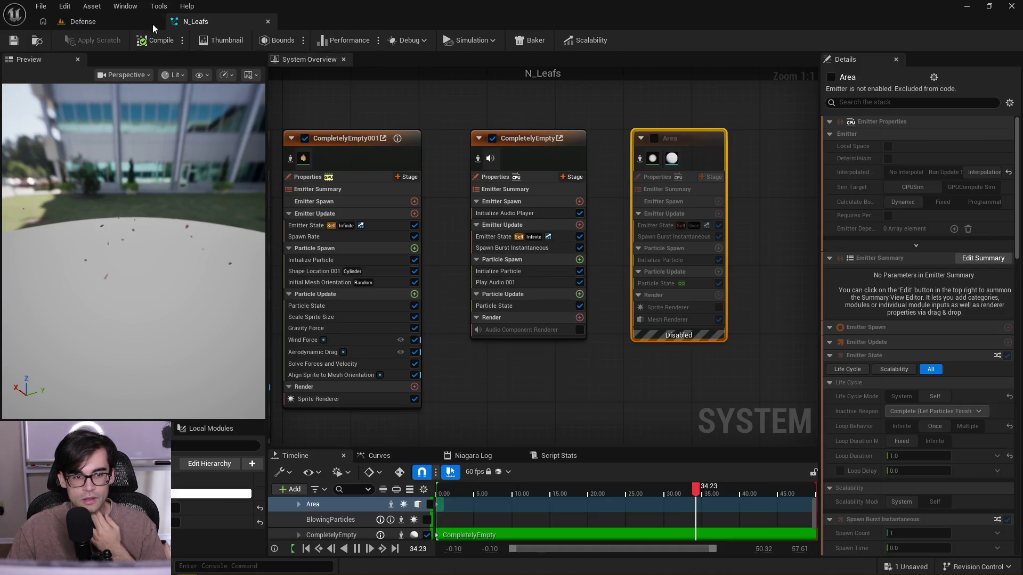
- From the Defense level, open NS_LaunchExplosion in Projectiles > LaunchExplosion
click(124, 23)
click(660, 416)
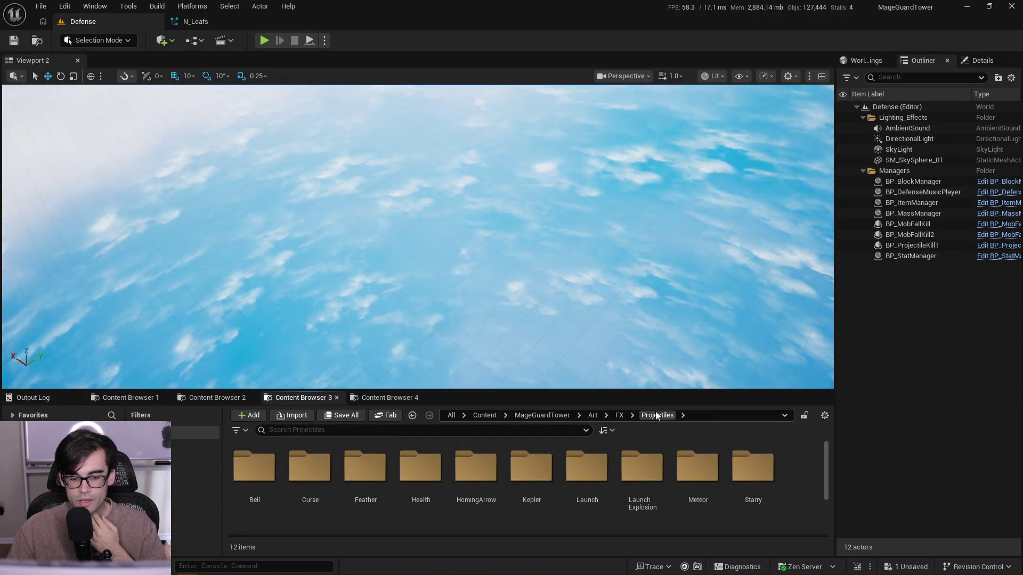
double_click(641, 489)
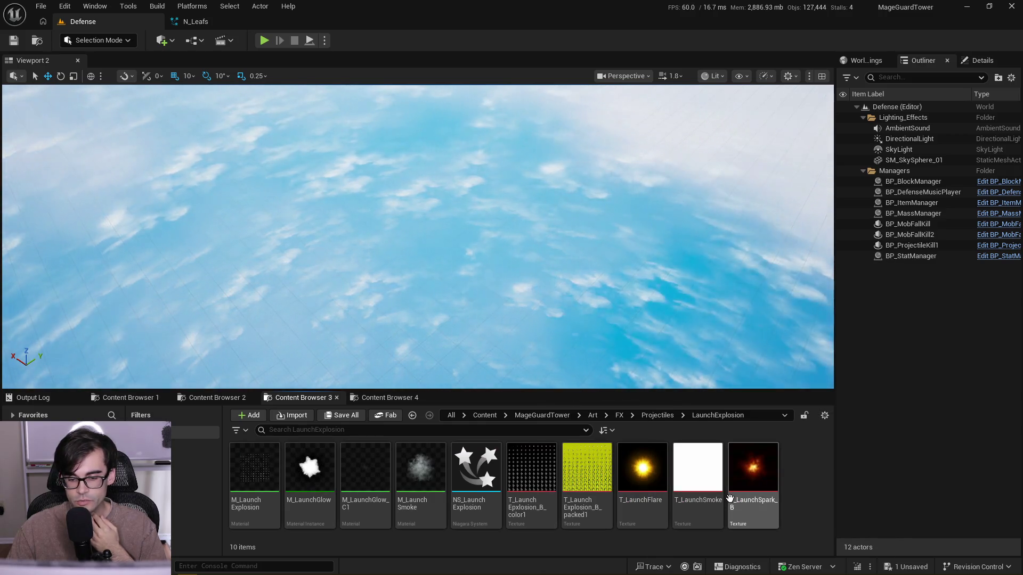
click(475, 479)
double_click(475, 480)
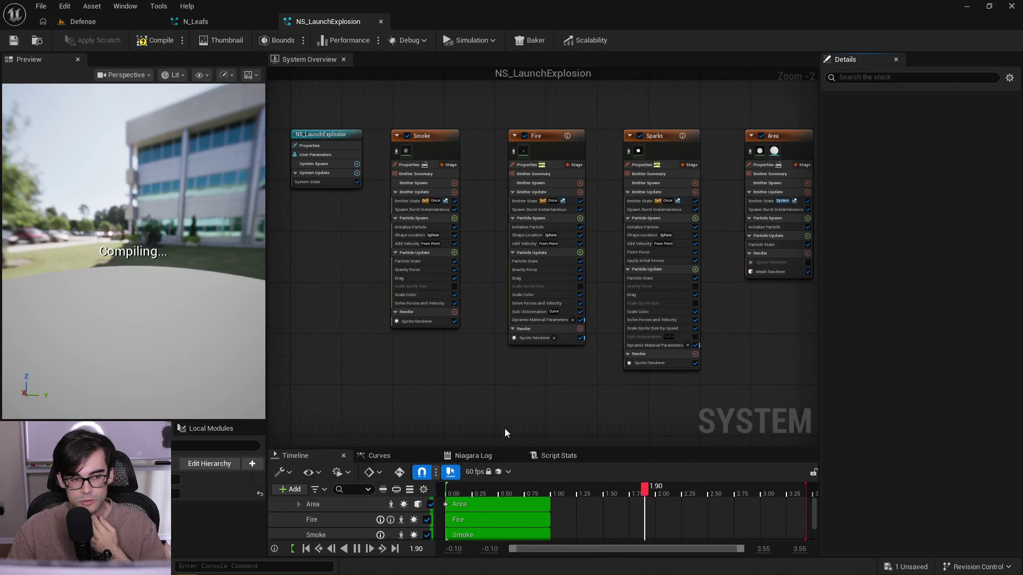
- Move the preview camera close to the explosion and select Smoke's Shape Location module
drag(182, 202, 156, 249)
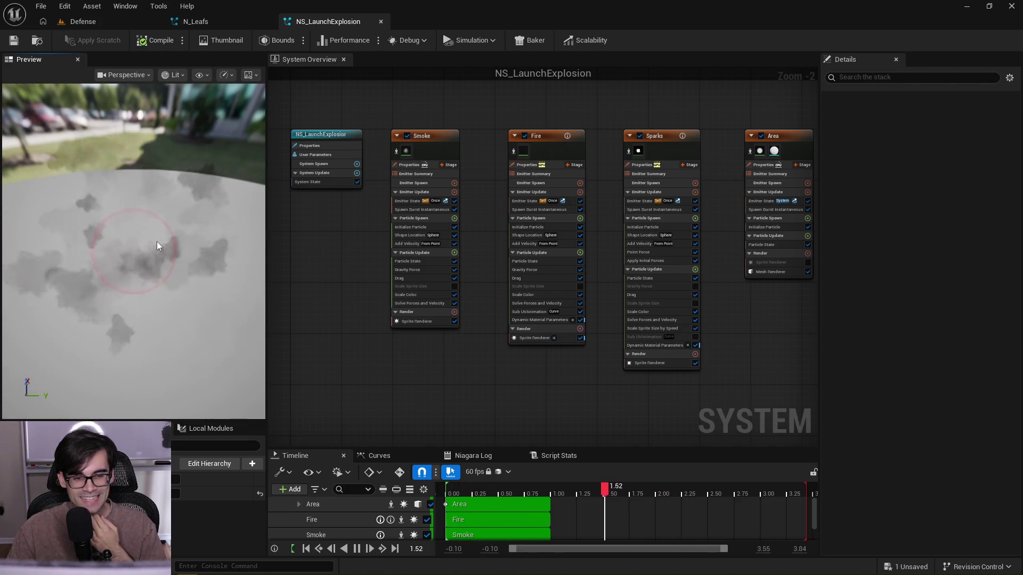
scroll(463, 255, up, 2)
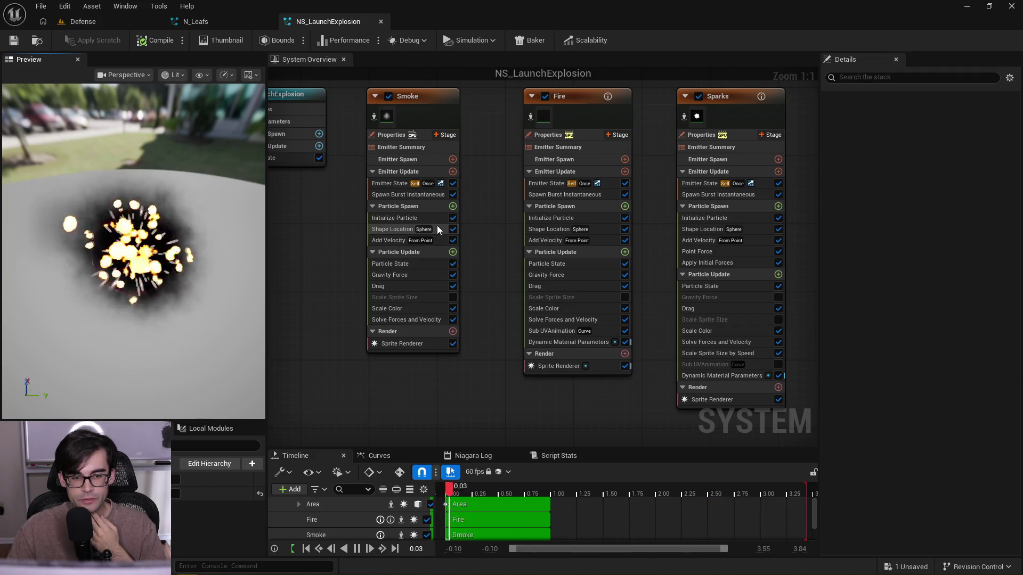
click(436, 227)
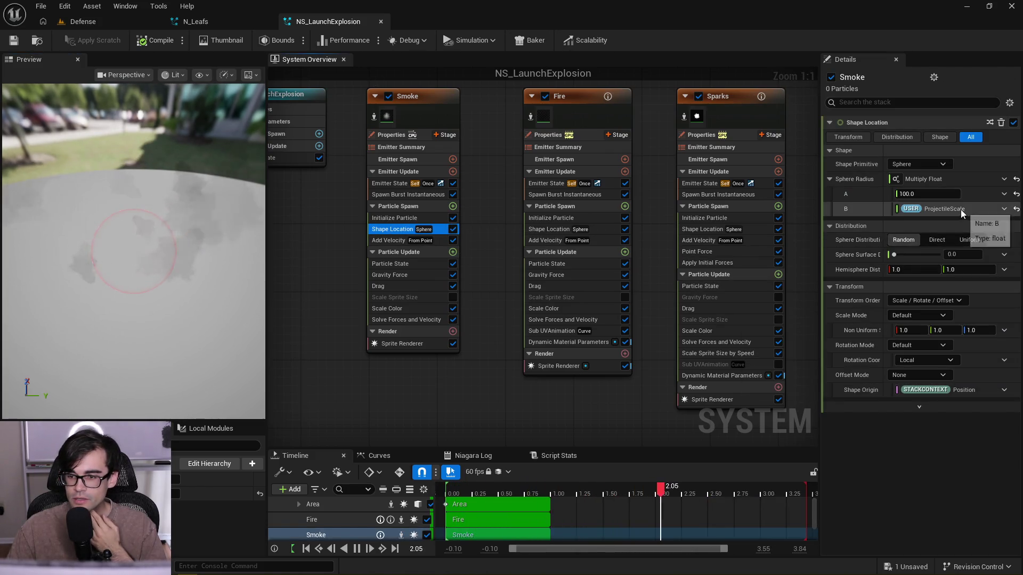
- Set Sphere Radius A to 80 for the Smoke and Fire emitters
click(908, 194)
text(80)
key(Return)
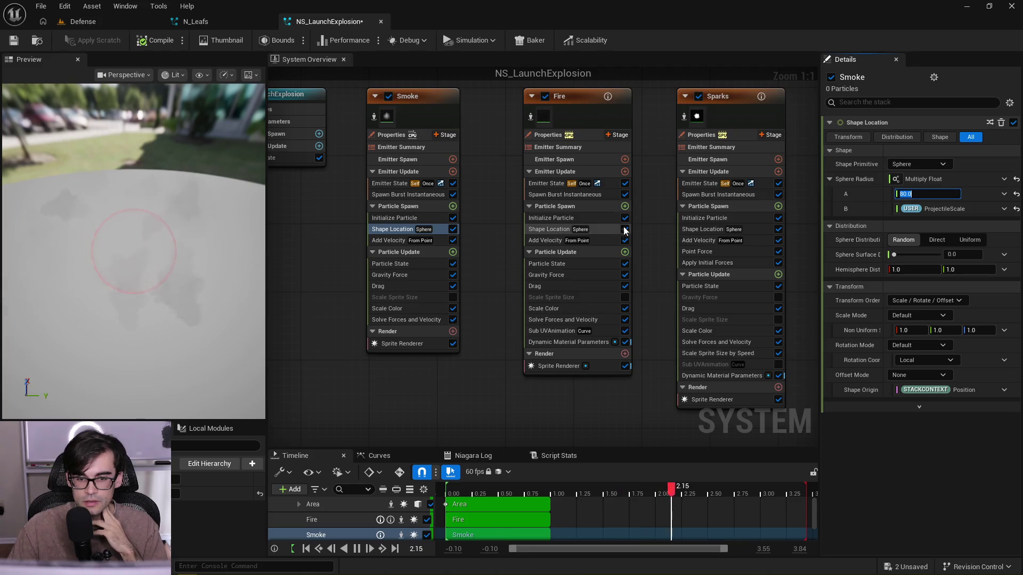
click(600, 228)
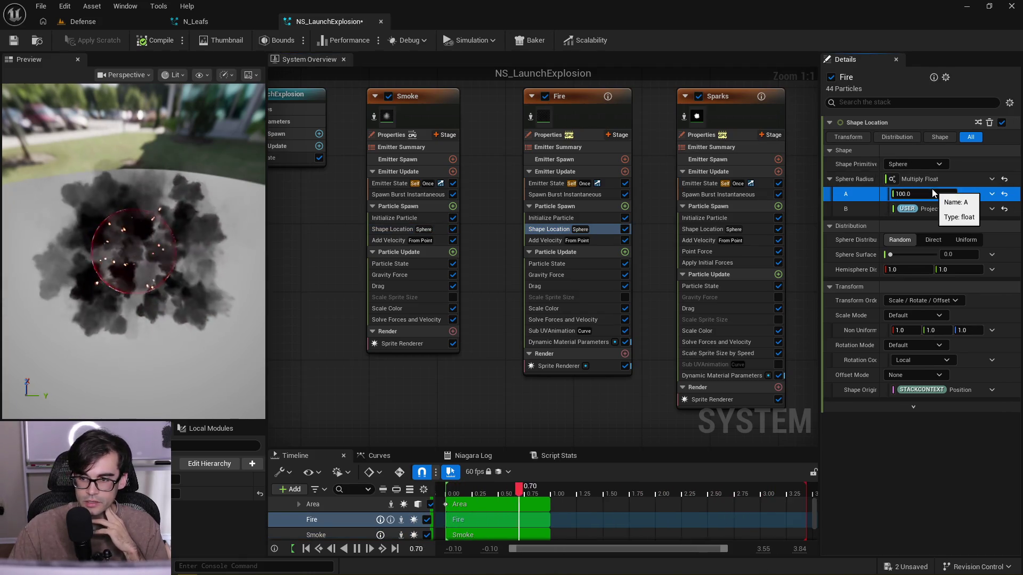
click(937, 196)
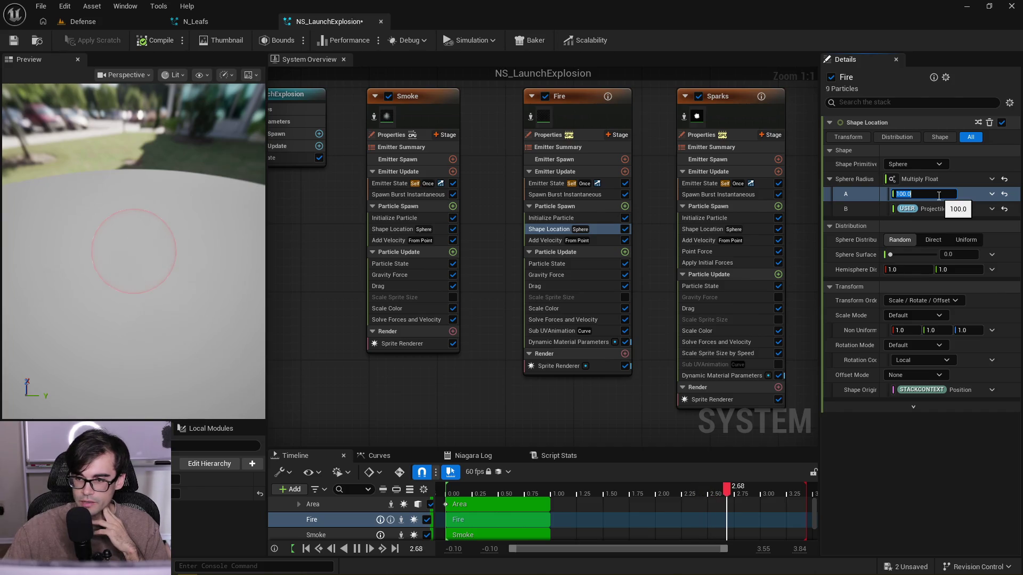
text(80)
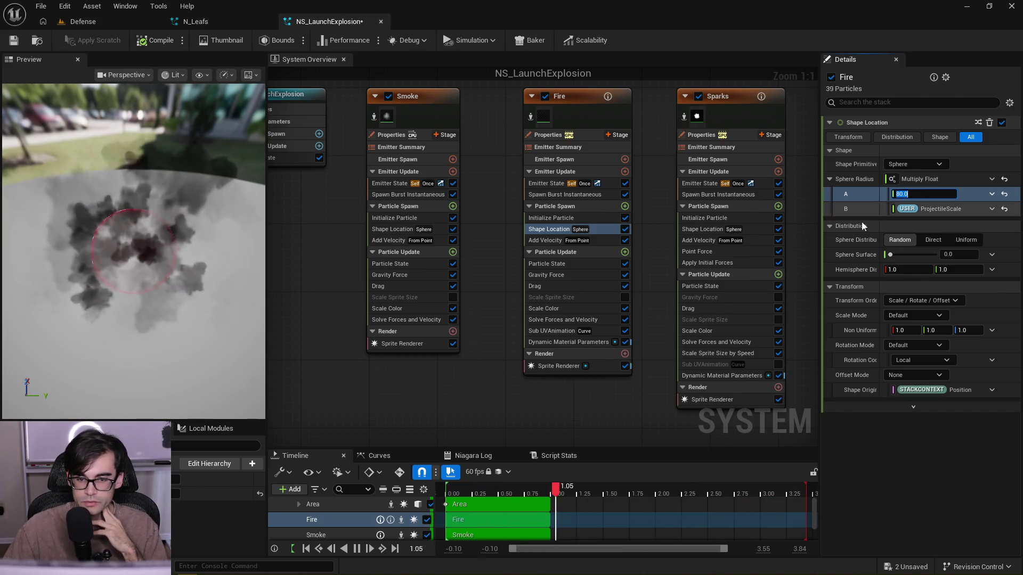
- Check the Sparks emitter's Shape Location radius, then pan back to Smoke's Add Velocity
click(749, 229)
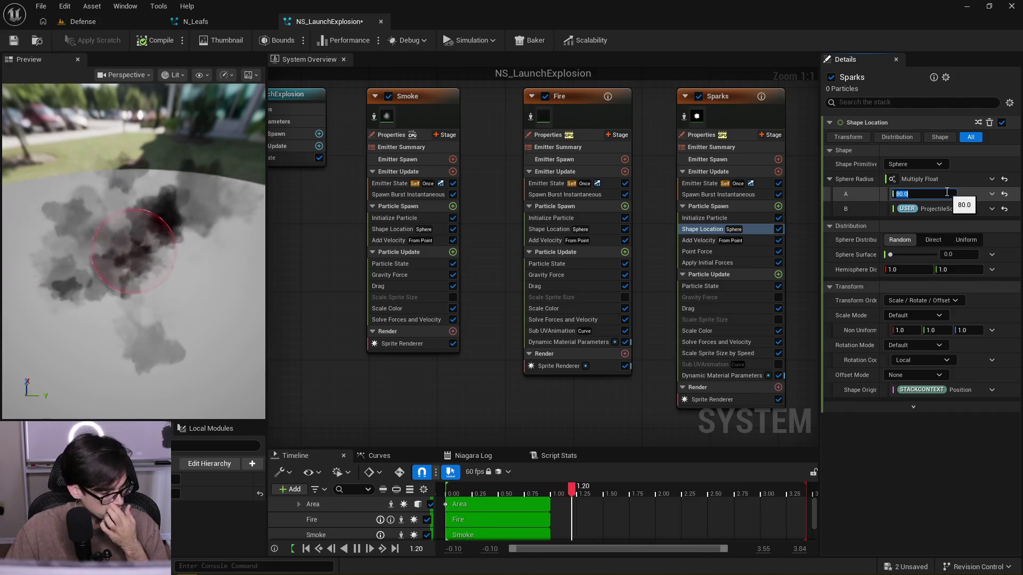
drag(795, 228, 544, 238)
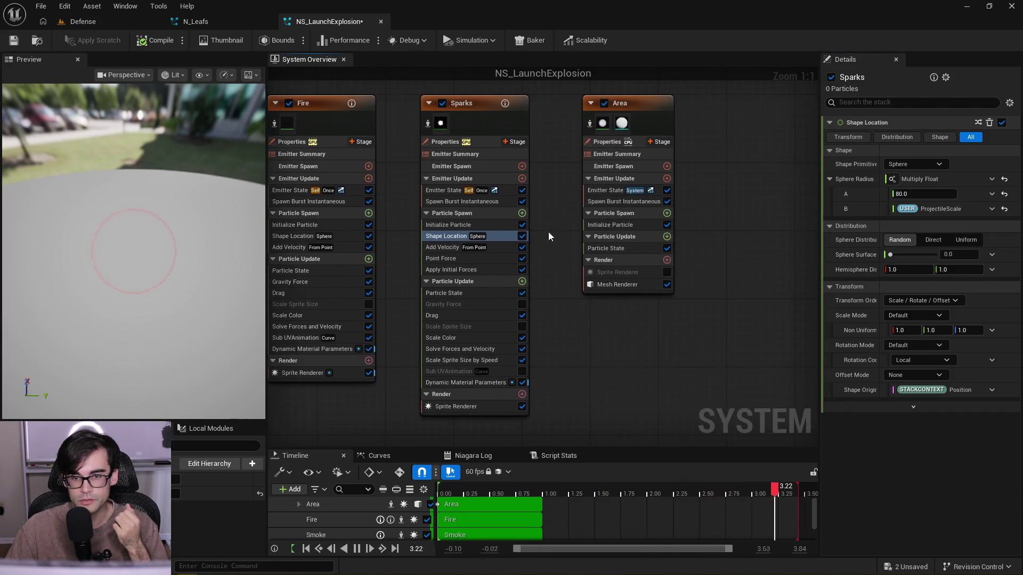
drag(360, 268, 439, 268)
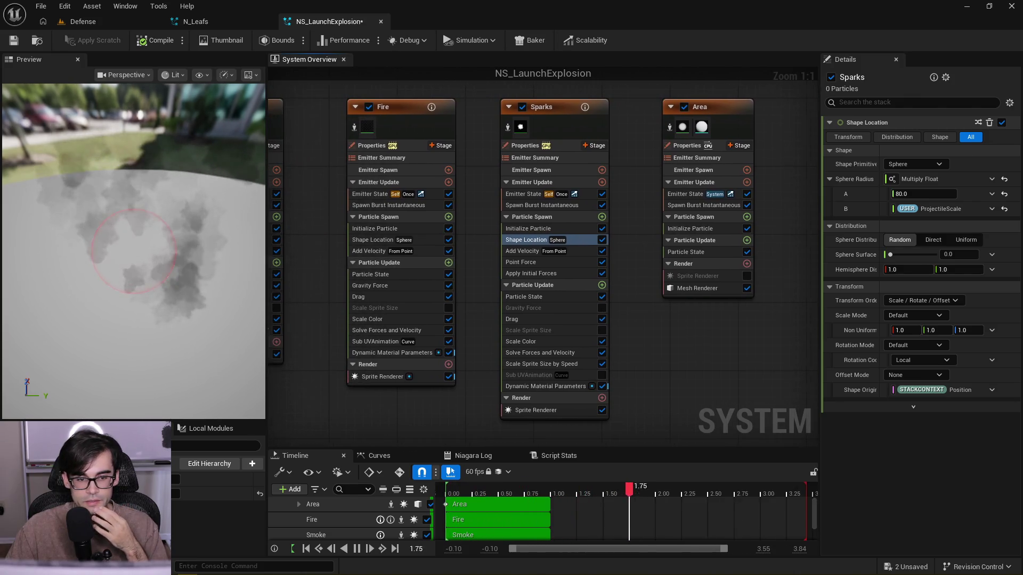
drag(302, 240, 422, 235)
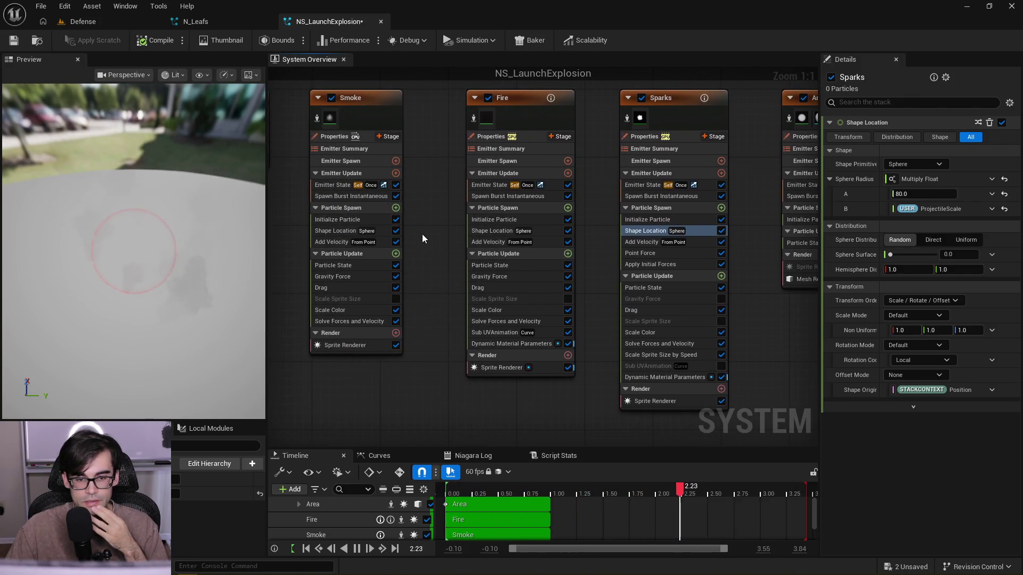
click(379, 242)
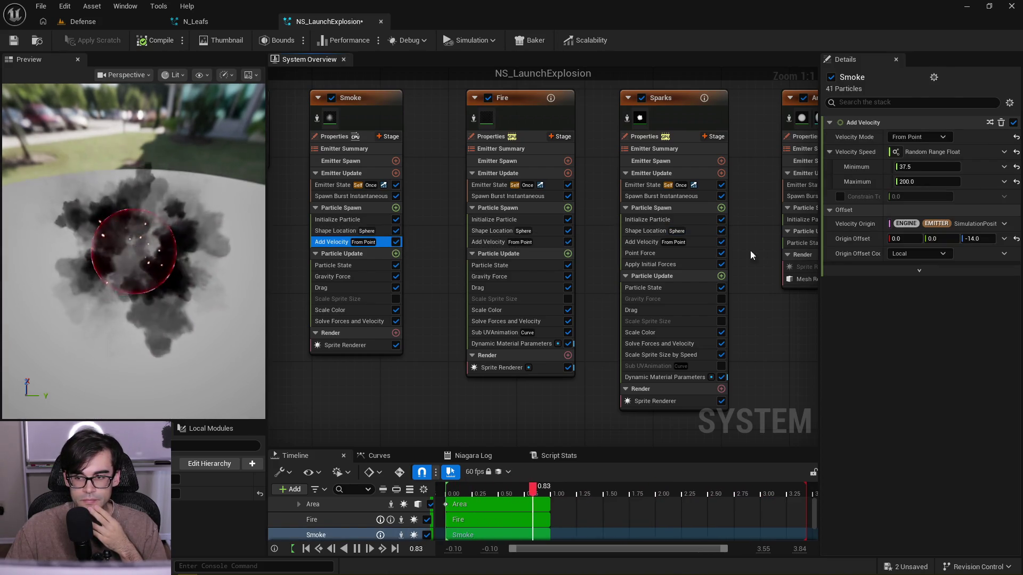
- Make Smoke's minimum speed a Multiply Float of USER ProjectileScale times 37
click(1005, 167)
text(mul)
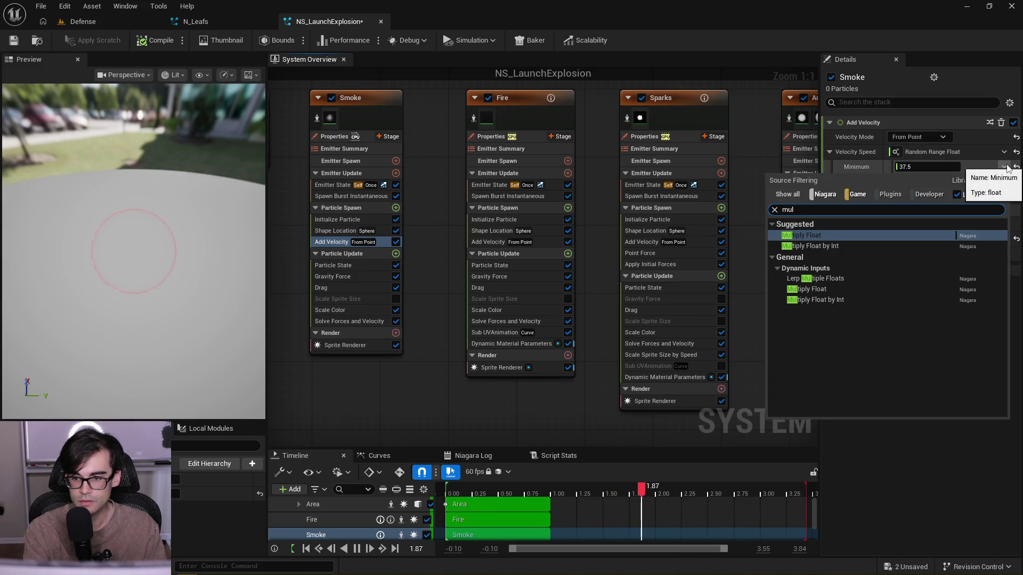
key(Return)
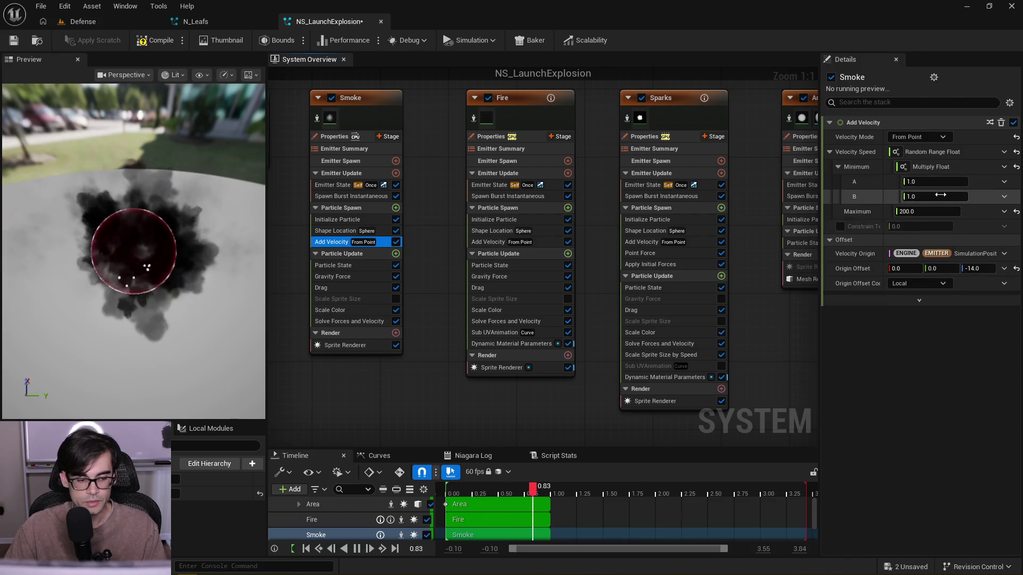
drag(1022, 298, 905, 296)
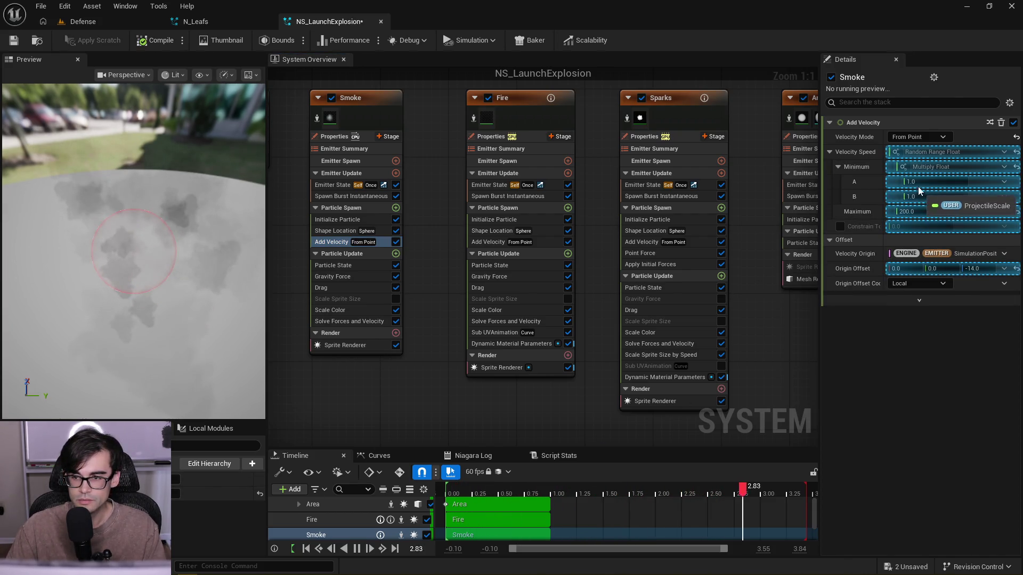
drag(919, 189, 919, 183)
text(37)
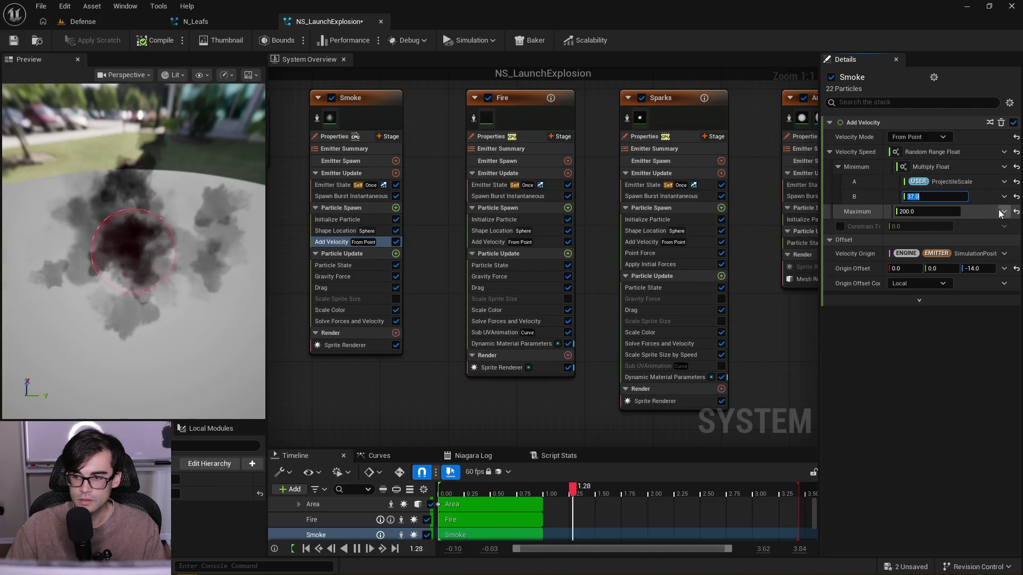
- Make Smoke's maximum speed a Multiply Float of USER ProjectileScale times 200
click(1004, 211)
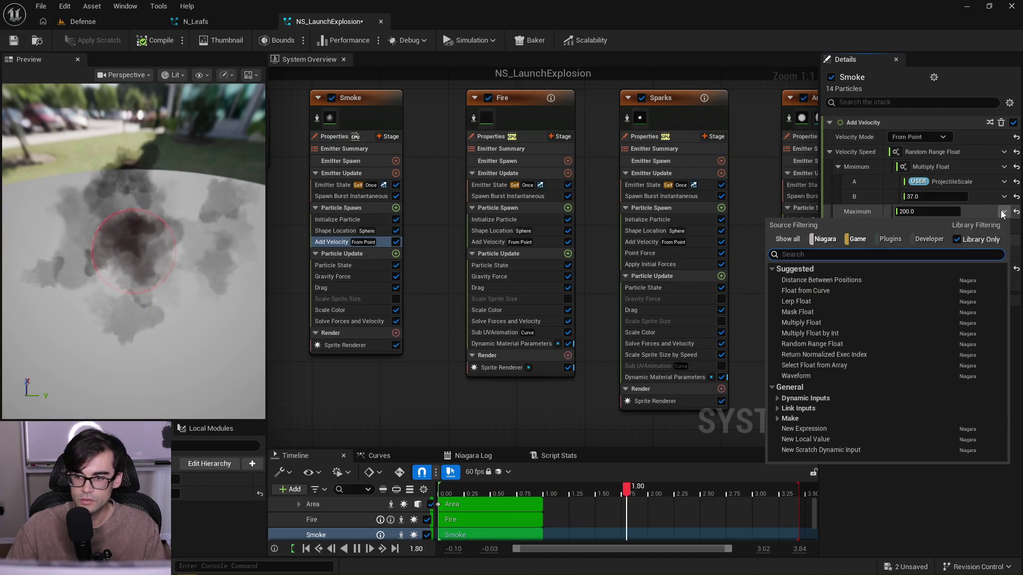
text(multiply)
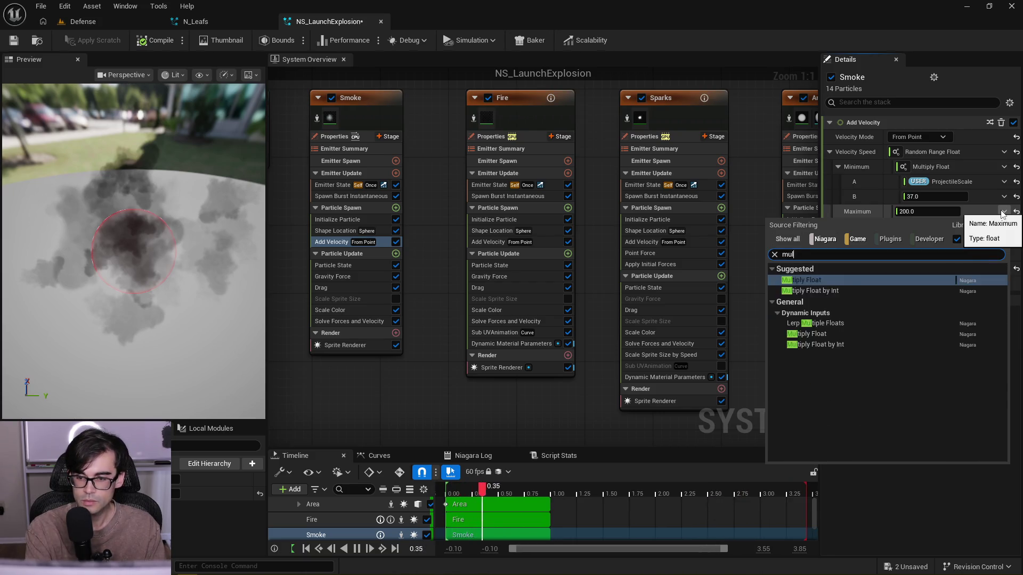
key(Return)
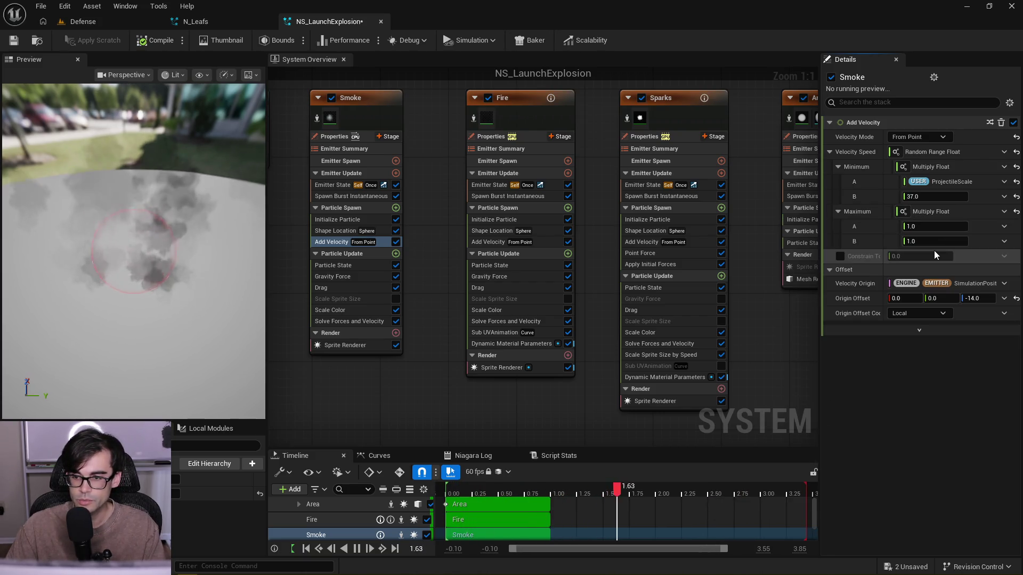
text(200)
key(Return)
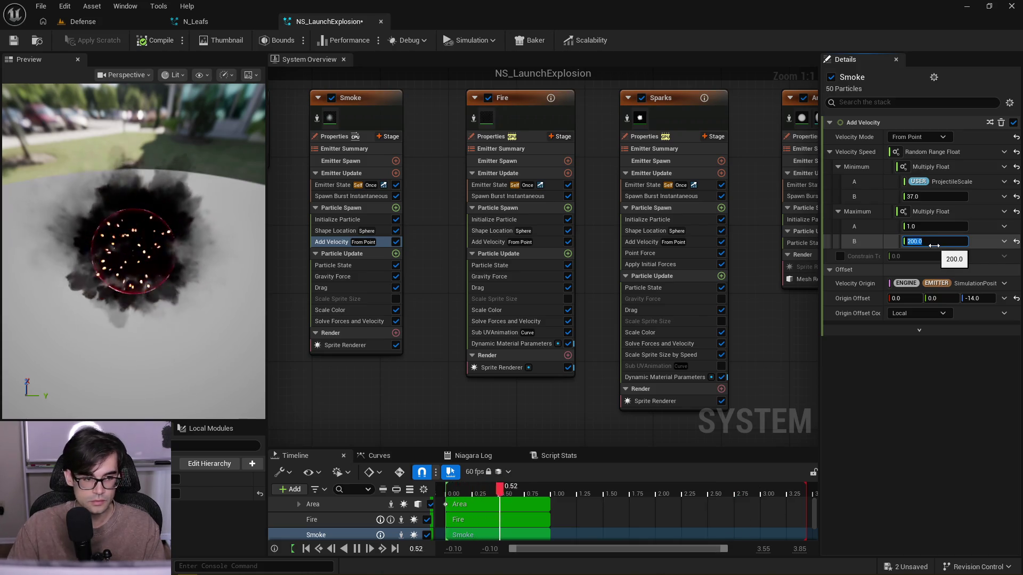
drag(927, 182, 874, 286)
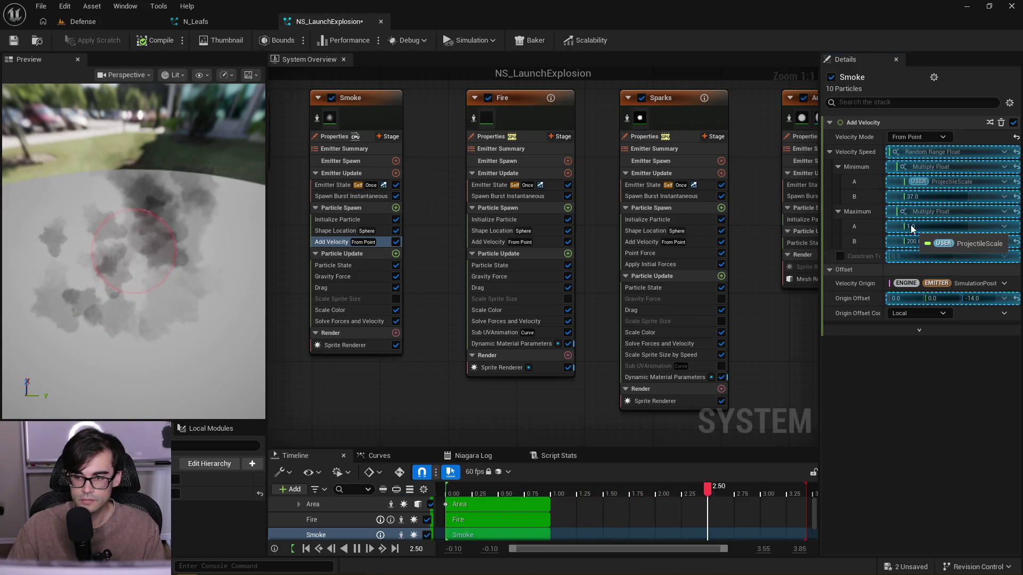
drag(911, 229, 911, 227)
click(543, 242)
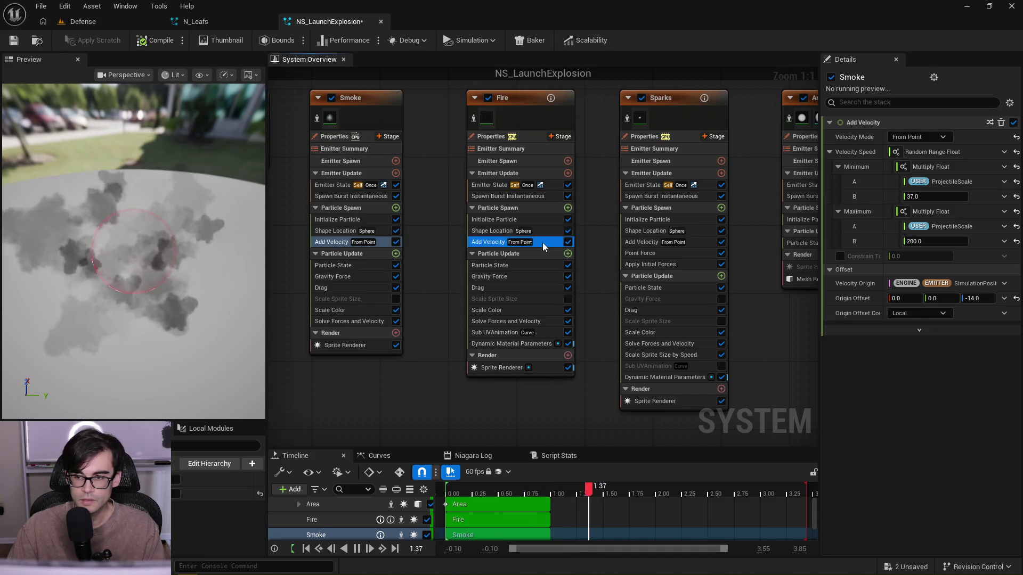
click(378, 244)
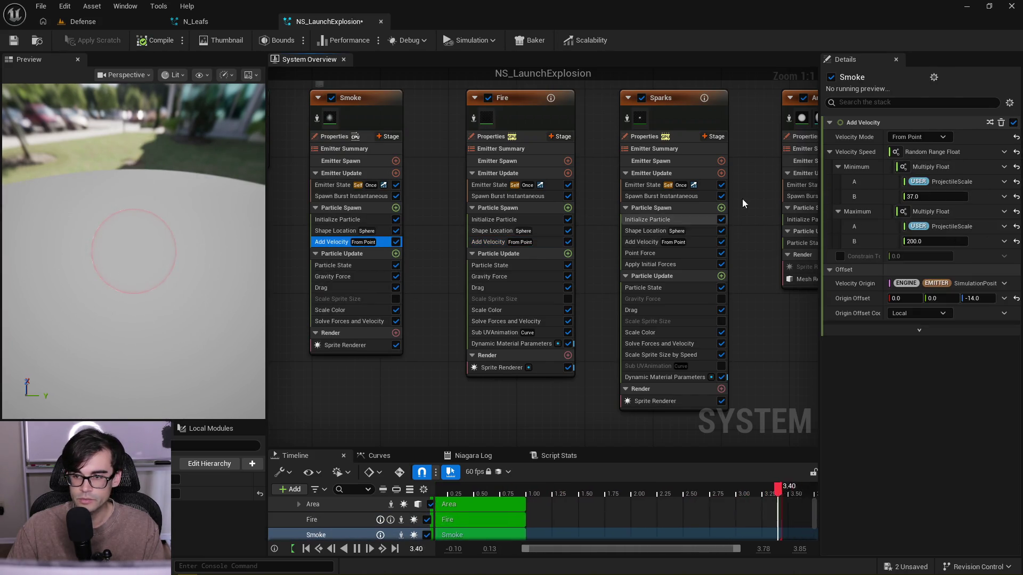
right_click(885, 123)
- Copy Smoke's Add Velocity into Fire as Add Velocity 001 and disable Fire's original
click(927, 273)
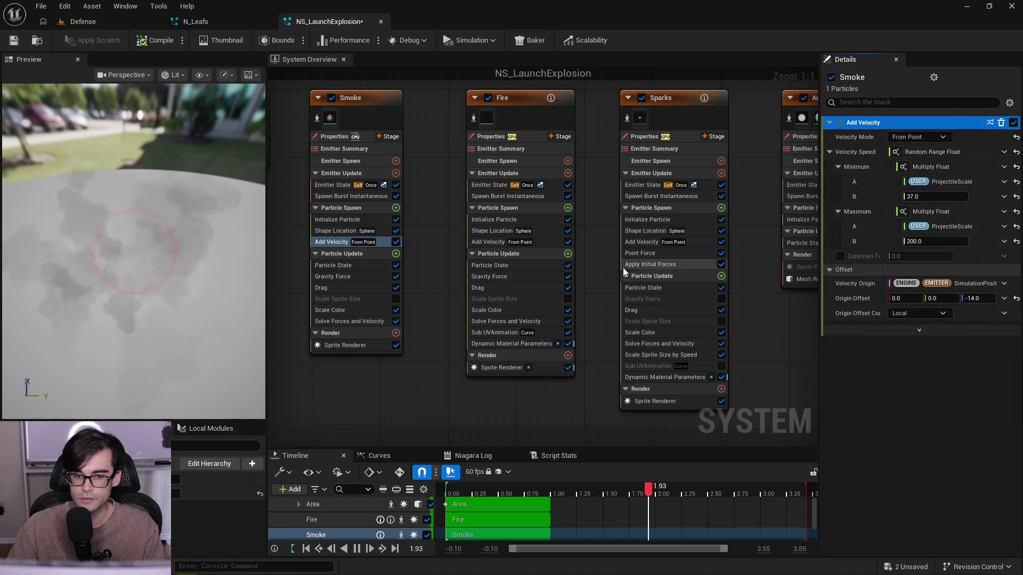
click(539, 243)
right_click(923, 127)
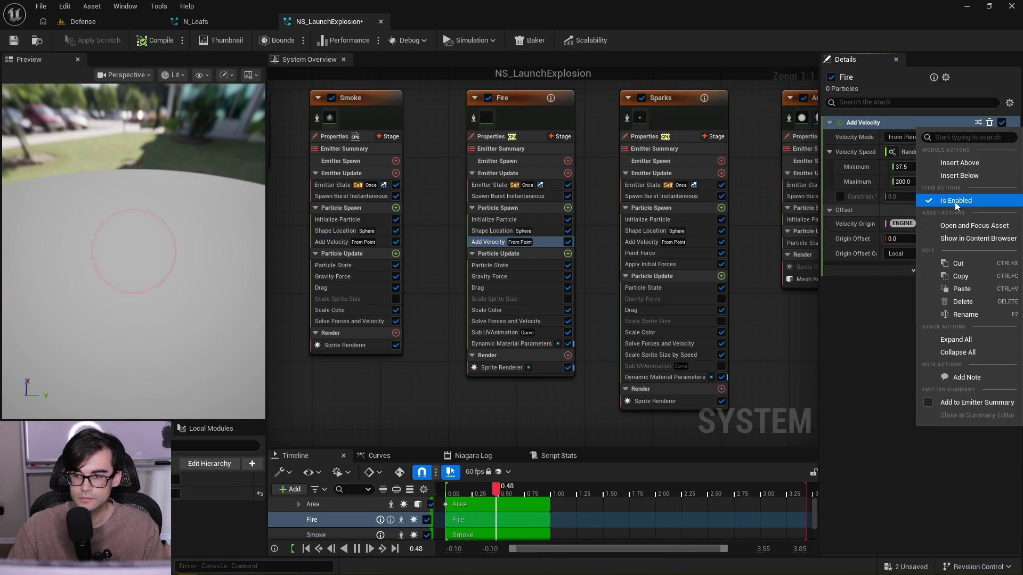
click(966, 289)
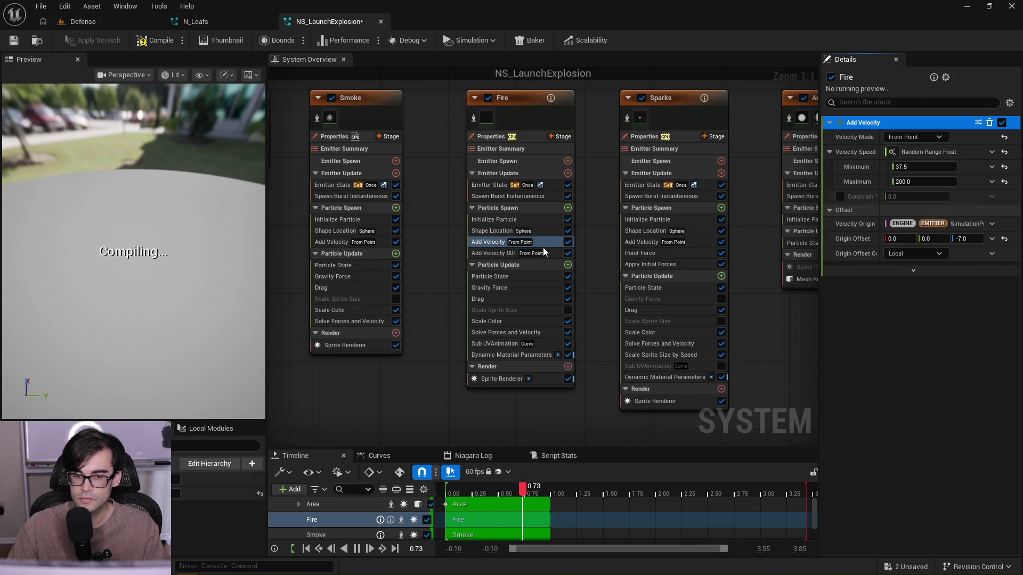
click(558, 254)
right_click(557, 253)
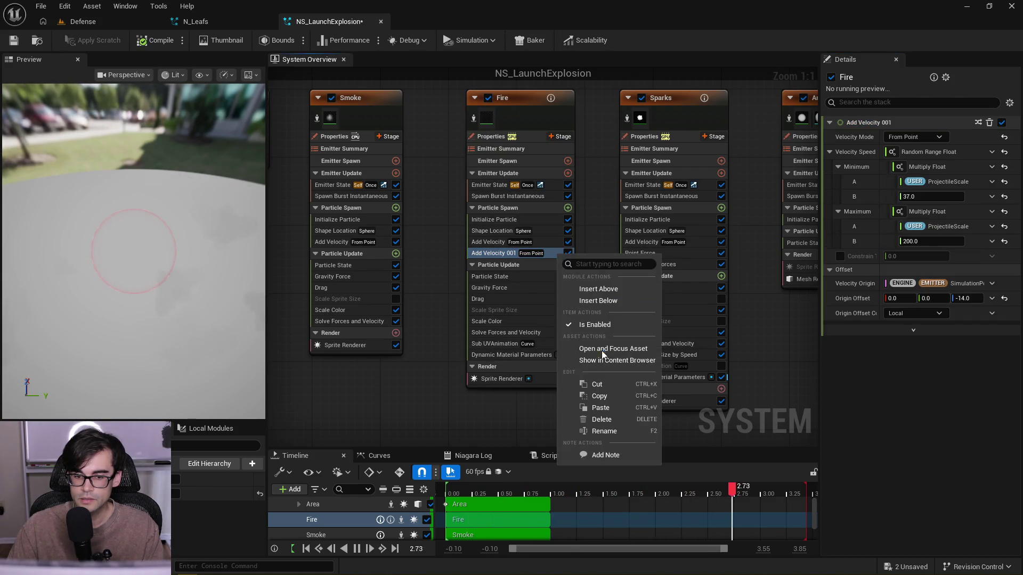
click(568, 242)
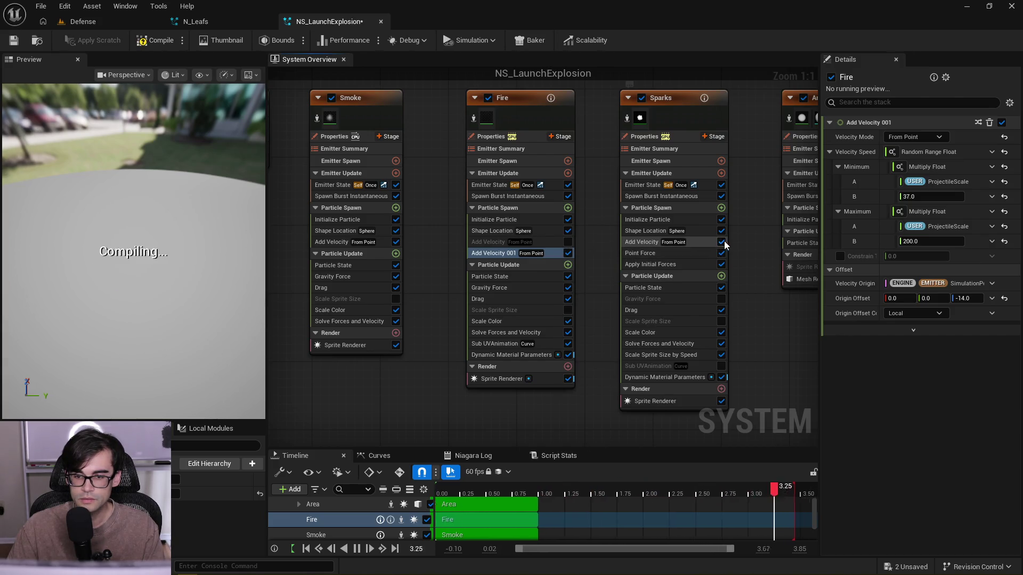
- Paste Add Velocity 001 into Sparks and delete the old Add Velocity modules in Sparks and Fire
right_click(702, 241)
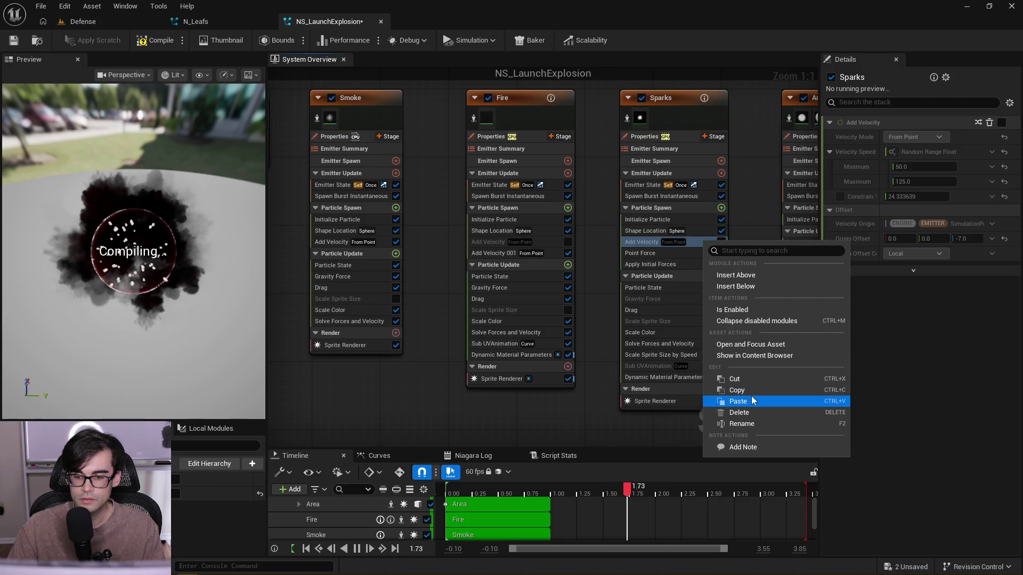
click(752, 399)
right_click(693, 242)
click(733, 414)
click(545, 242)
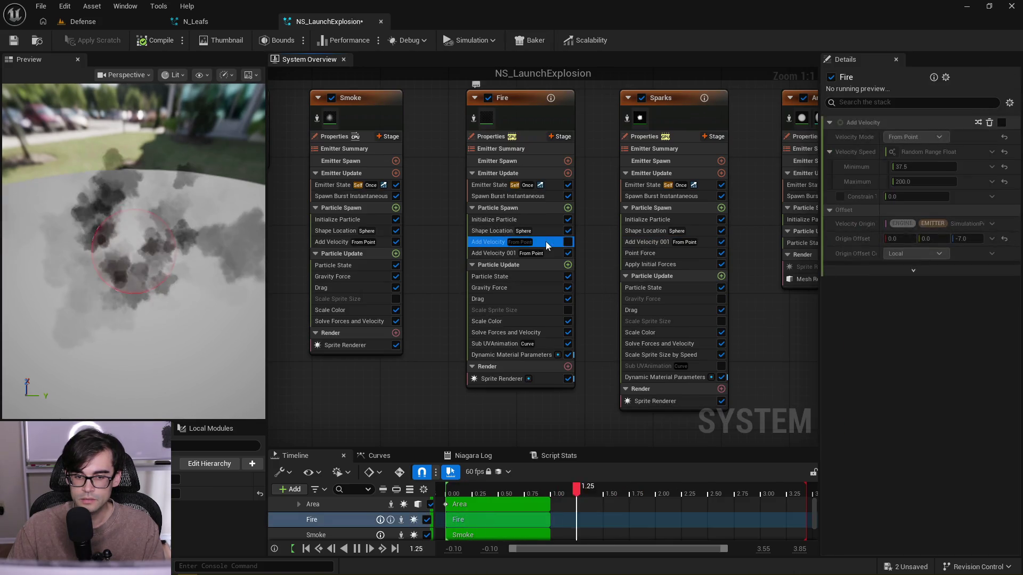
right_click(546, 241)
click(611, 413)
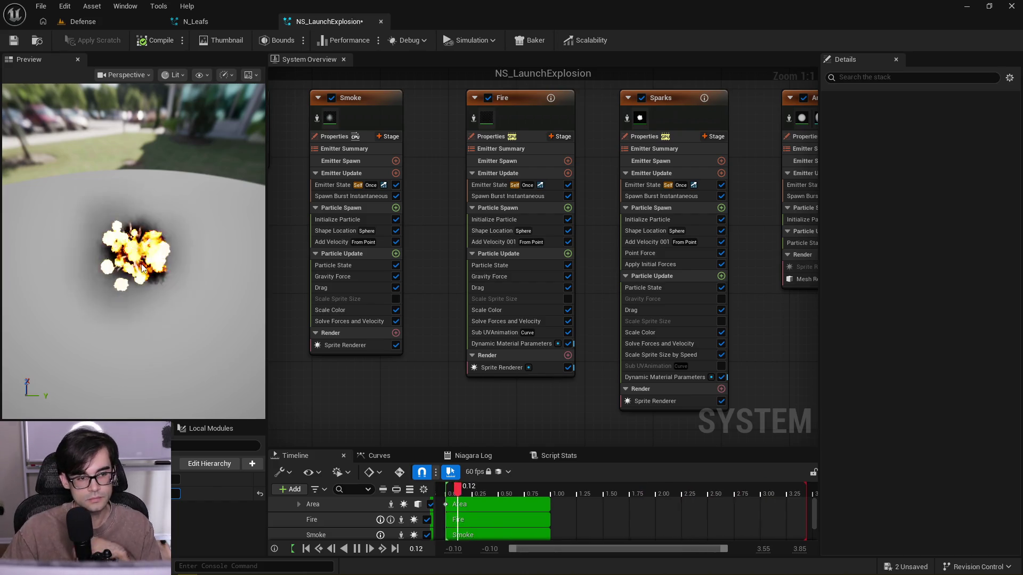
click(376, 243)
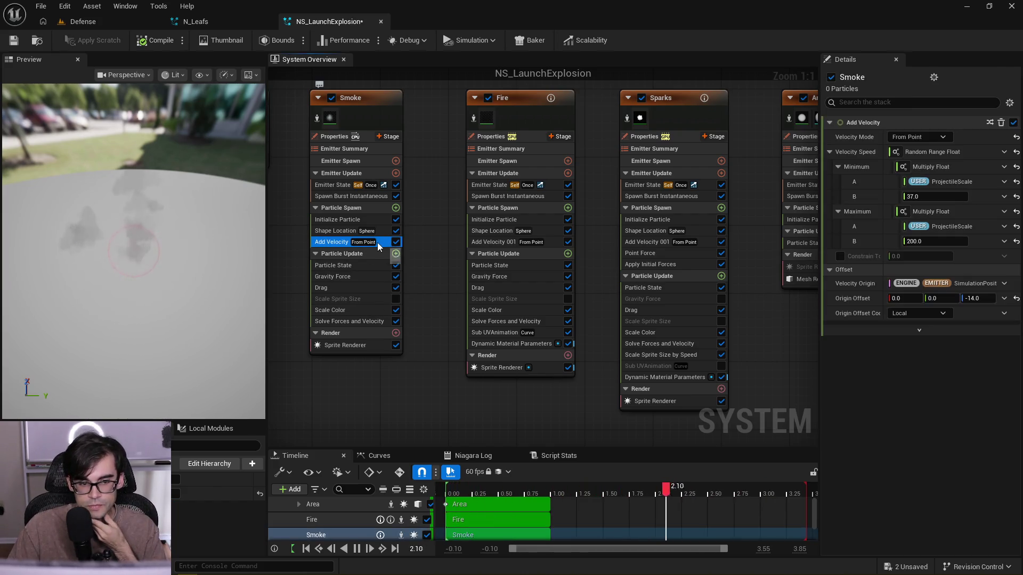
- Set Sphere Radius A to 40 for the Smoke, Fire and Sparks emitters
click(382, 229)
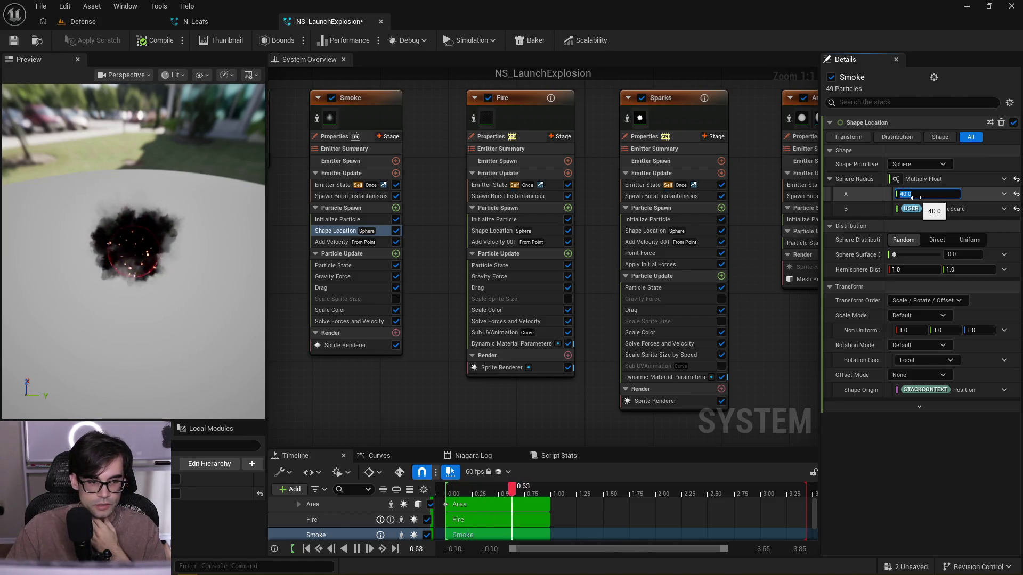
text(40)
key(Return)
click(546, 230)
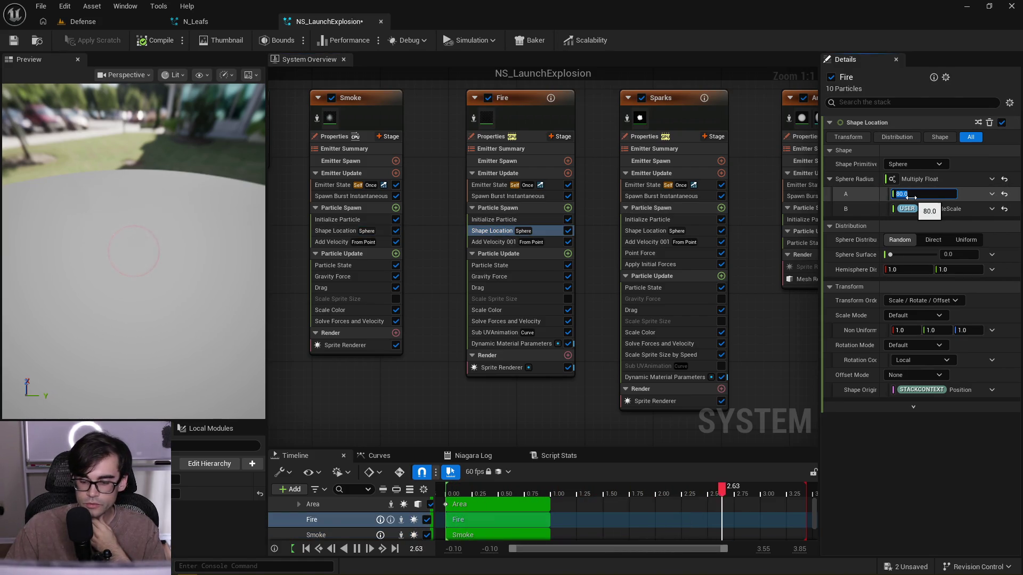
text(40)
key(Return)
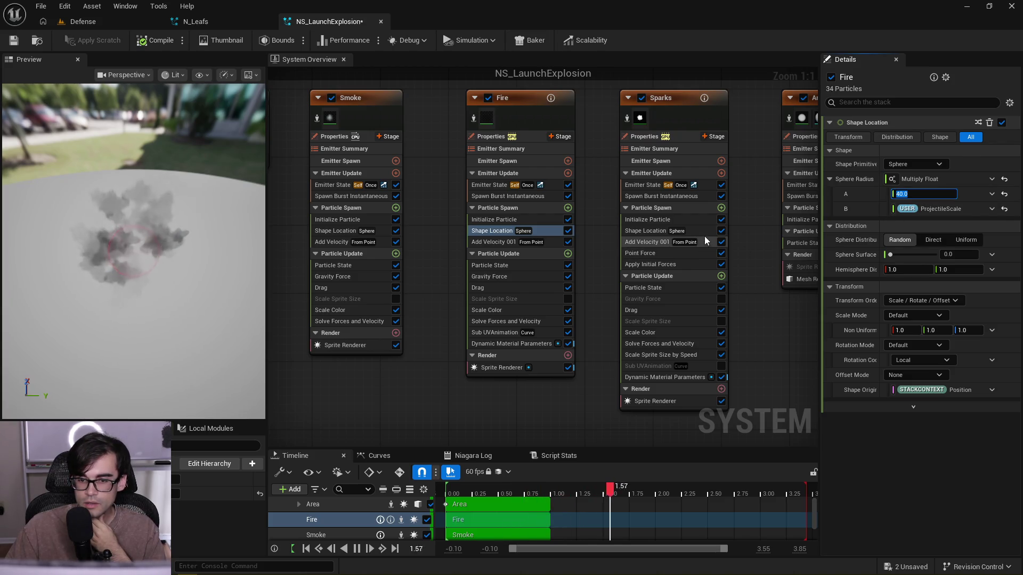
click(701, 231)
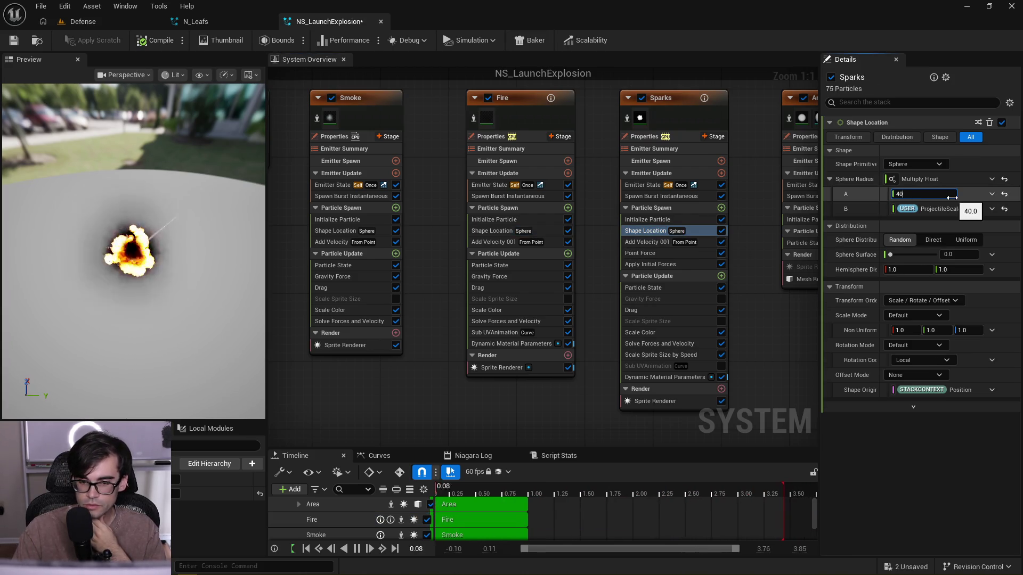
text(40)
key(Return)
- Raise the Fire and Sparks sphere radius A to 60
scroll(613, 241, down, 4)
scroll(712, 246, up, 3)
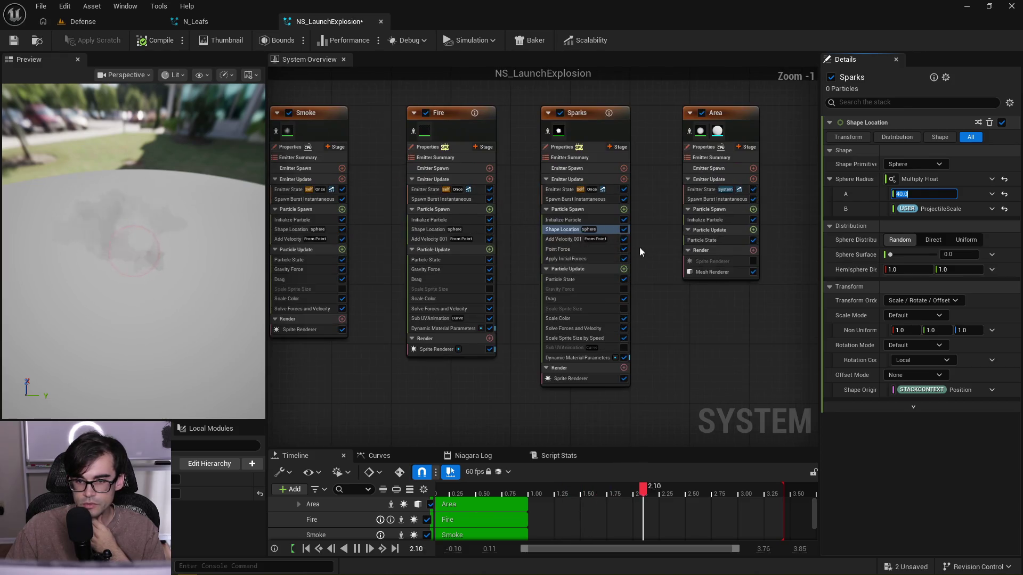
drag(516, 225, 555, 235)
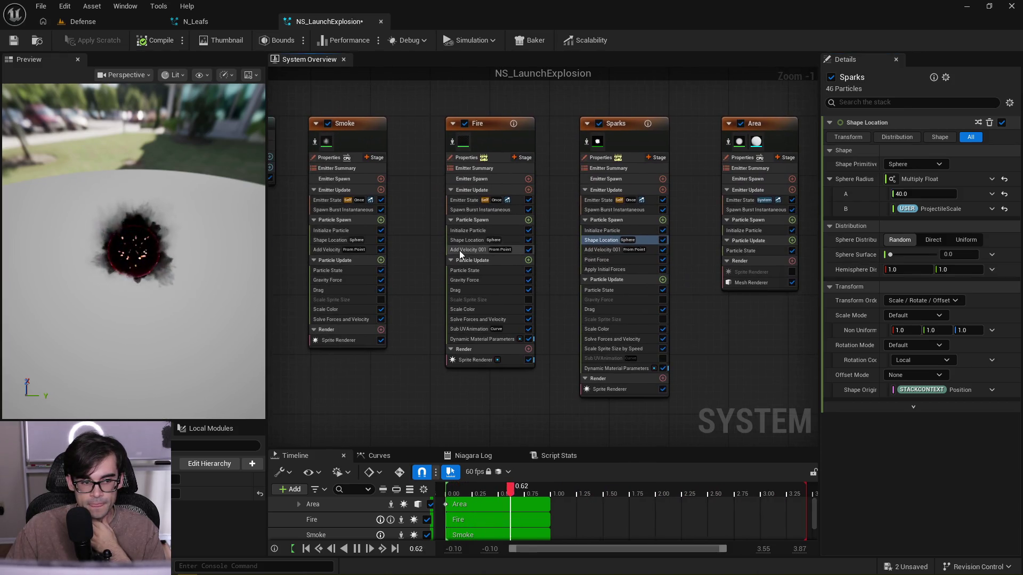
scroll(360, 264, up, 1)
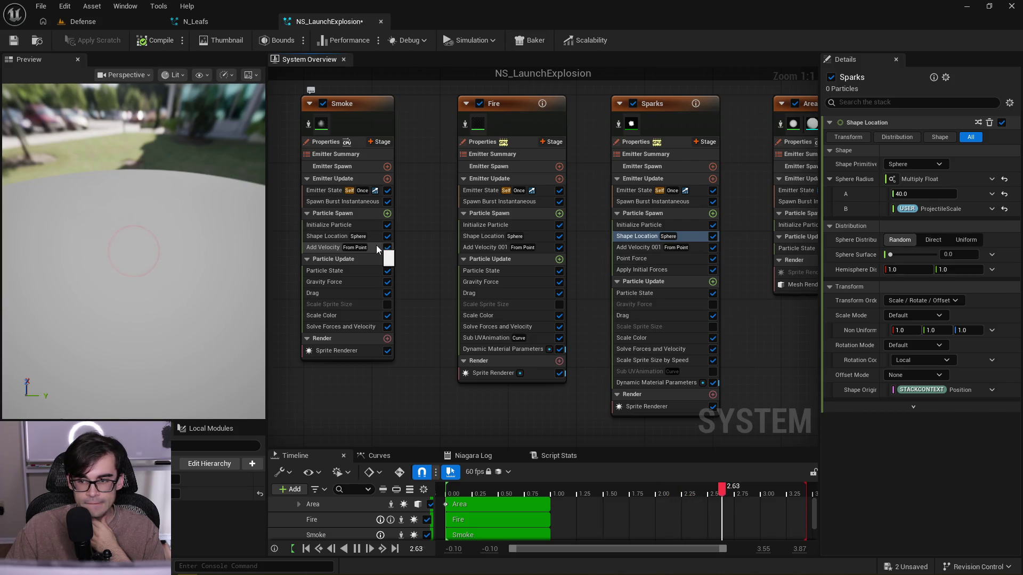
click(376, 245)
click(368, 235)
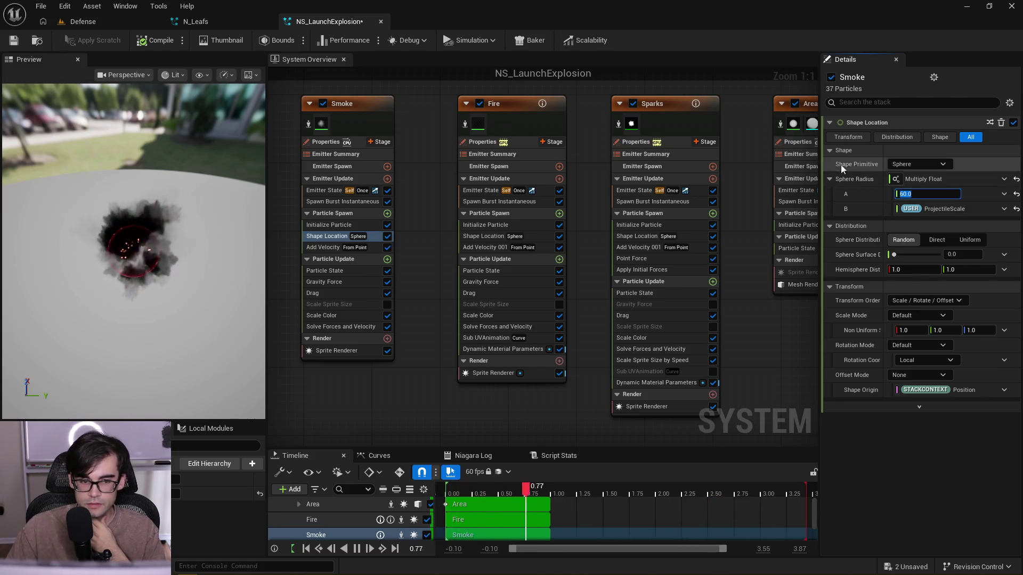
click(529, 236)
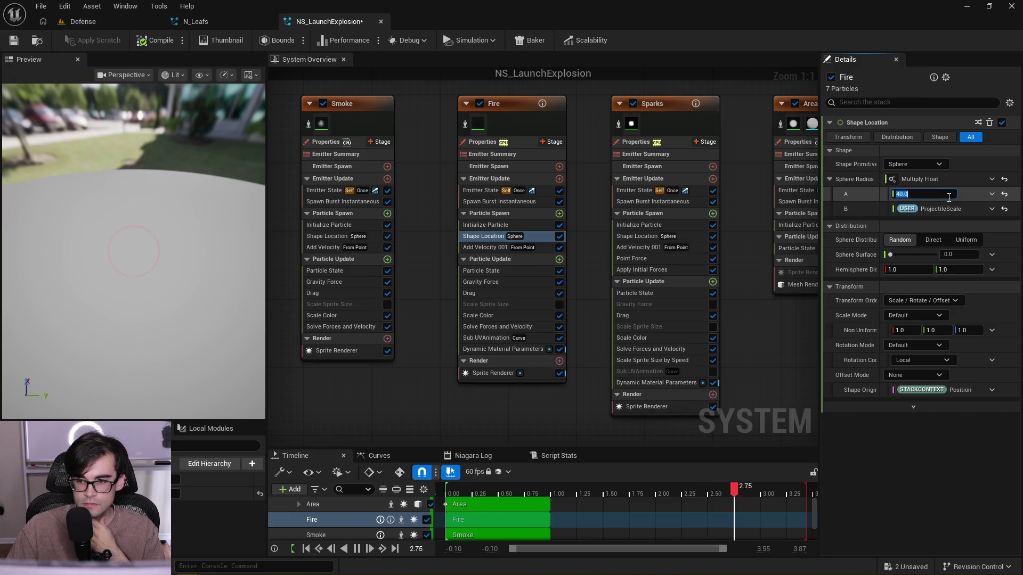
click(949, 195)
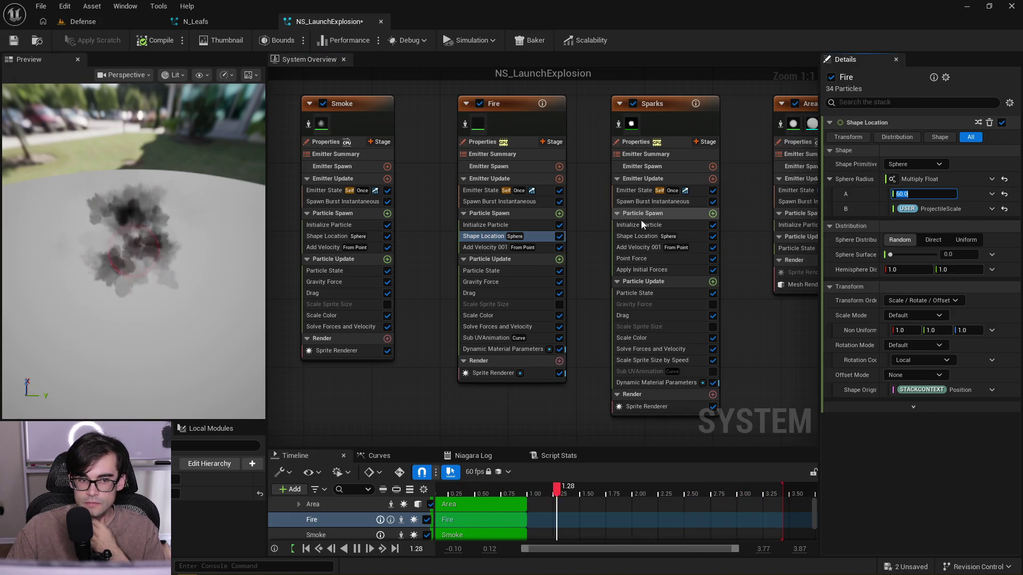
click(704, 237)
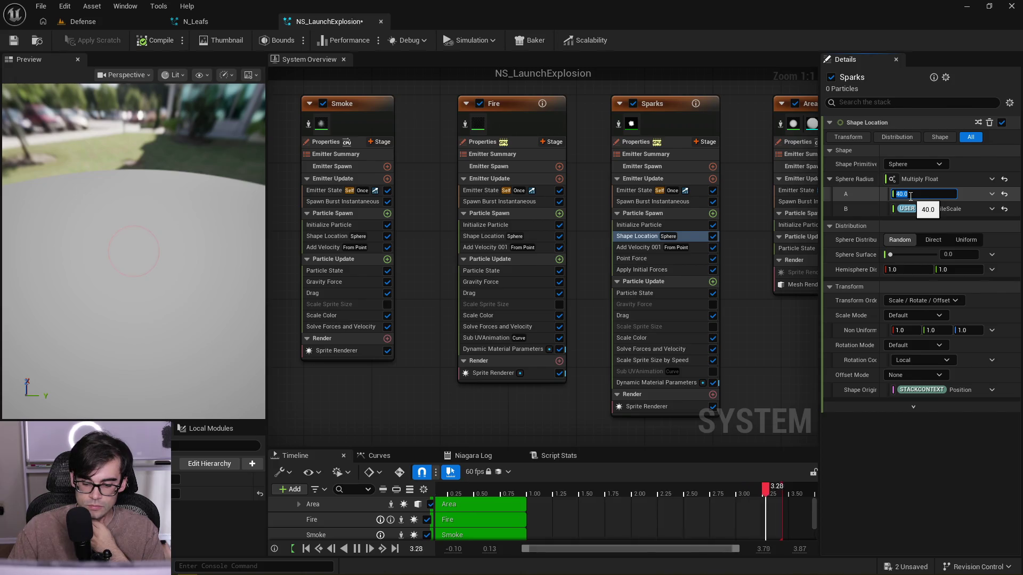
text(60)
key(Return)
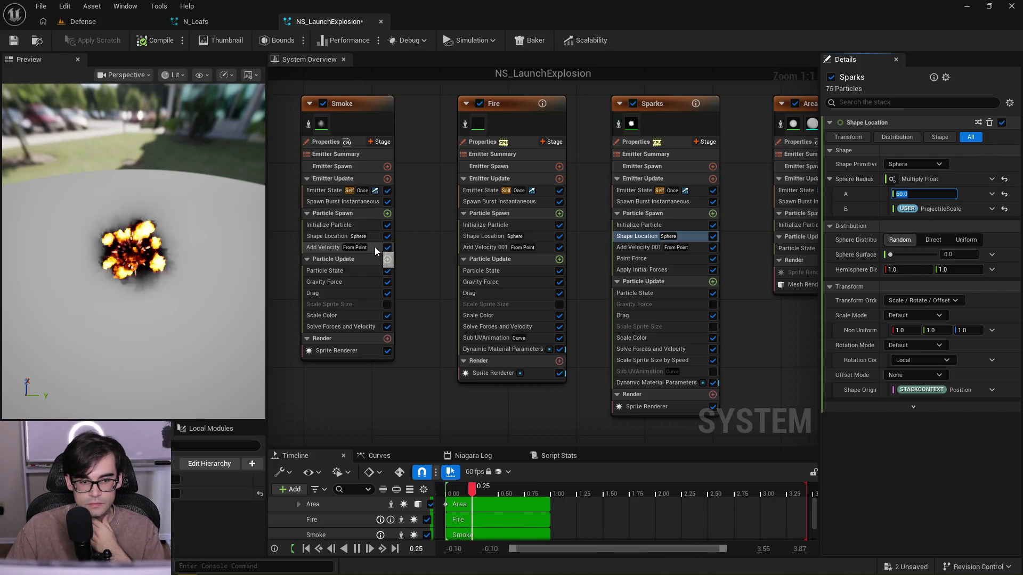
click(372, 225)
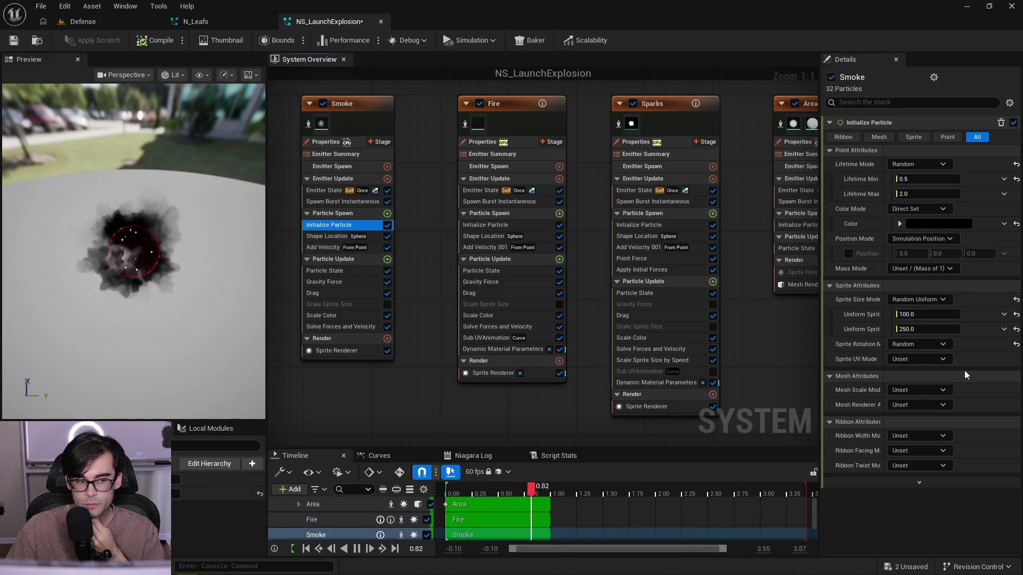
- Turn Smoke's Uniform Sprite Size Min and Max into Multiply Float inputs driven by ProjectileScale
click(537, 224)
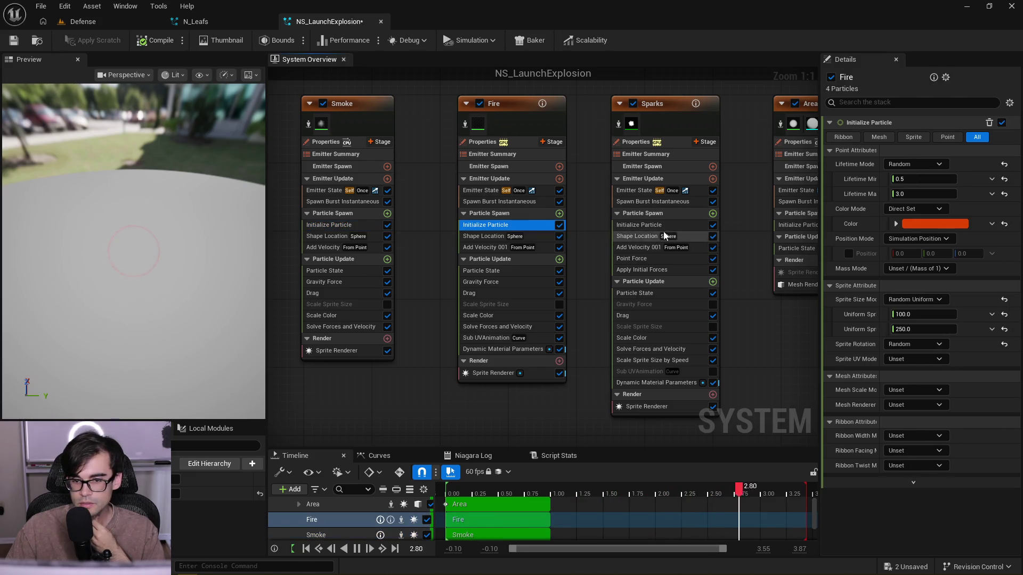
click(676, 226)
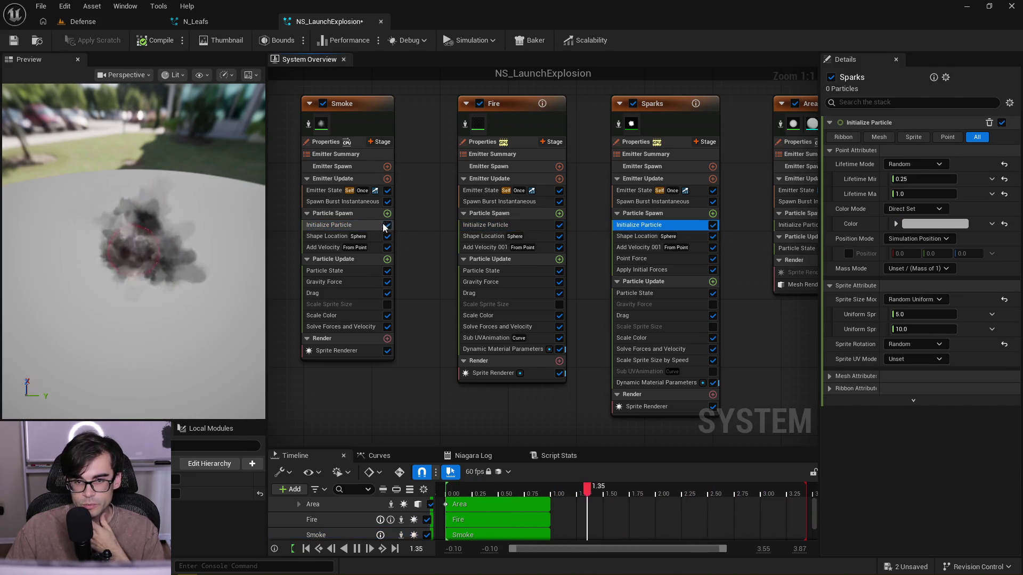
click(363, 225)
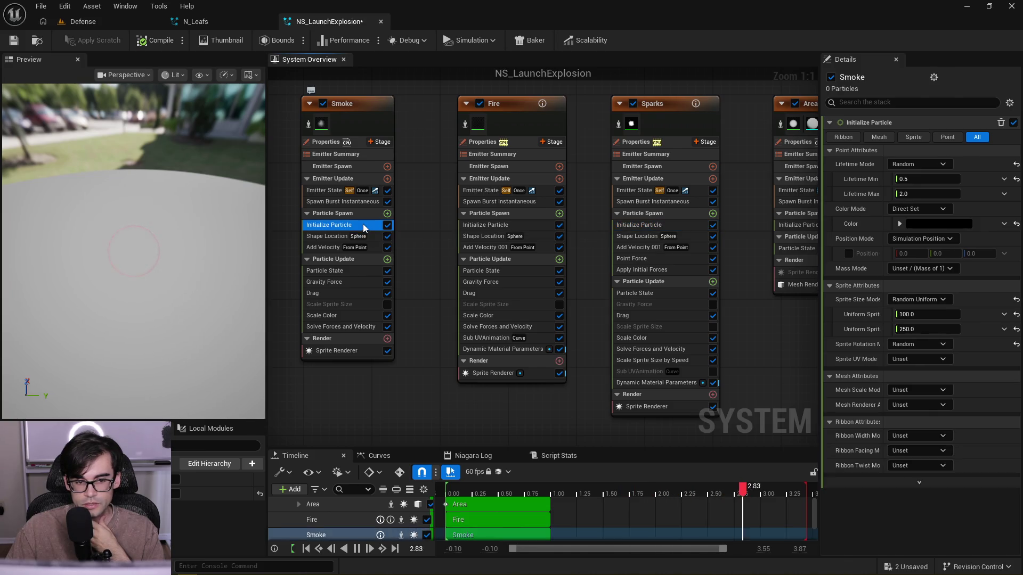
click(1004, 315)
text(mu)
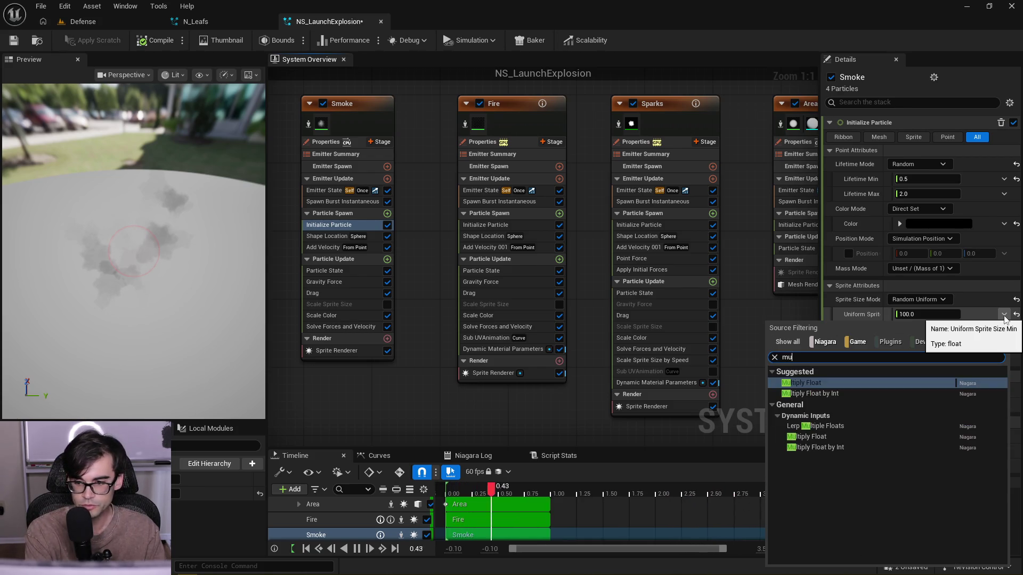
key(Return)
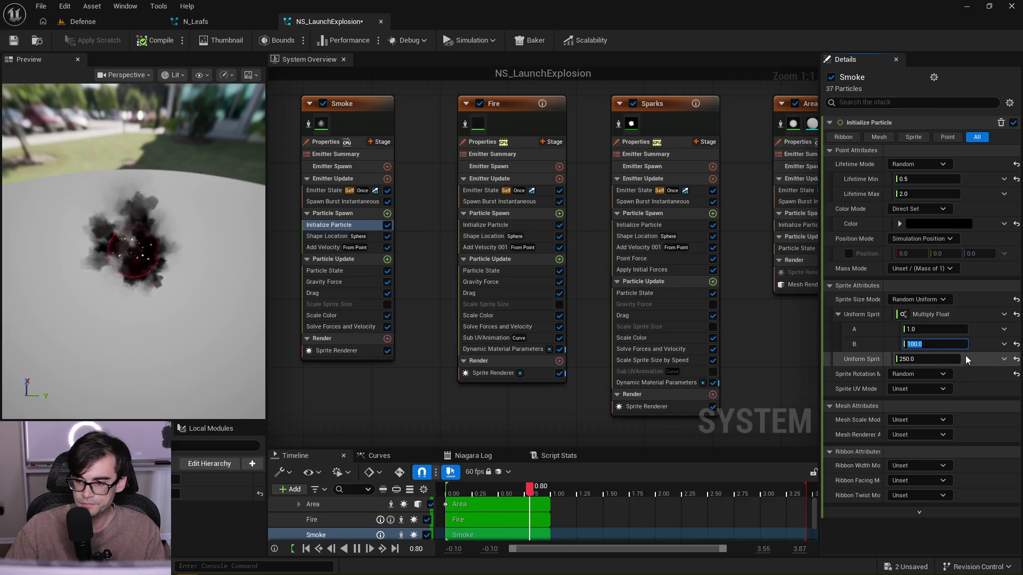
click(1004, 361)
text(mul)
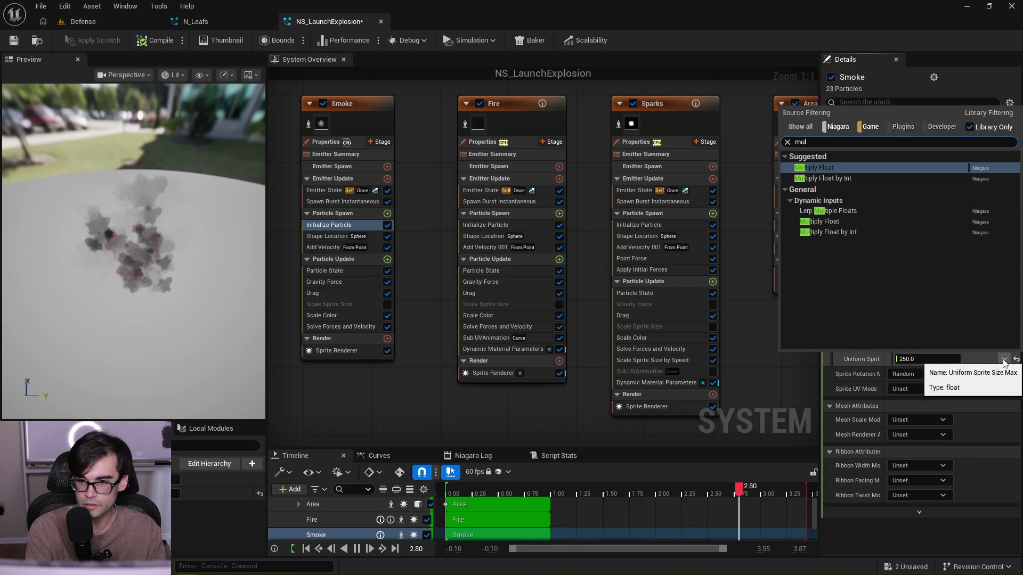
key(Return)
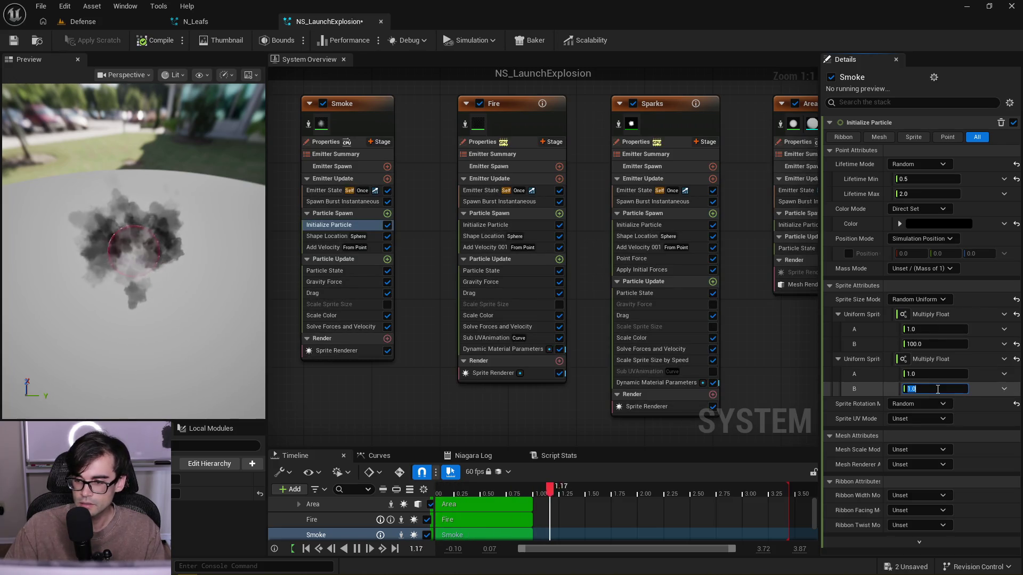
mouse_move(213, 494)
mouse_down()
mouse_move(927, 346)
mouse_move(920, 331)
mouse_up()
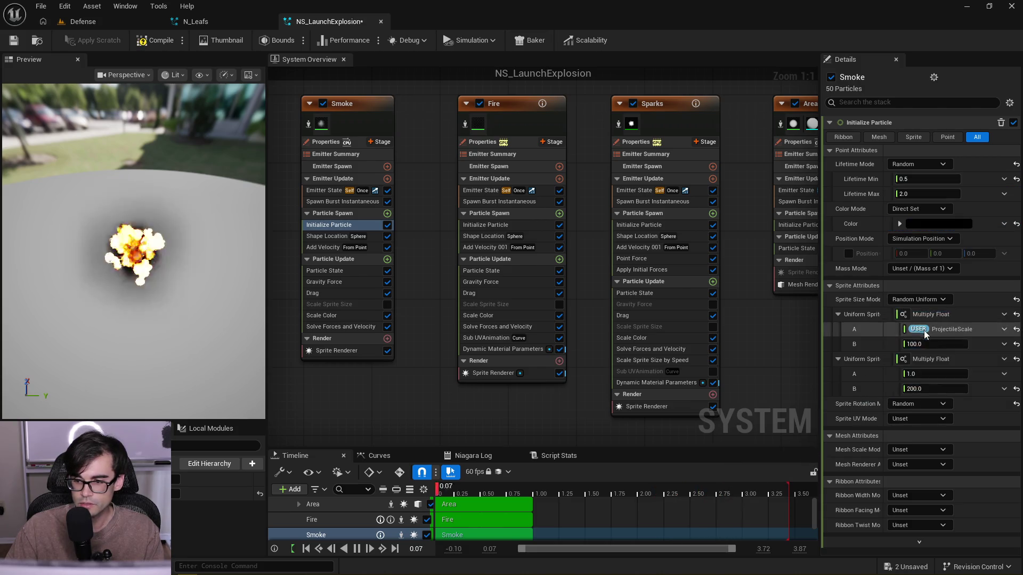
- Compare Fire's sprite size settings, then expand both of Smoke's Uniform Sprite Size entries
click(527, 224)
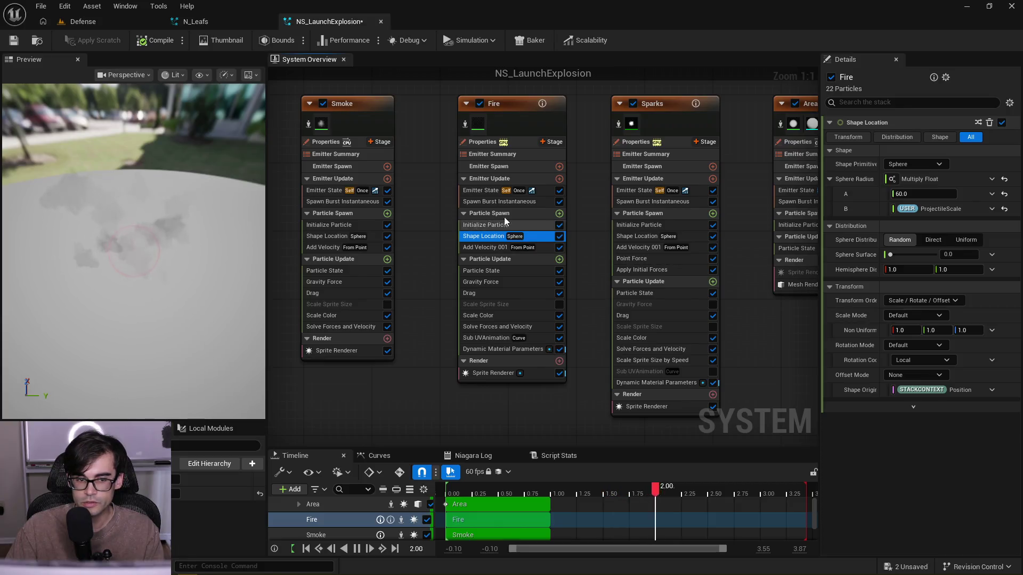
click(528, 216)
click(529, 222)
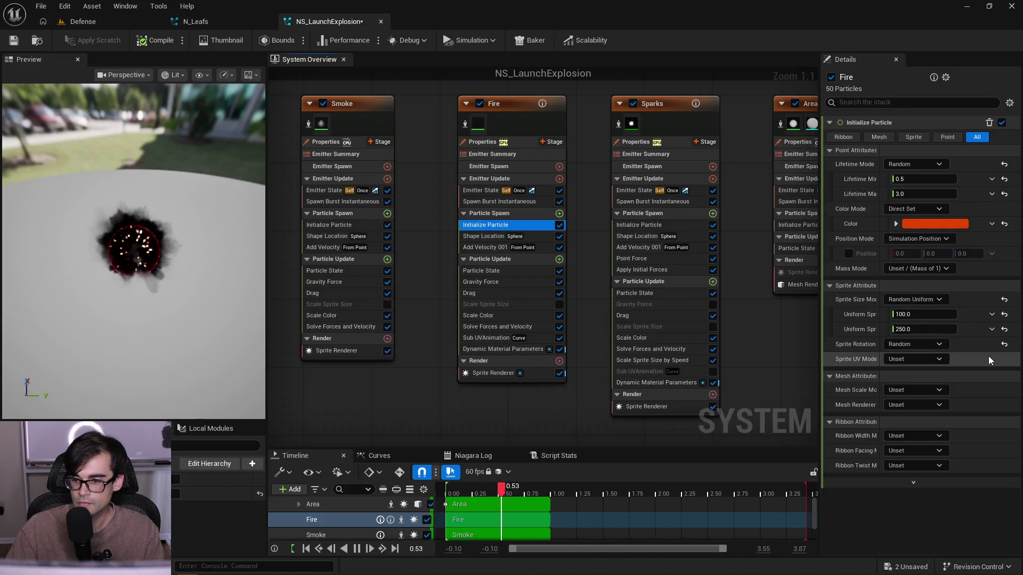
right_click(973, 300)
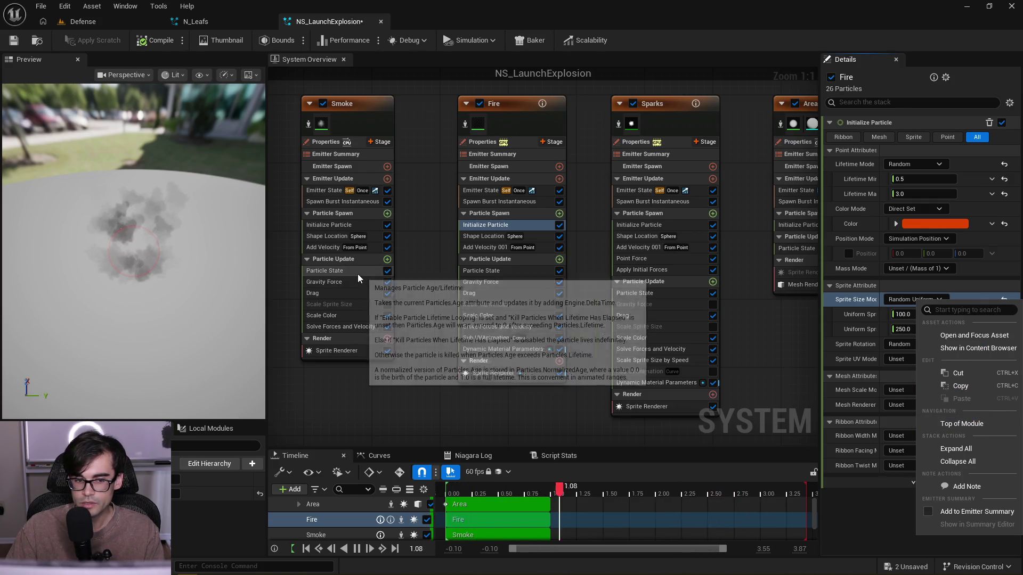
click(366, 226)
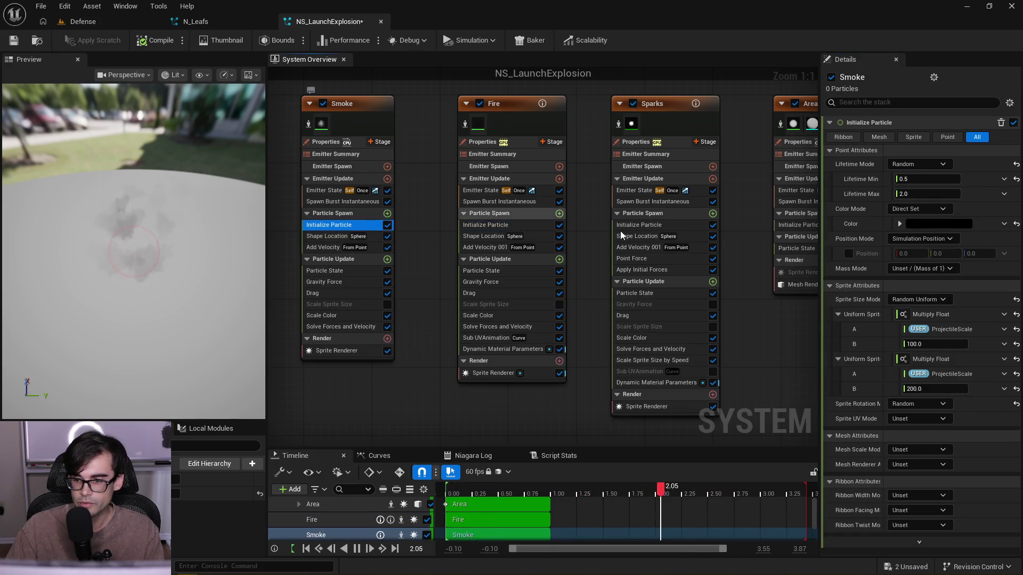
right_click(973, 302)
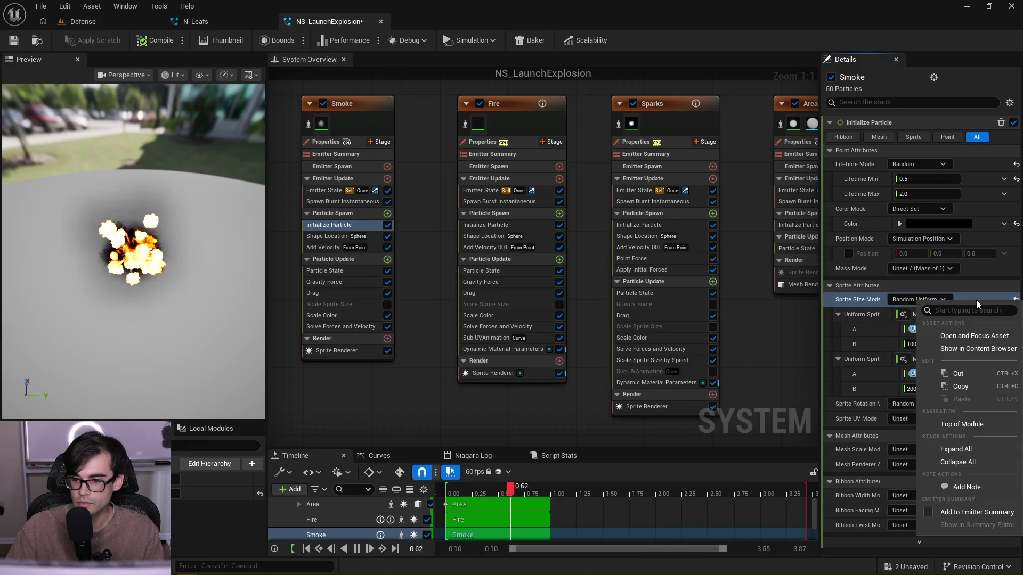
click(838, 316)
click(838, 315)
click(838, 329)
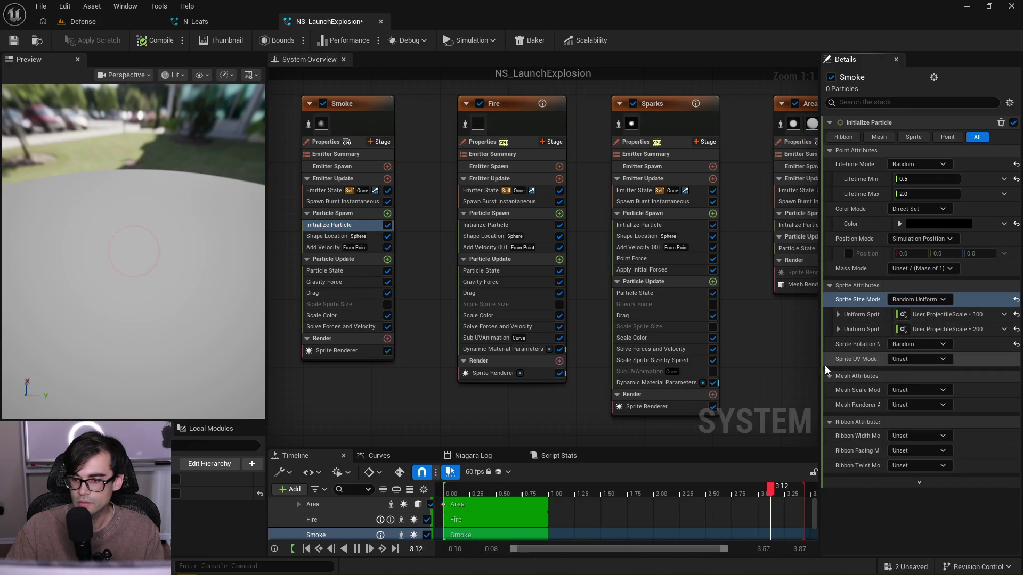
click(838, 329)
click(838, 314)
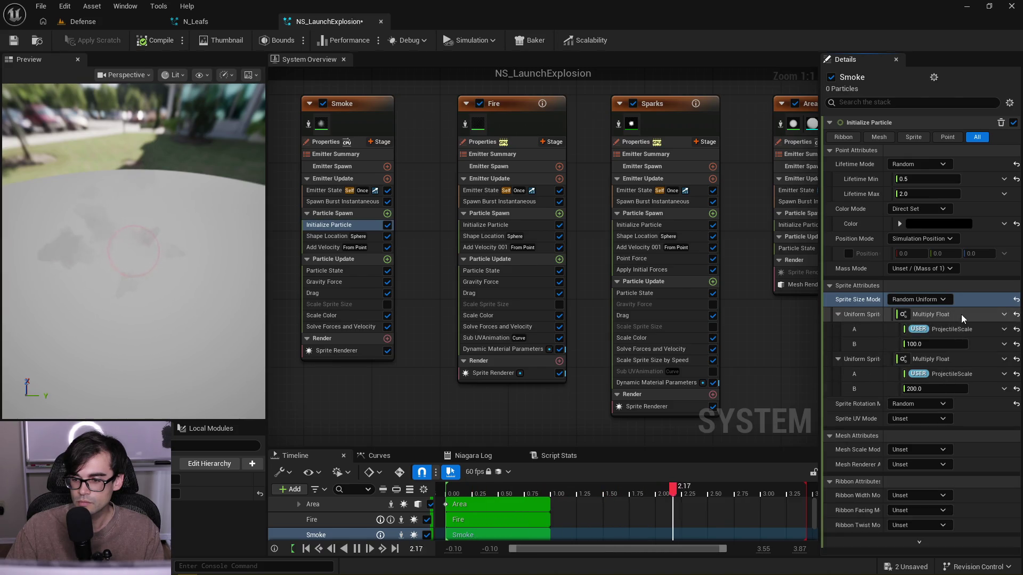
- Copy Smoke's Sprite Attributes and paste them onto Fire's Initialize Particle
right_click(971, 291)
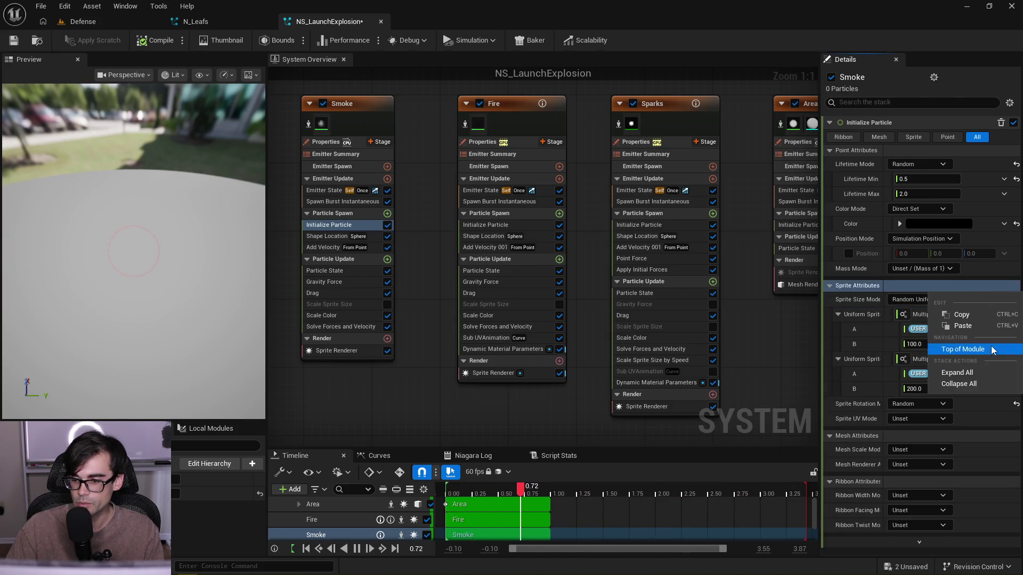
click(982, 315)
click(496, 225)
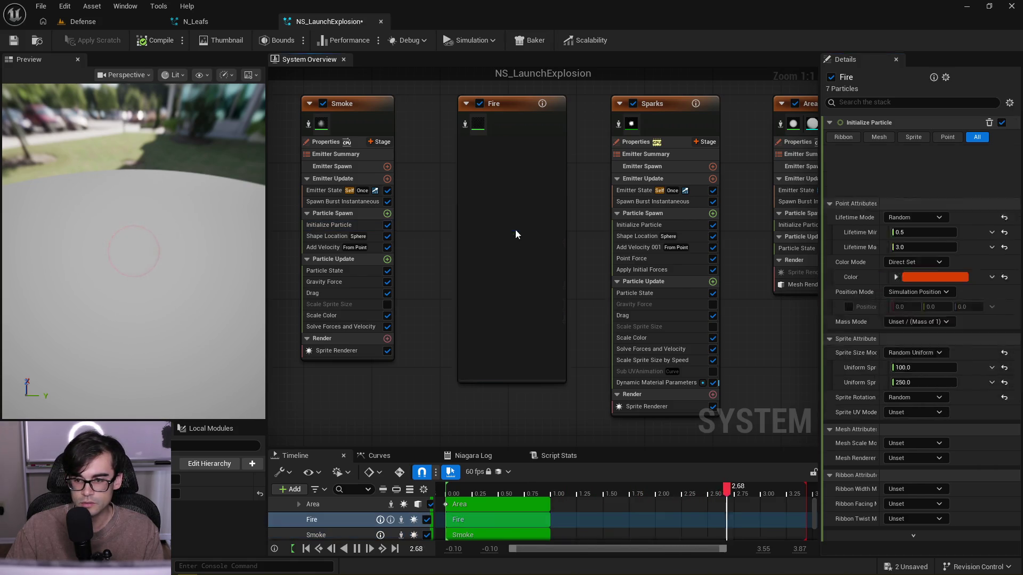
right_click(932, 288)
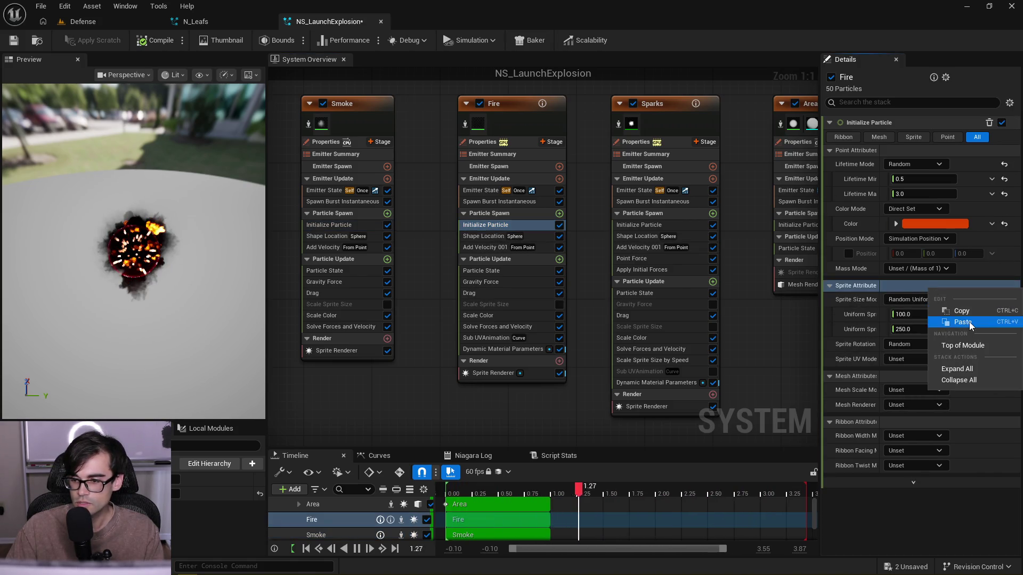
click(970, 322)
- Paste the scaled sprite sizes onto Sparks and set its multipliers to 5 and 10
click(715, 229)
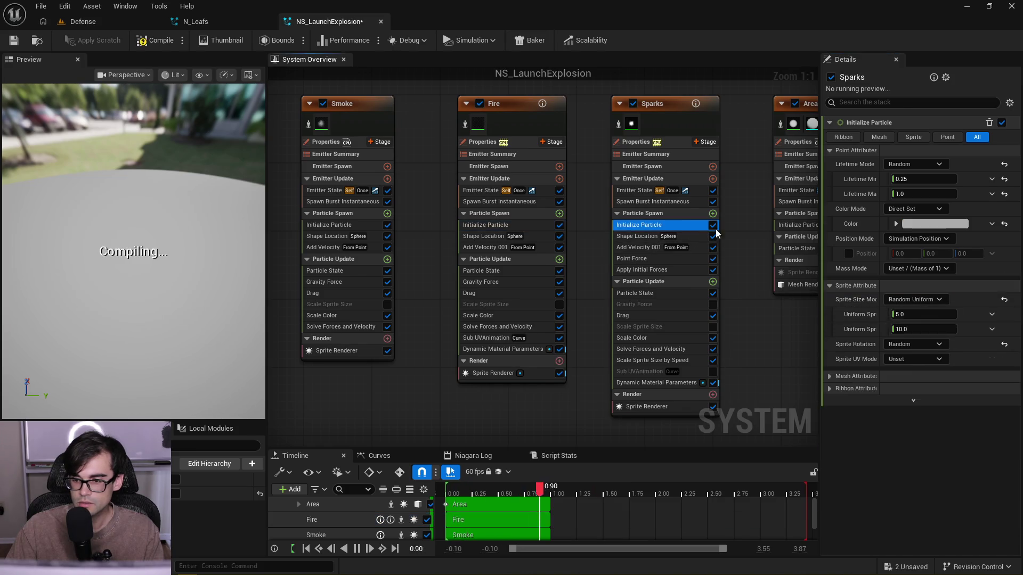
right_click(933, 288)
click(968, 318)
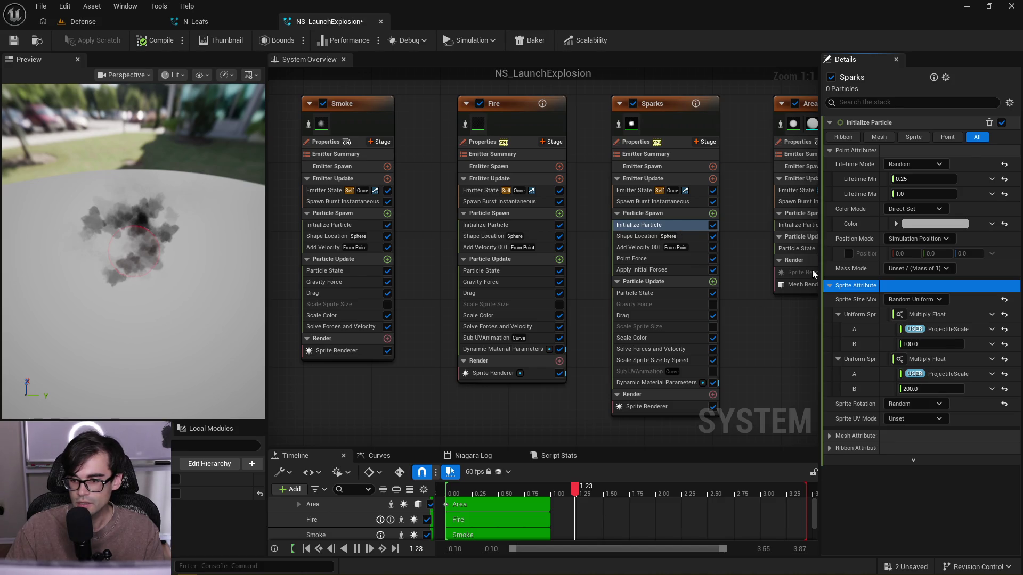
key(ctrl+z)
right_click(979, 287)
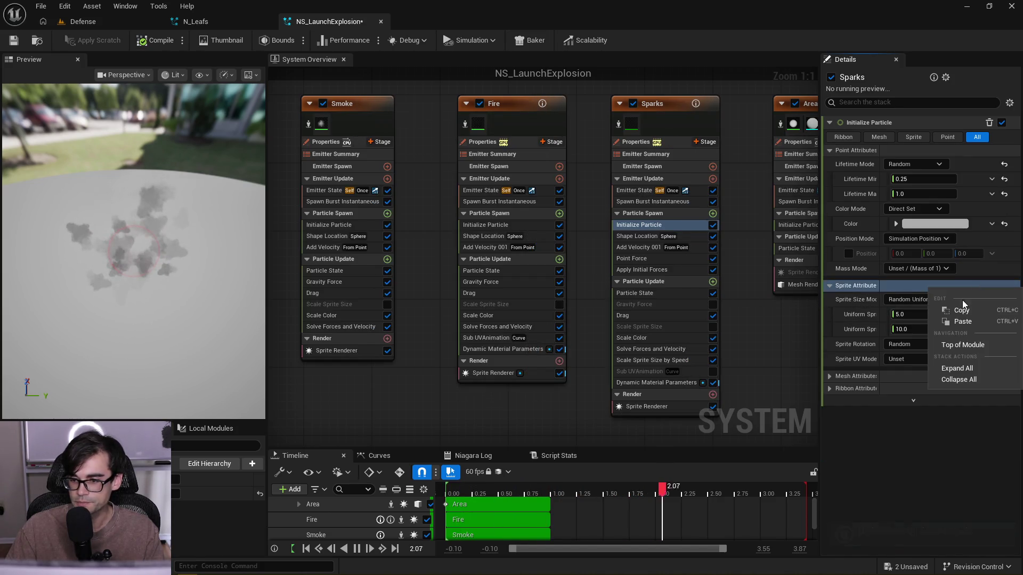
click(975, 322)
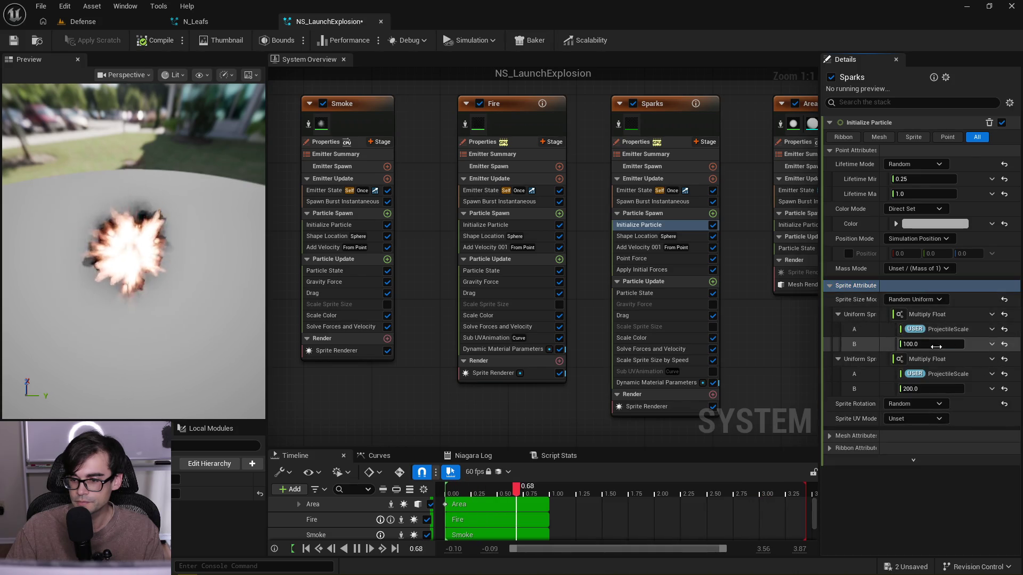
text(5)
click(927, 390)
text(10)
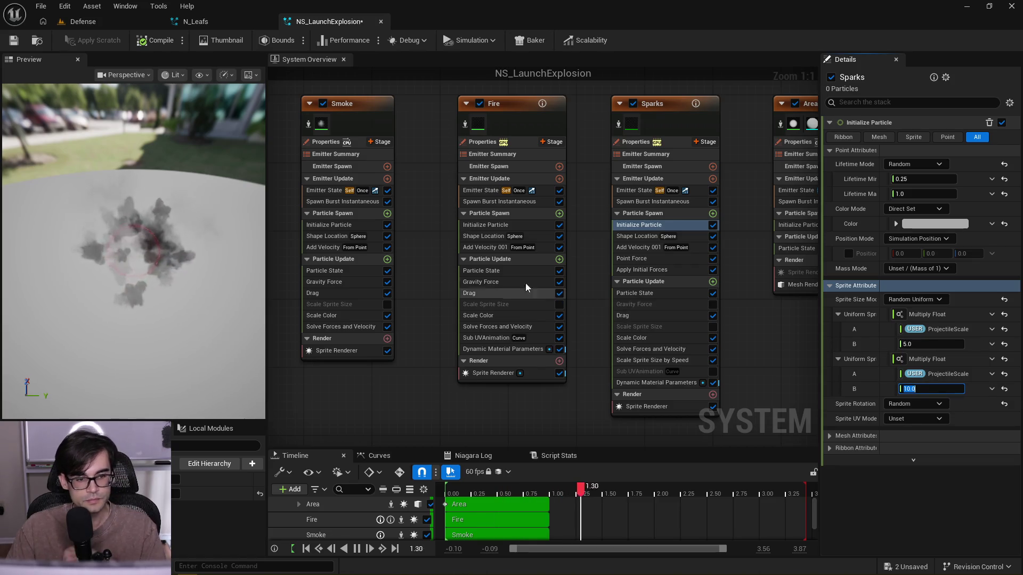
key(Return)
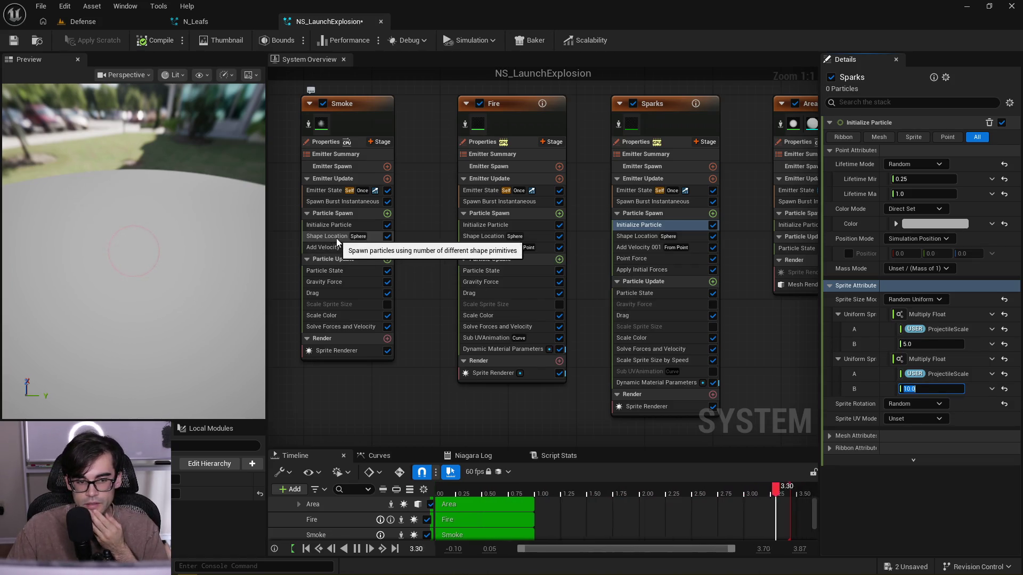
- Set Smoke's sprite size multipliers to 50 and 100
click(326, 226)
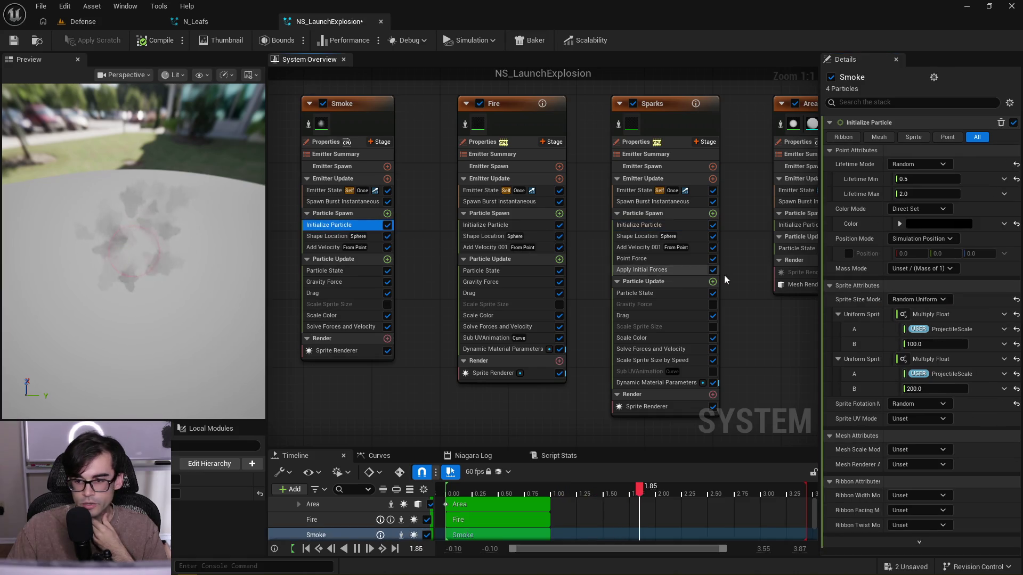
text(50)
key(Return)
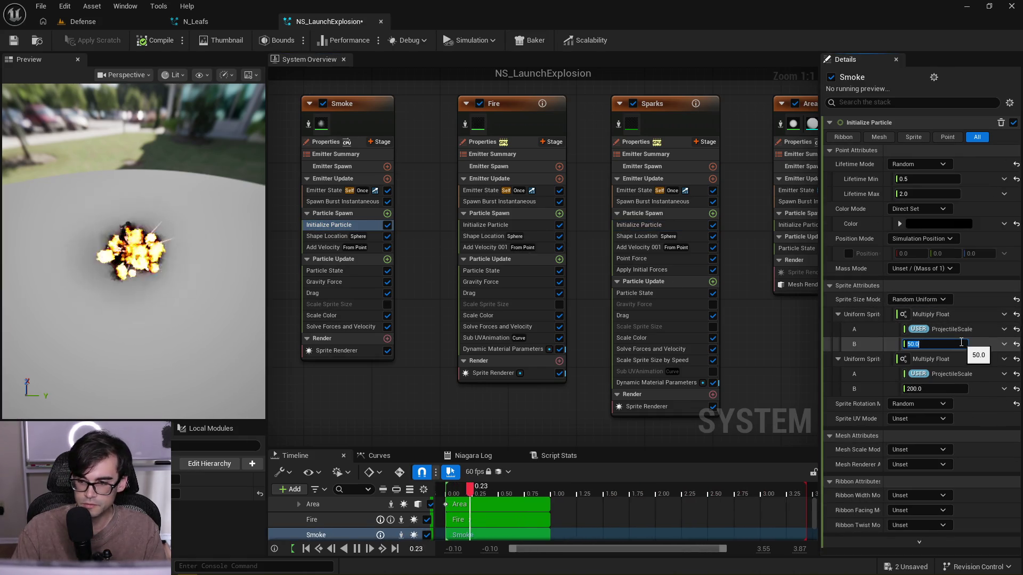
click(936, 389)
text(100)
key(Return)
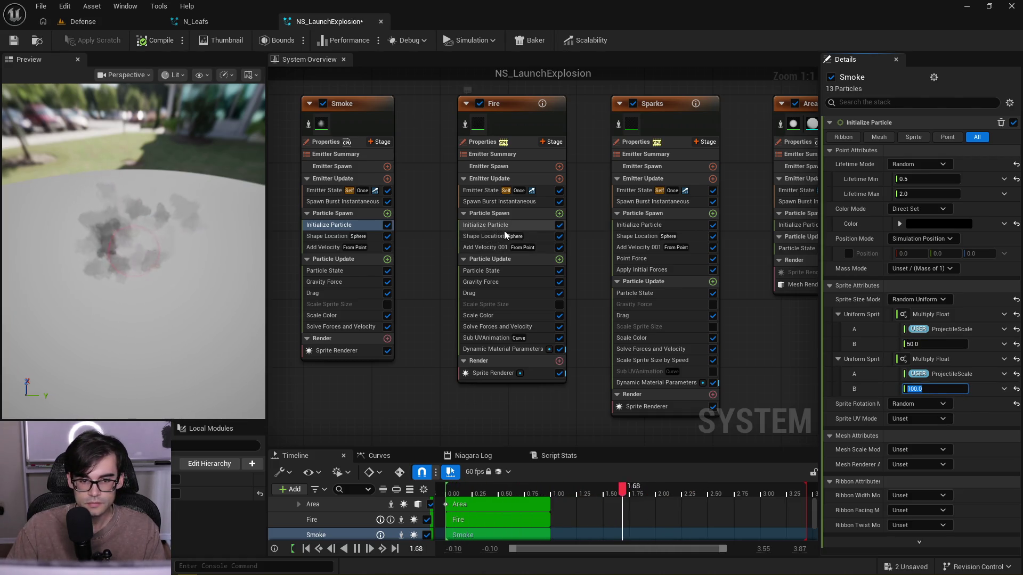
- Set Fire's sprite size multipliers to 50 and 100
click(523, 226)
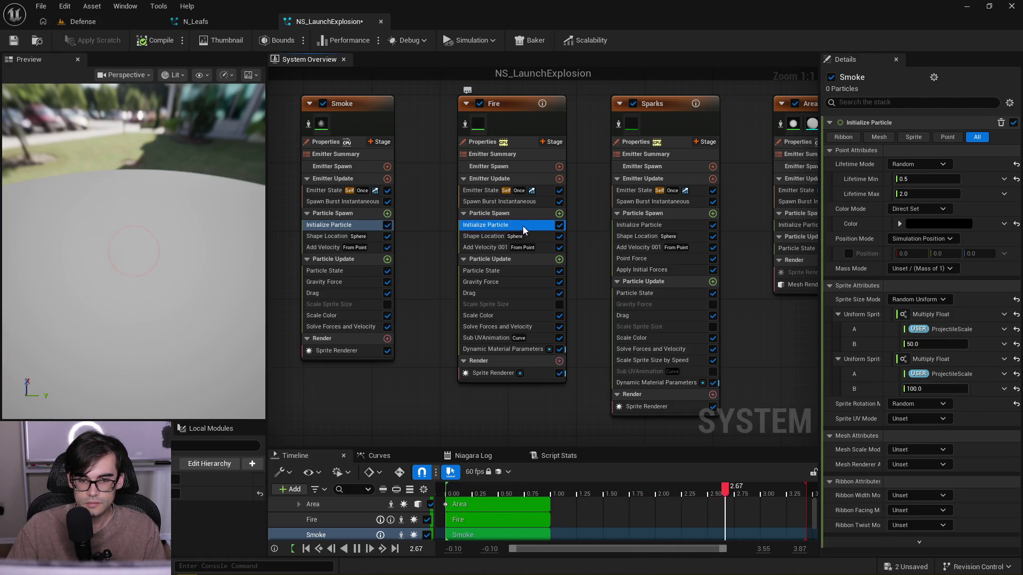
click(910, 344)
click(934, 389)
text(100)
key(Return)
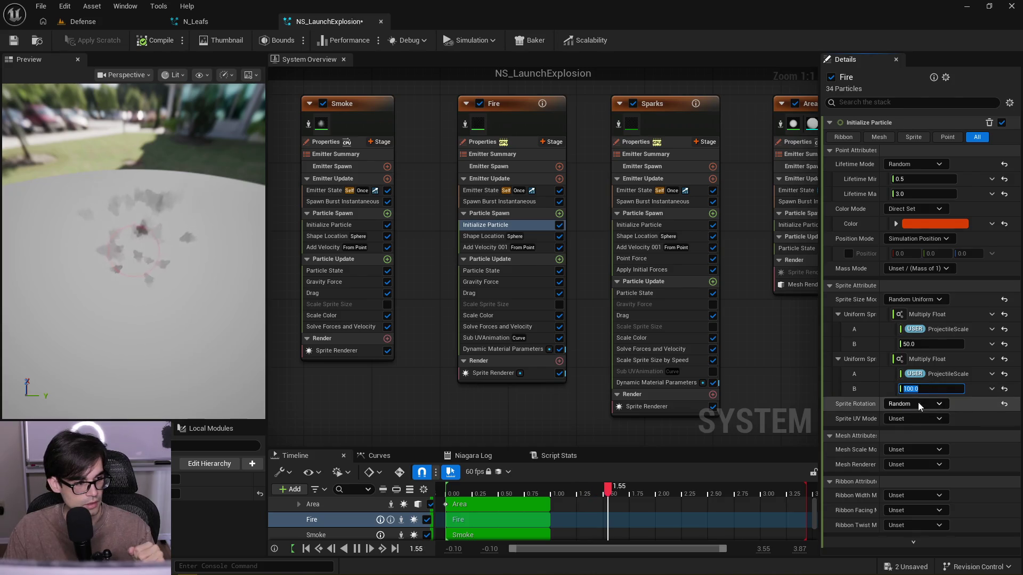
- Set Sparks' sprite size multipliers to 2.5 and 5
click(657, 227)
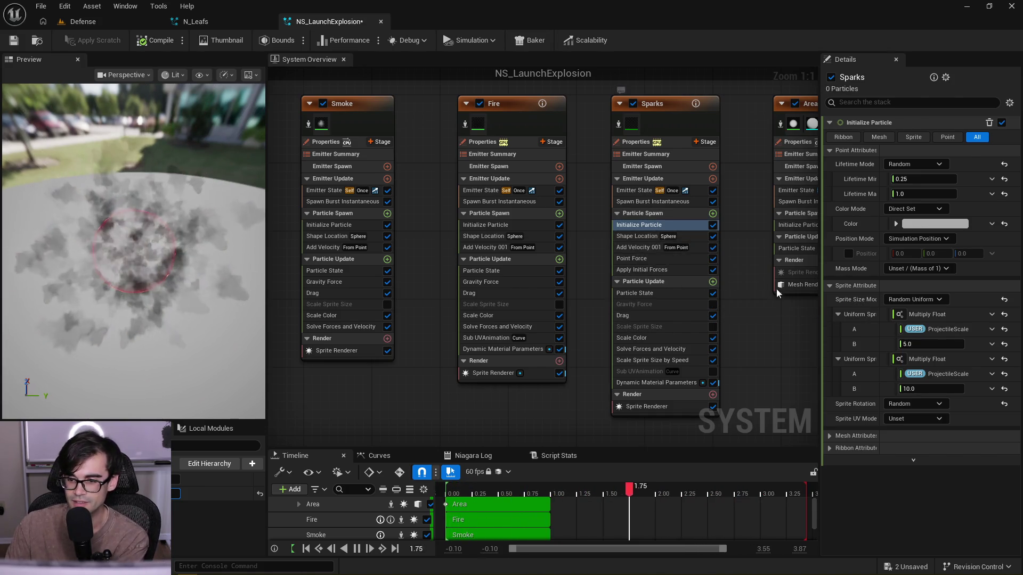
click(916, 345)
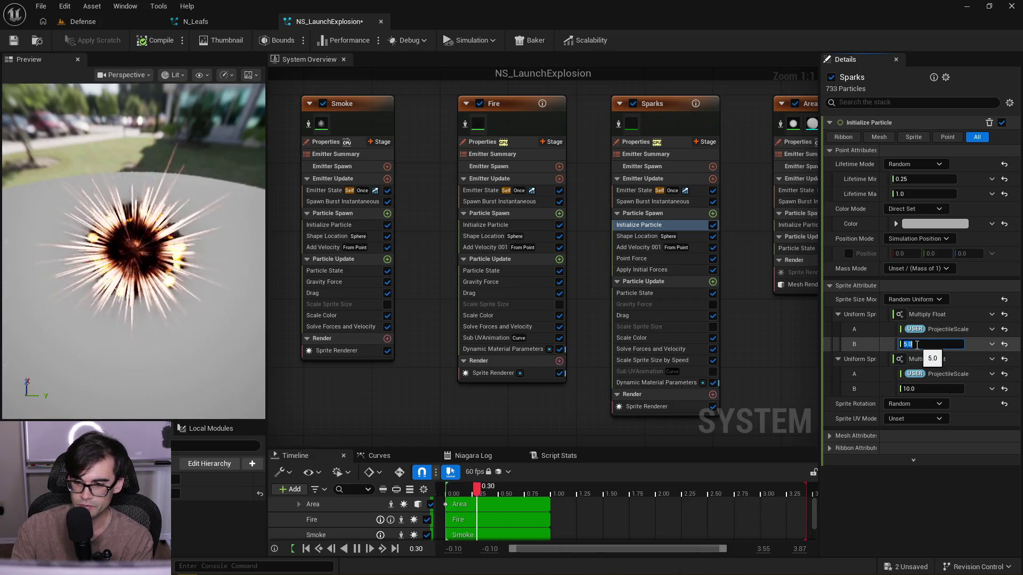
text(2.5)
key(Return)
click(934, 390)
text(5)
key(Return)
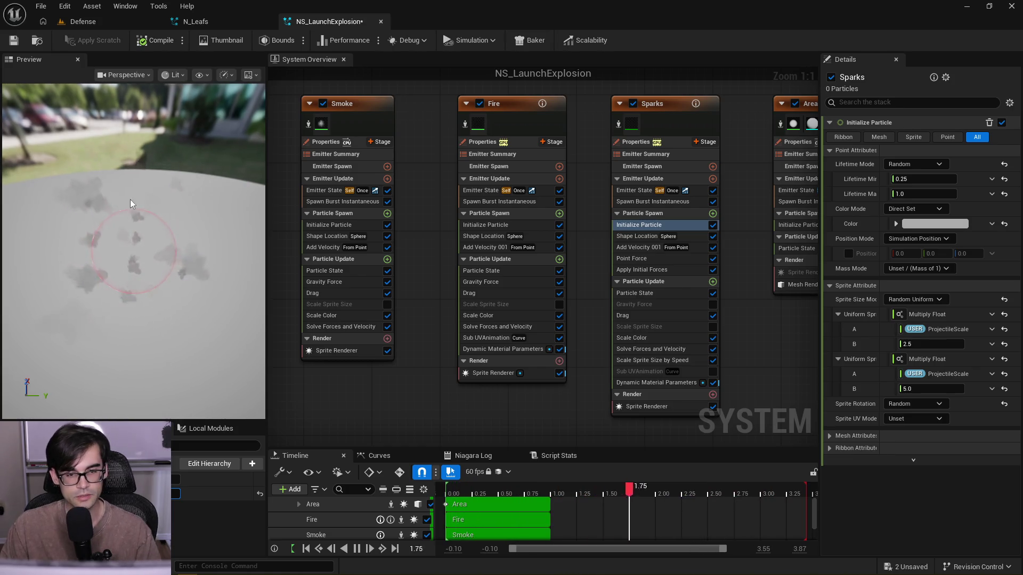
click(333, 202)
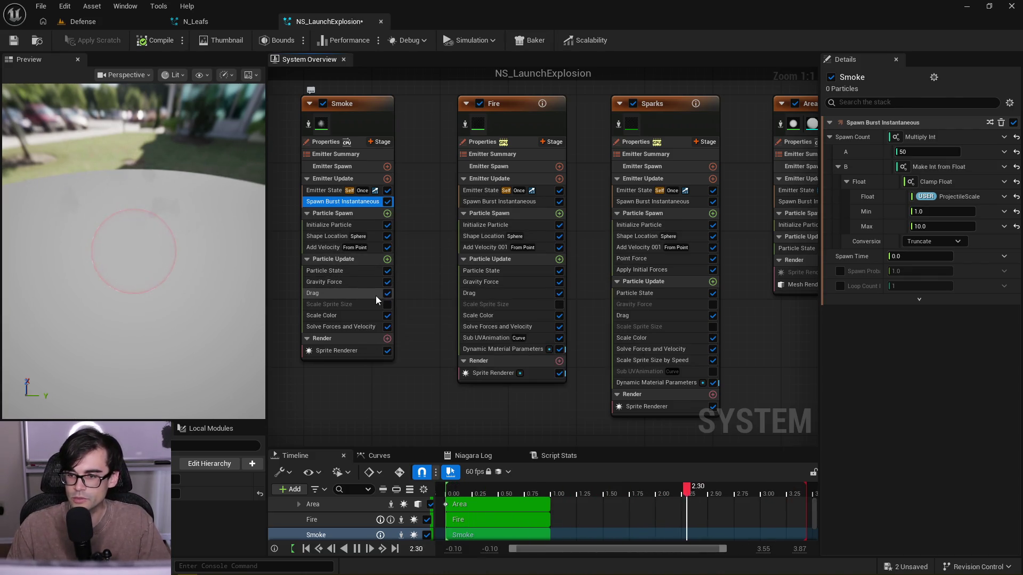
click(506, 201)
click(658, 202)
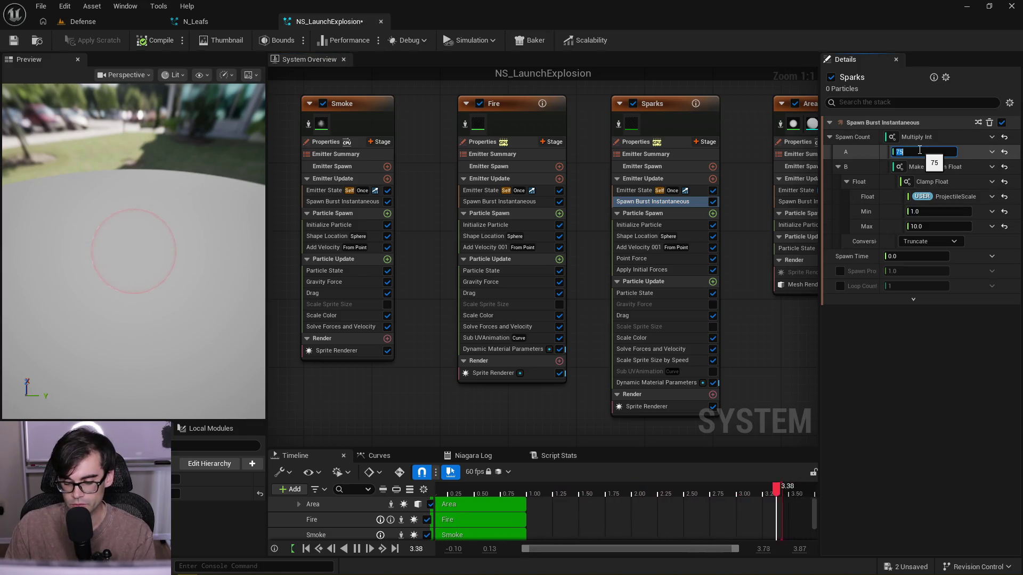
text(50)
click(545, 201)
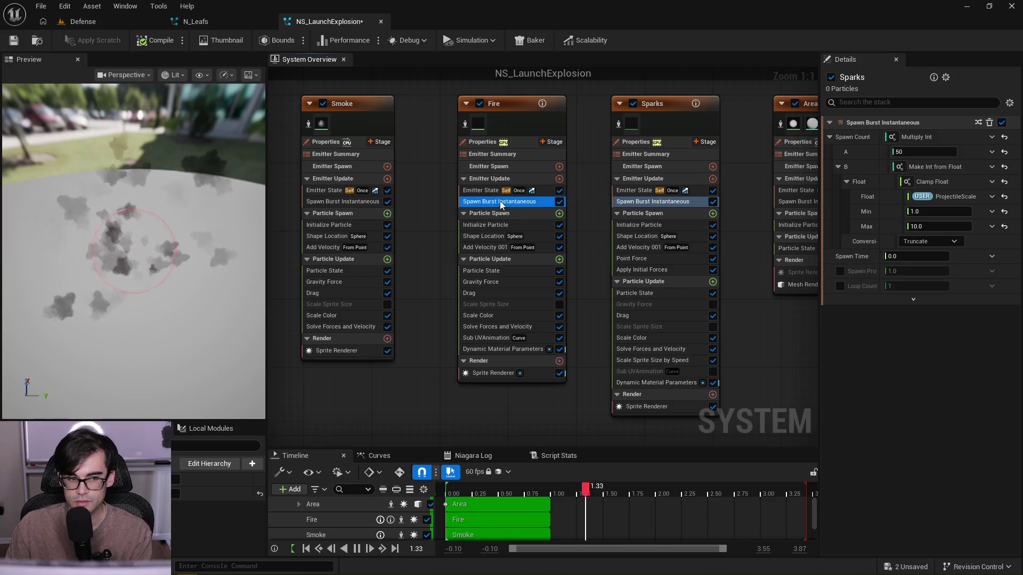
click(343, 201)
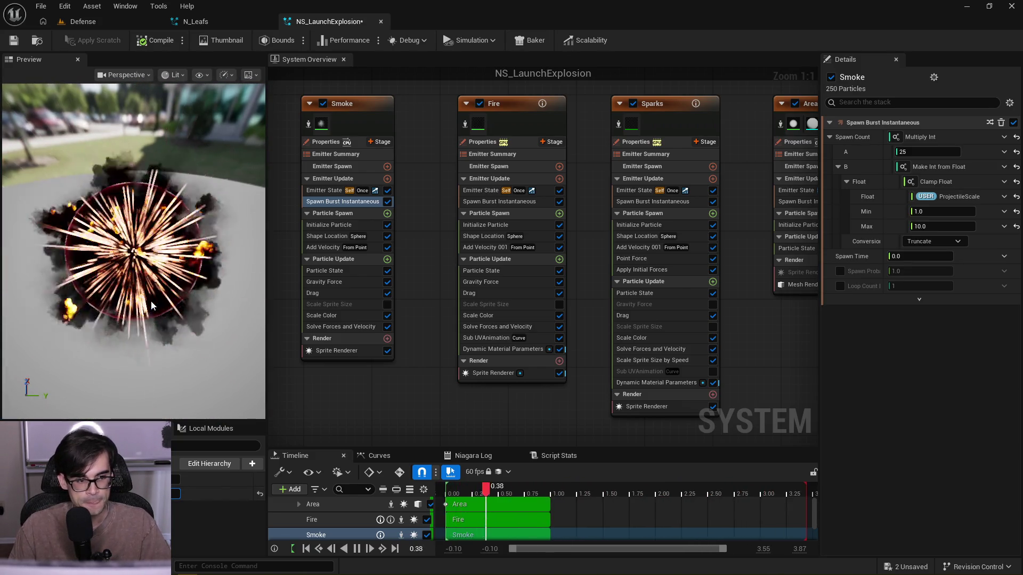
click(21, 43)
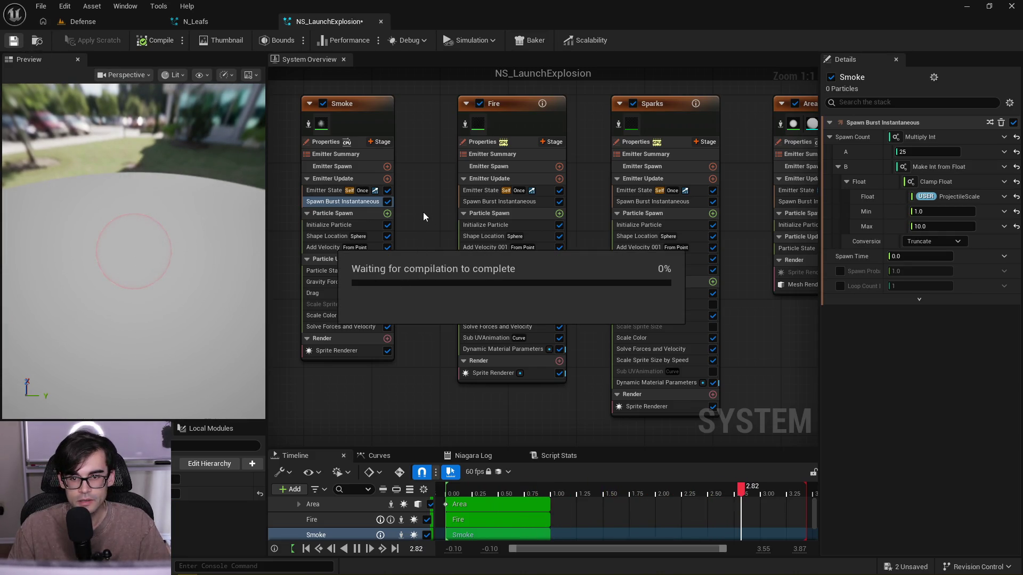
scroll(424, 215, down, 4)
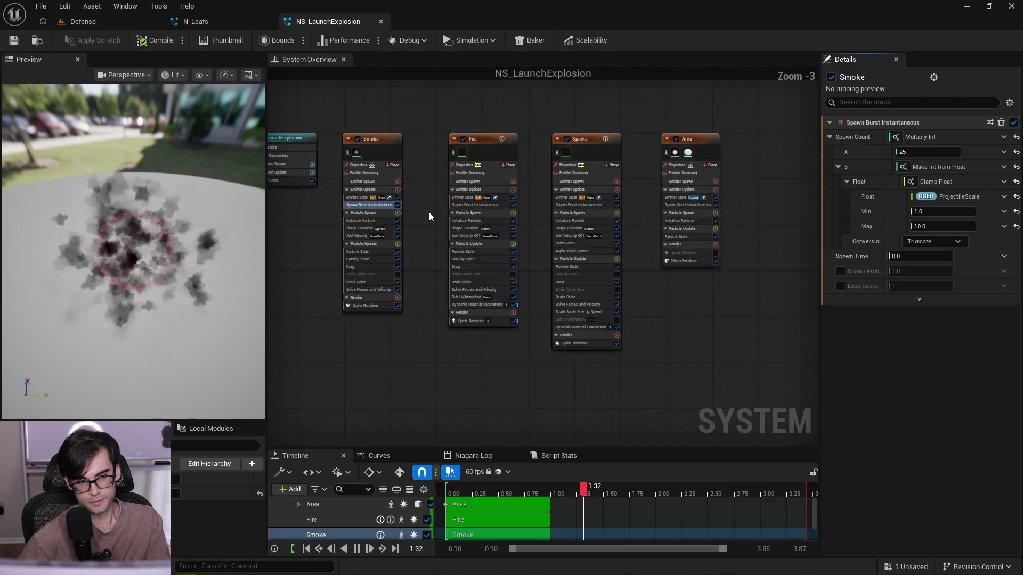
scroll(429, 210, up, 2)
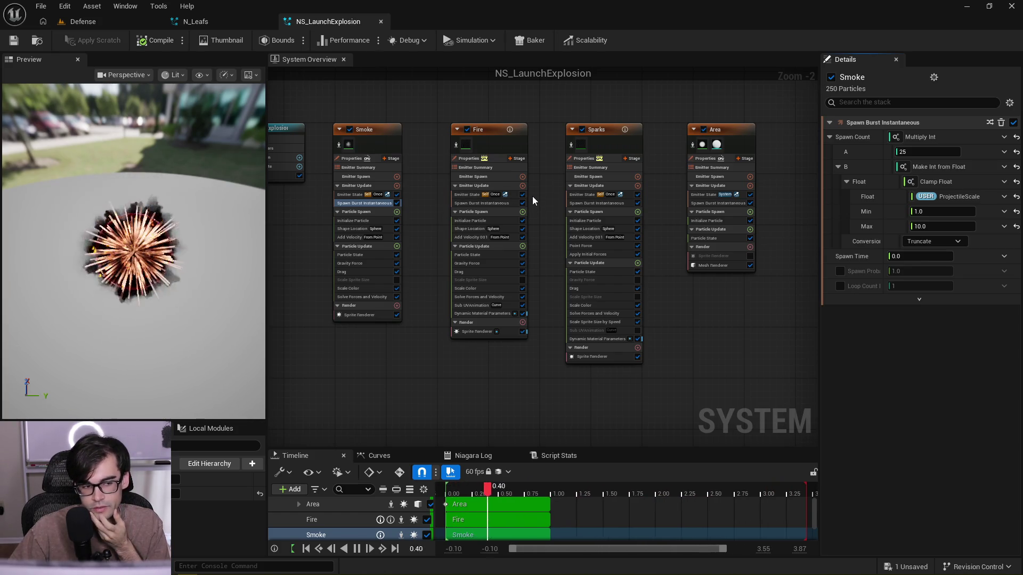
- Close NS_LaunchExplosion and open N_Wind from the Projectiles/Wind folder in the Content Browser
click(381, 22)
click(136, 24)
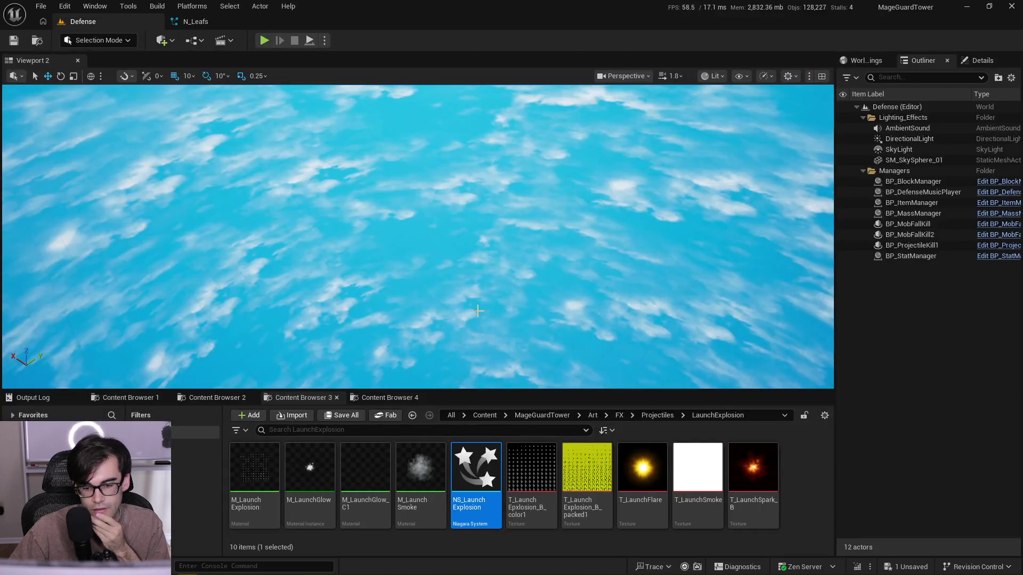
click(657, 415)
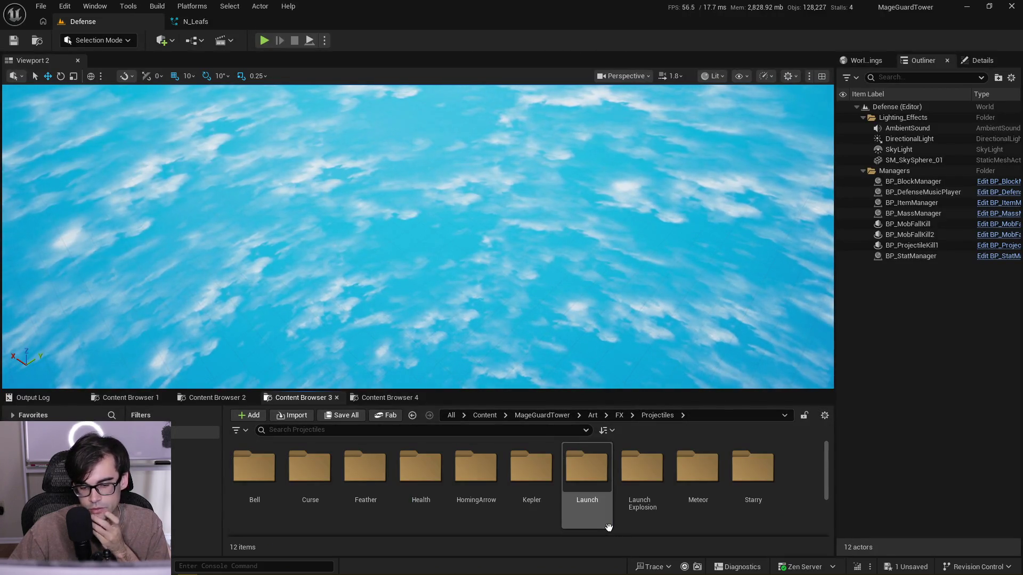
scroll(762, 477, down, 3)
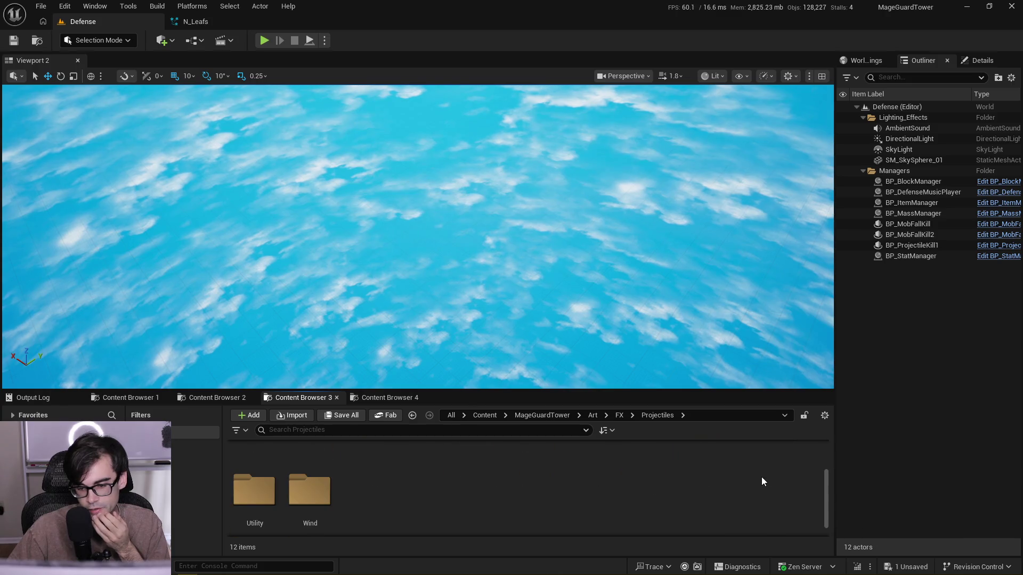
click(263, 494)
double_click(263, 494)
click(656, 415)
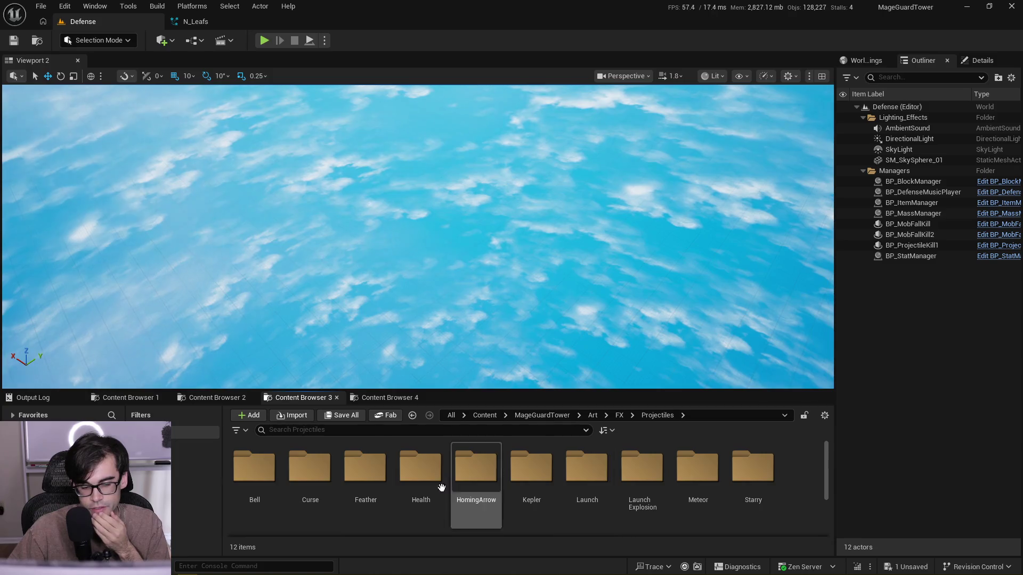
scroll(366, 503, down, 3)
double_click(309, 474)
double_click(264, 471)
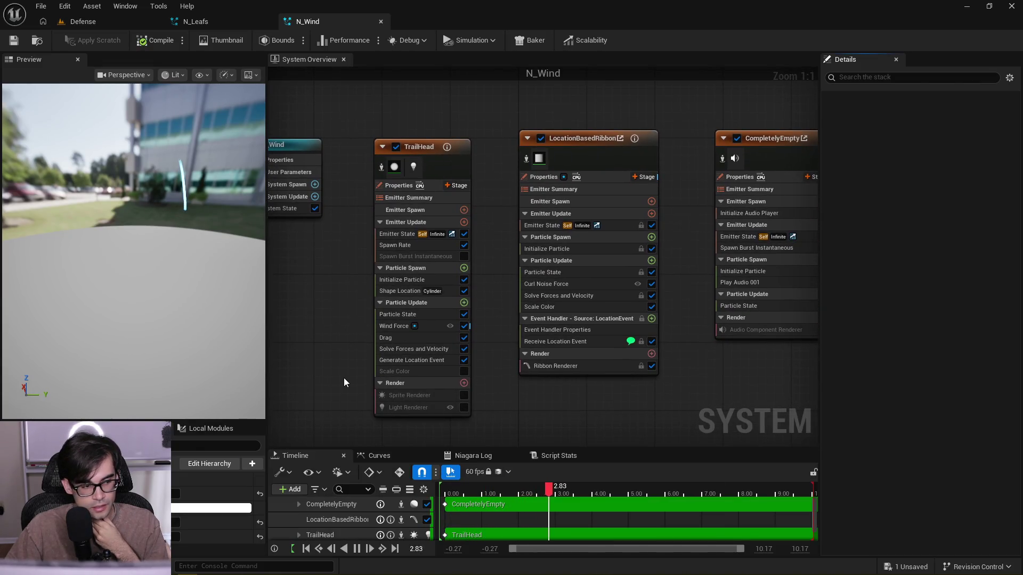
- Orbit the Preview viewport to inspect the wind trails from several angles
mouse_move(216, 241)
mouse_down()
mouse_move(218, 250)
mouse_move(216, 240)
mouse_up()
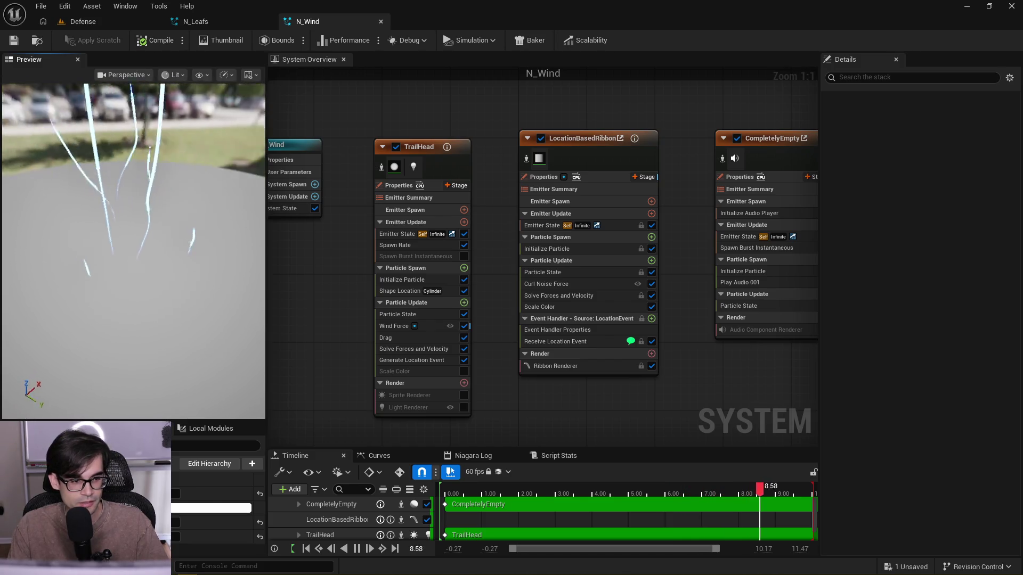
drag(155, 241, 155, 242)
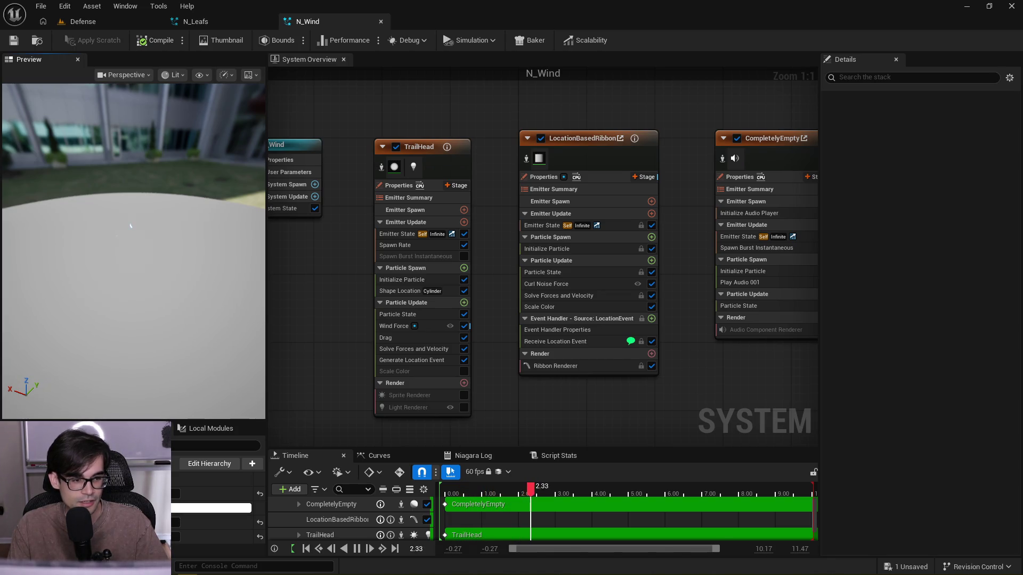
drag(245, 240, 245, 240)
drag(143, 235, 143, 235)
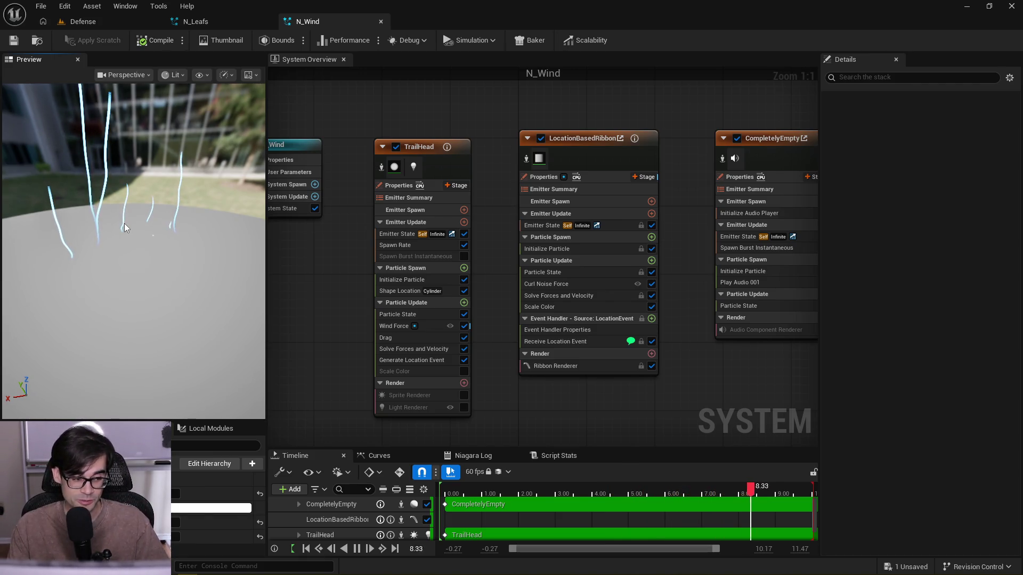
drag(183, 233, 183, 232)
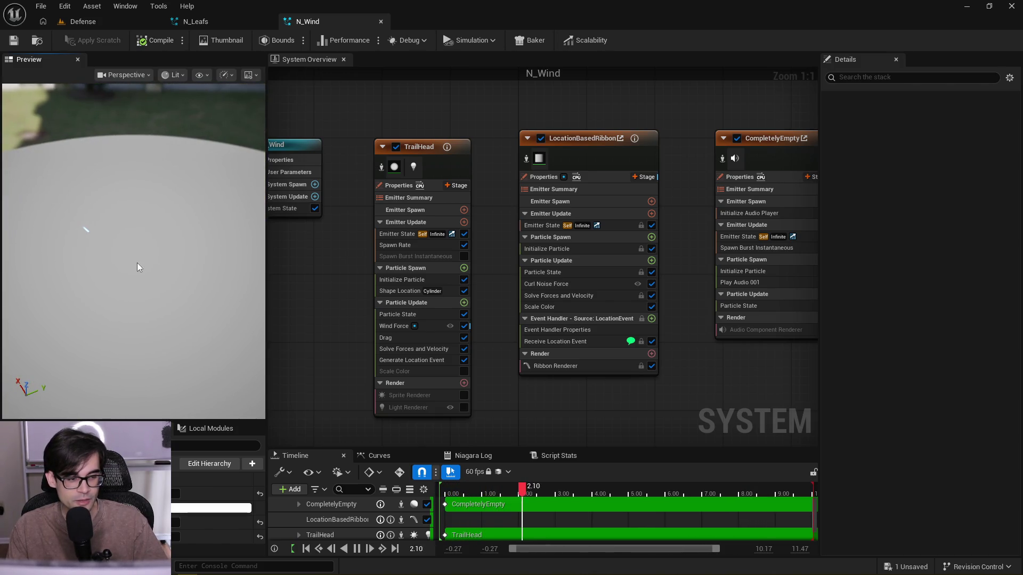
drag(135, 261, 134, 261)
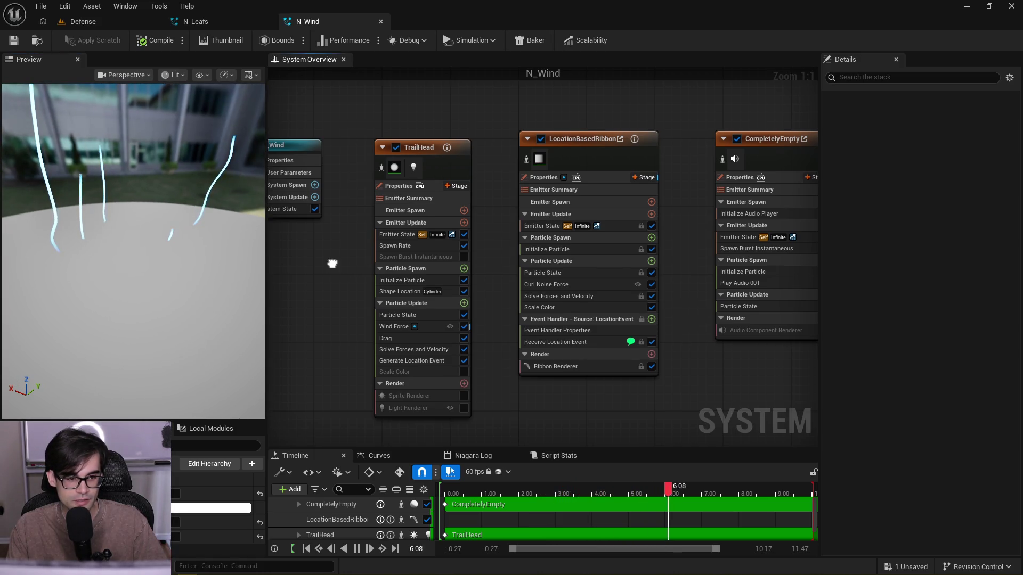
- Move TrailHead left and place LocationBasedRibbon next to it in the System Overview
drag(351, 241, 427, 240)
drag(549, 120, 511, 138)
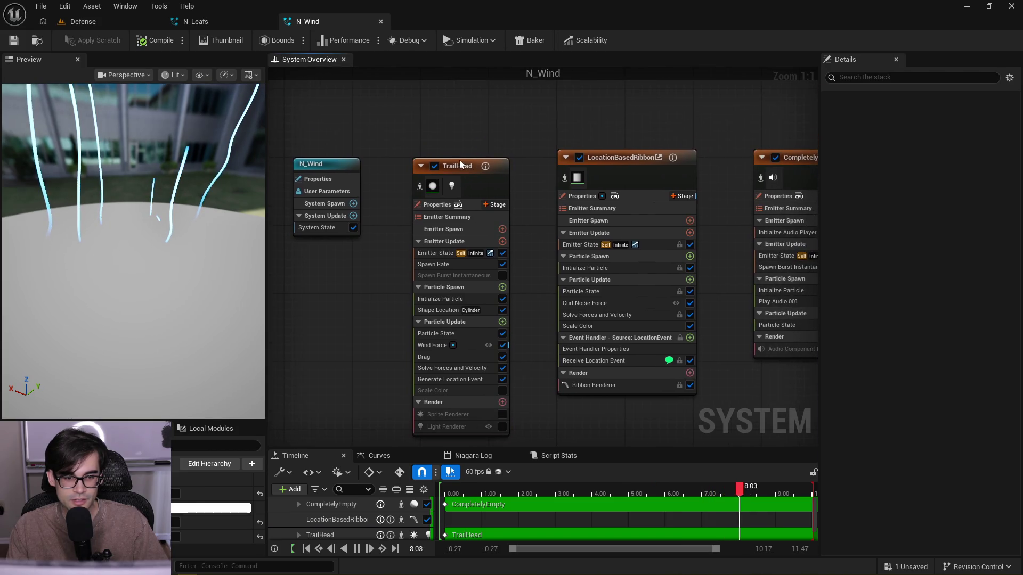
drag(460, 161, 435, 168)
drag(597, 158, 554, 167)
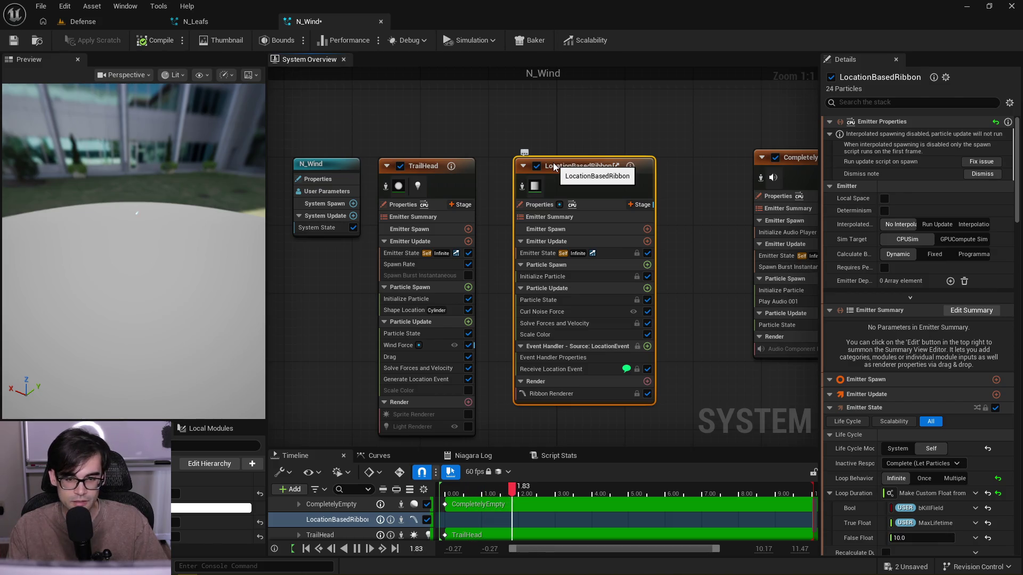
- Shift the three emitters left together and line CompletelyEmpty up beside the ribbon emitter
mouse_move(412, 154)
mouse_down()
mouse_move(767, 372)
mouse_move(767, 384)
mouse_up()
drag(763, 134, 595, 145)
click(596, 145)
drag(640, 172, 584, 179)
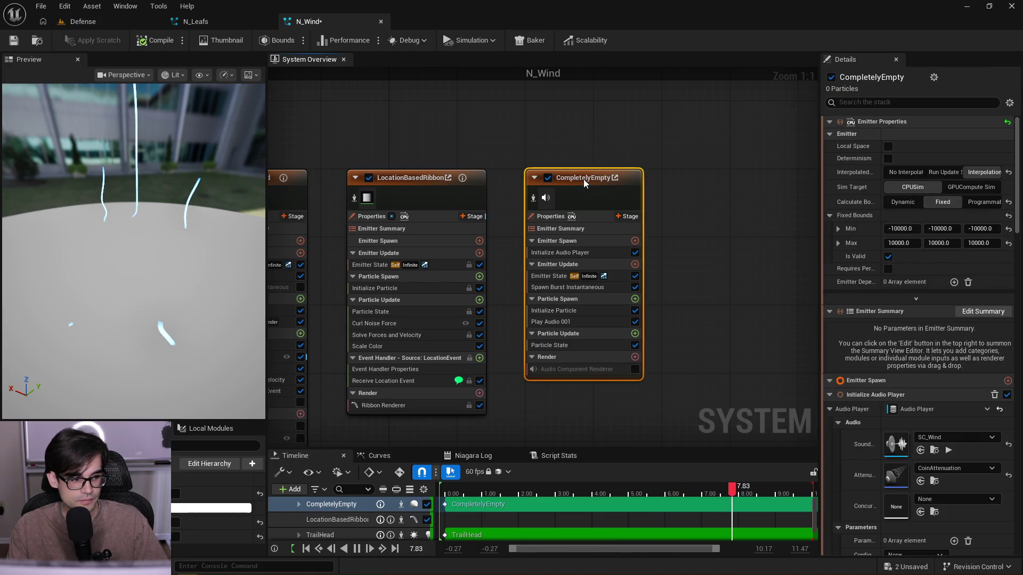
click(572, 119)
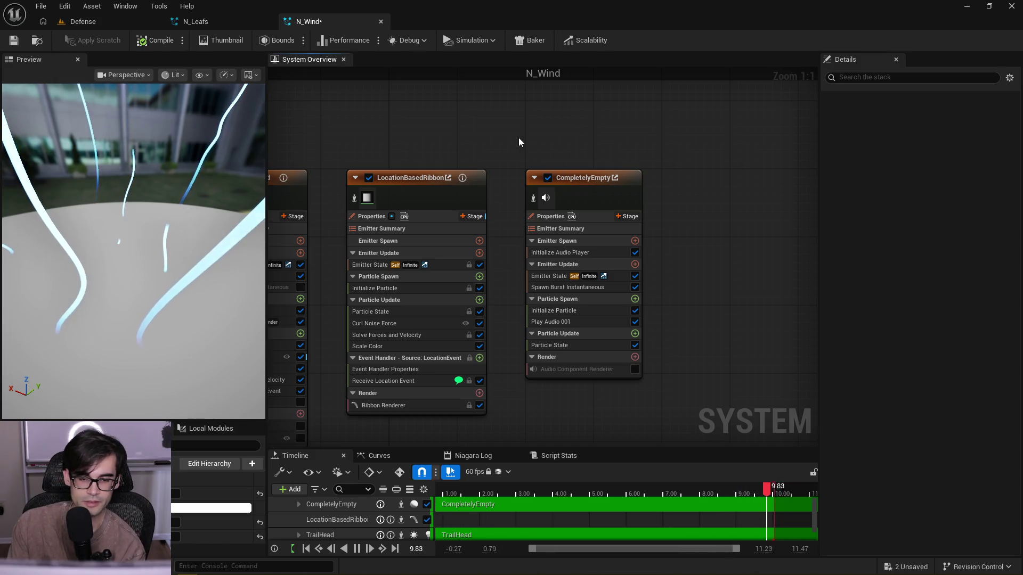
- Zoom out and centre the N_Wind node group in the System Overview
scroll(680, 212, down, 3)
mouse_move(679, 212)
mouse_down()
mouse_move(699, 215)
mouse_move(306, 399)
mouse_up()
scroll(335, 393, up, 1)
scroll(335, 373, up, 2)
click(340, 322)
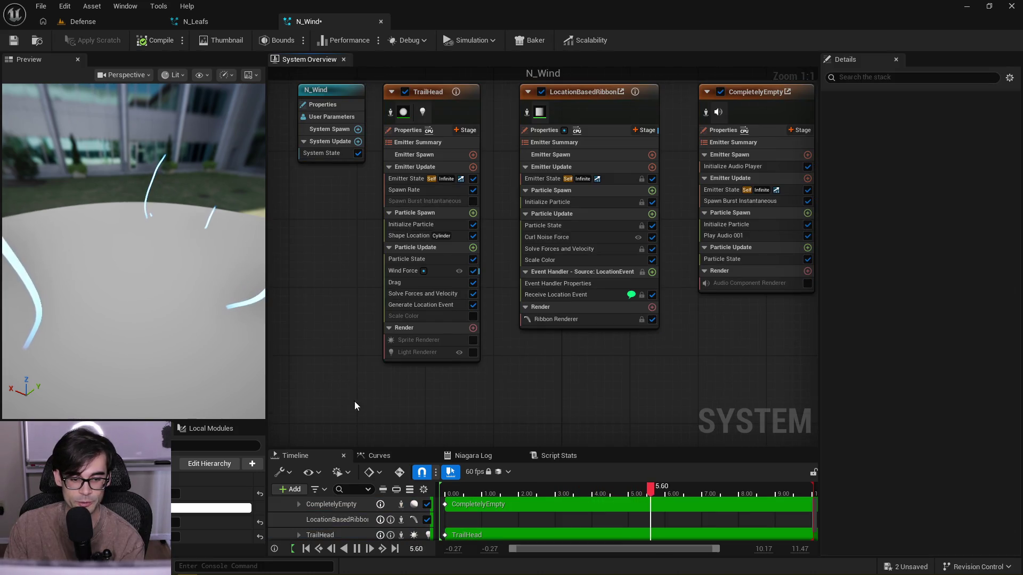
scroll(304, 408, down, 3)
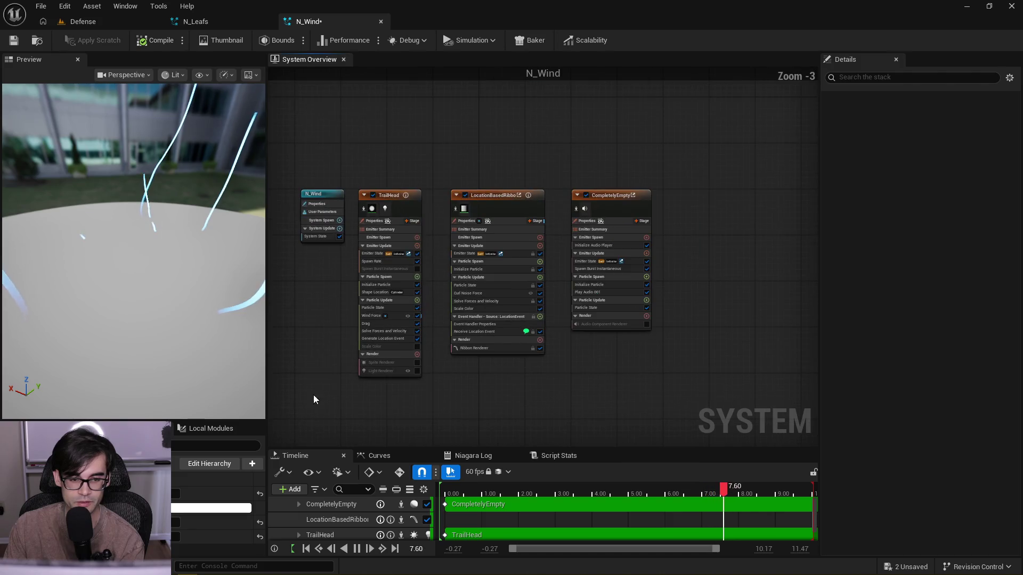
drag(340, 305, 436, 282)
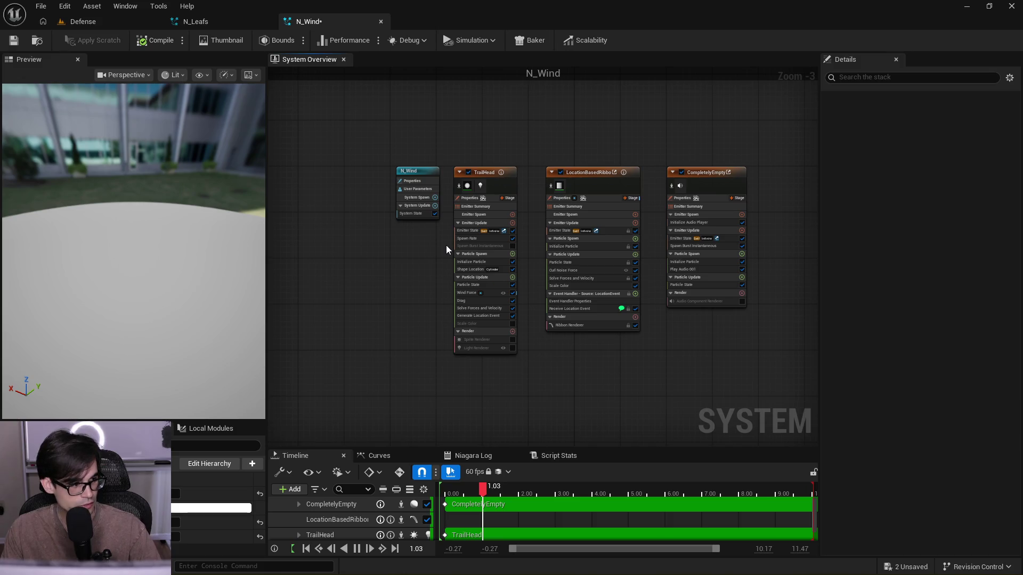
key(alt+Tab)
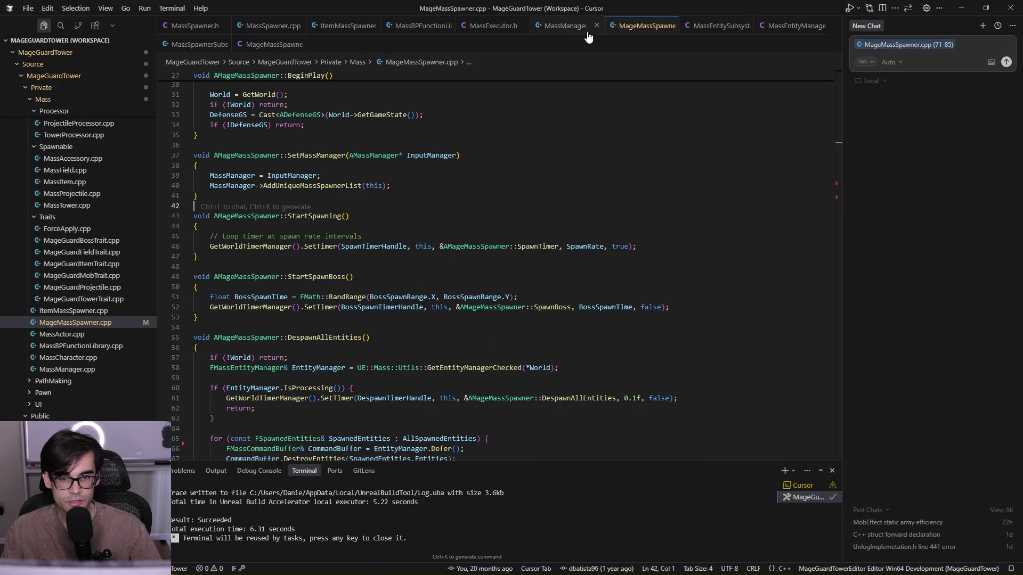
- Browse MassManager.cpp and the Mass entity headers, then return to MageMassSpawner.cpp
click(562, 32)
click(634, 27)
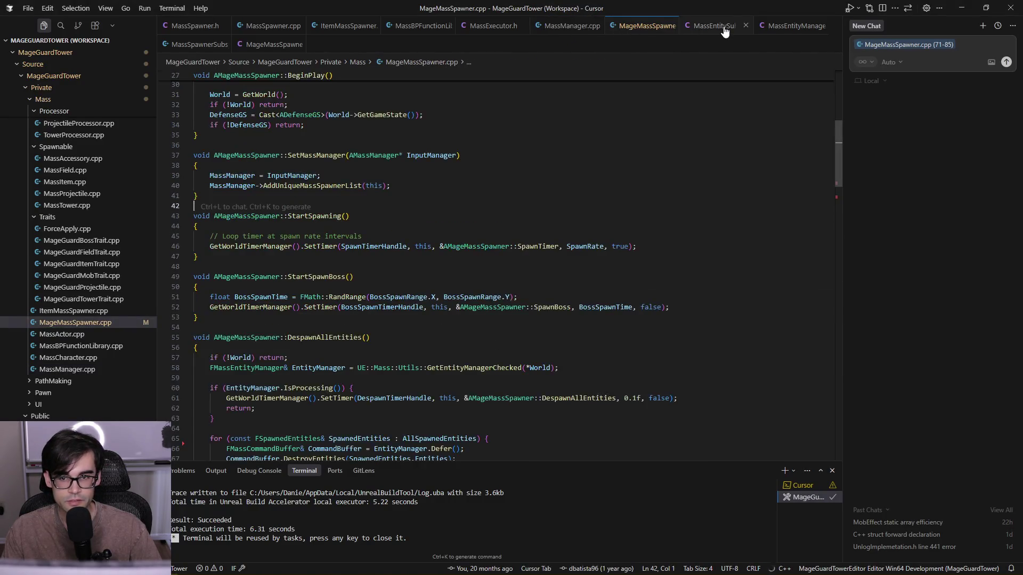
click(720, 27)
click(794, 27)
click(647, 29)
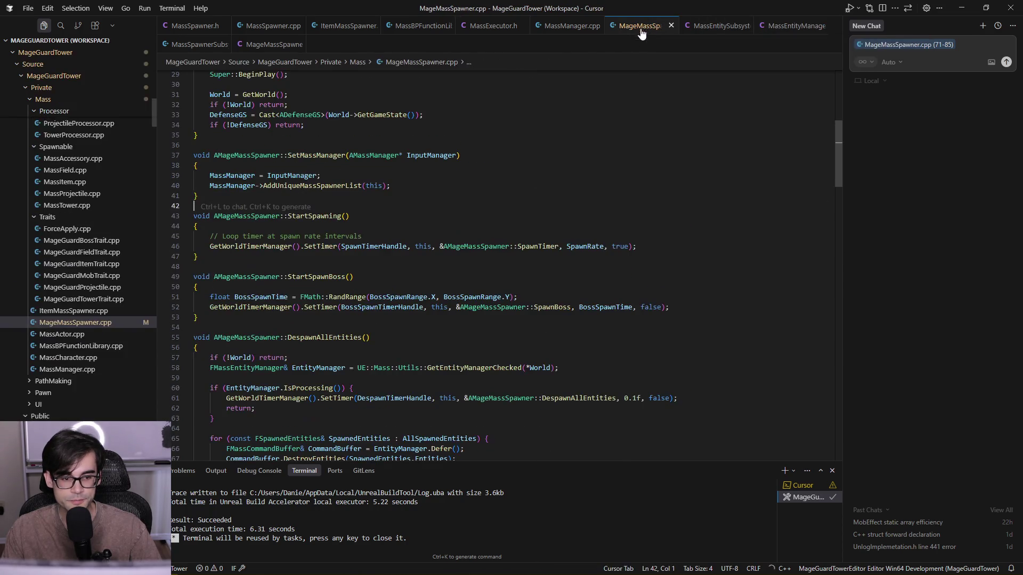
scroll(427, 276, down, 15)
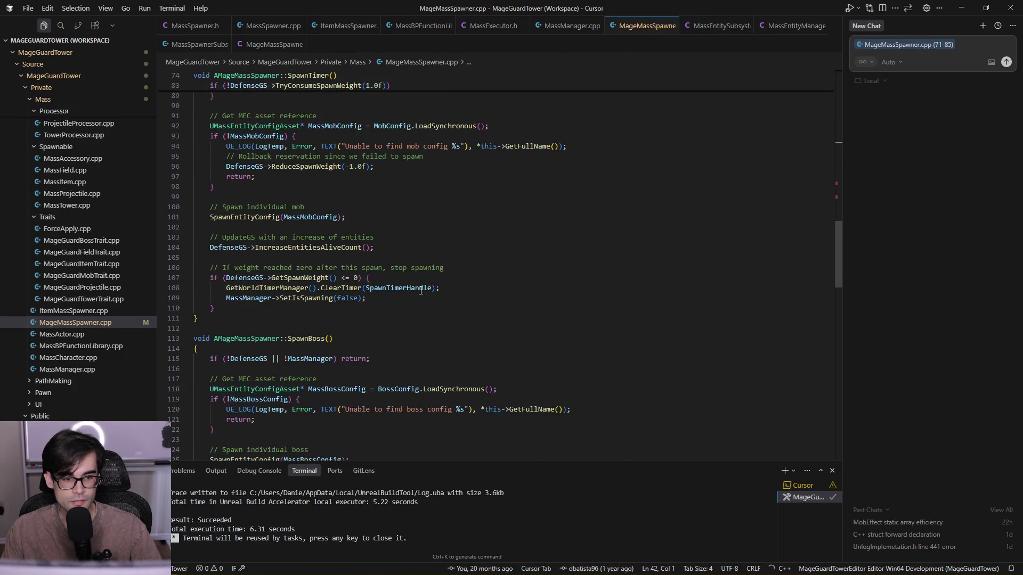
scroll(422, 290, down, 10)
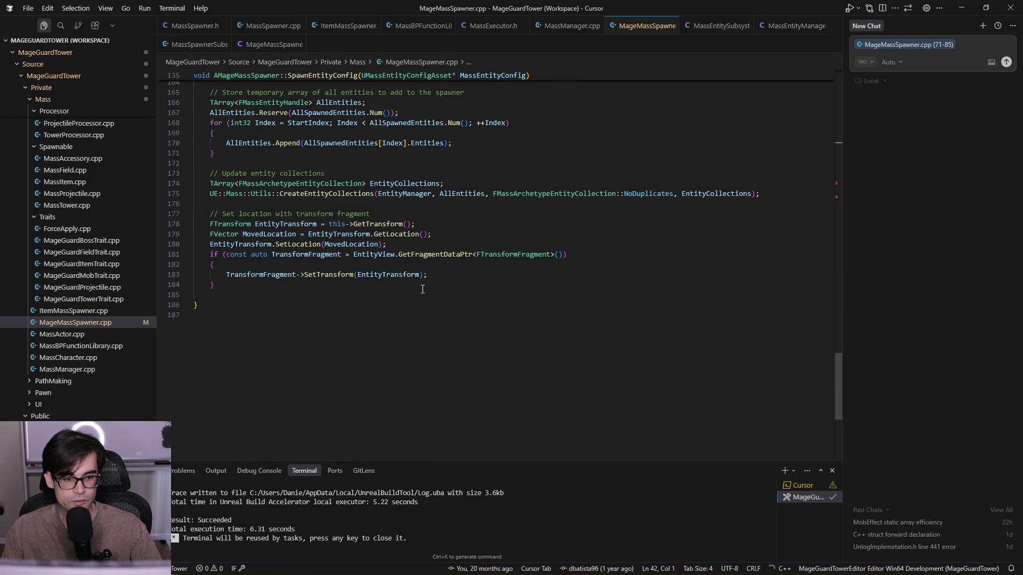
scroll(424, 290, up, 20)
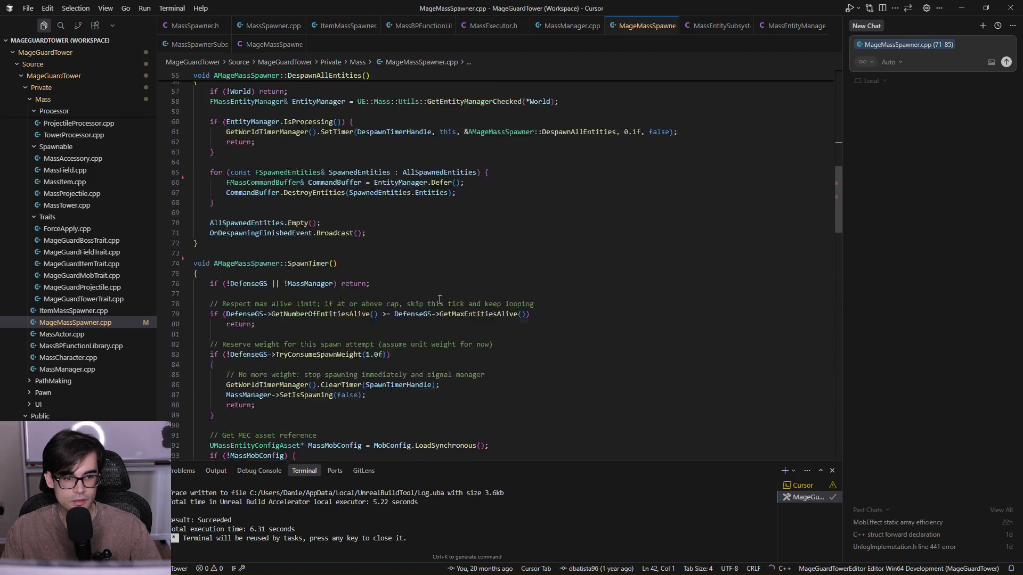
scroll(439, 299, up, 5)
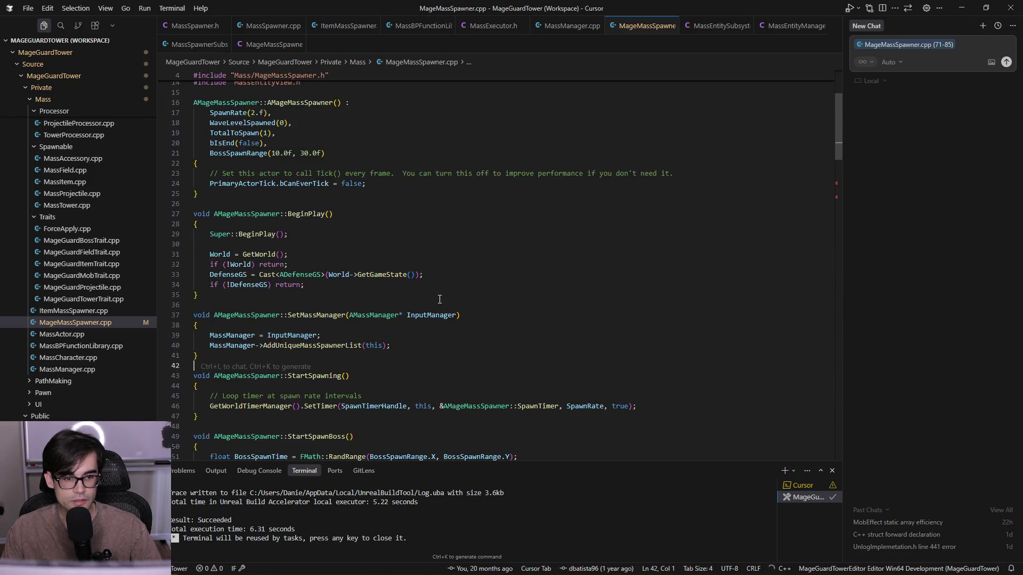
click(561, 34)
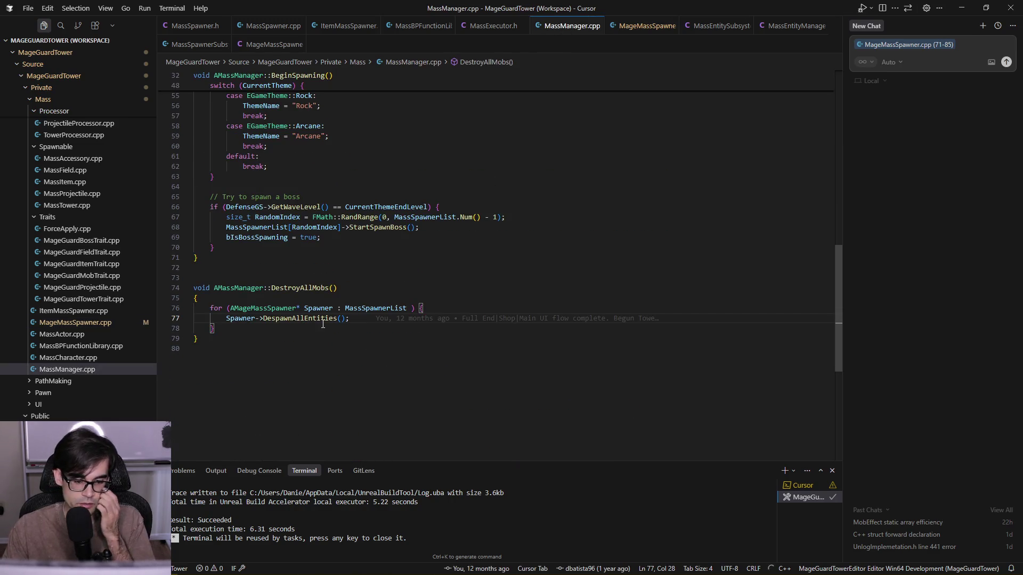
click(644, 33)
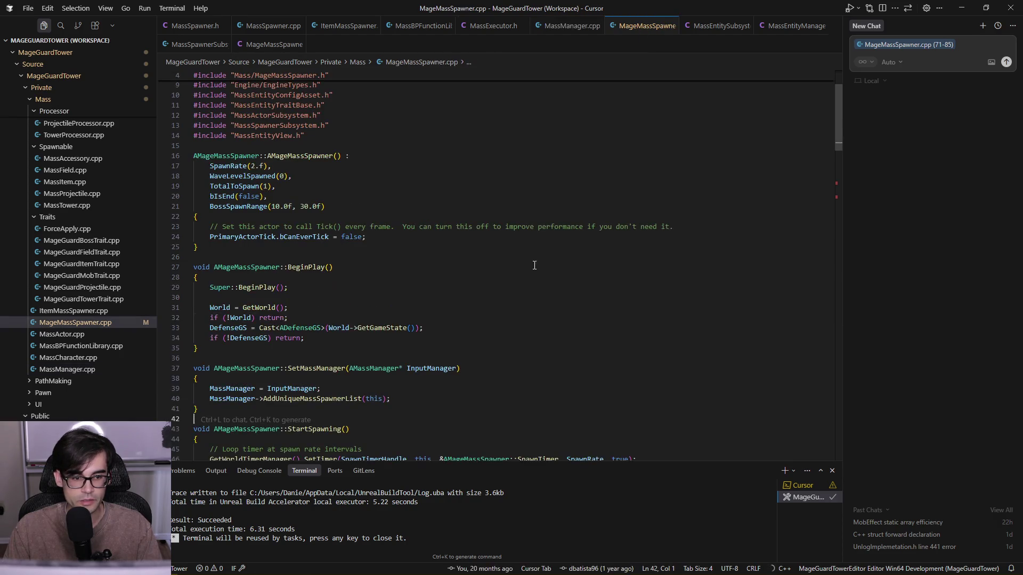
- Search MageMassSpawner.cpp for 'despawn' and inspect the DestroyEntities call in DespawnAllEntities
key(ctrl+f)
text(des[awm)
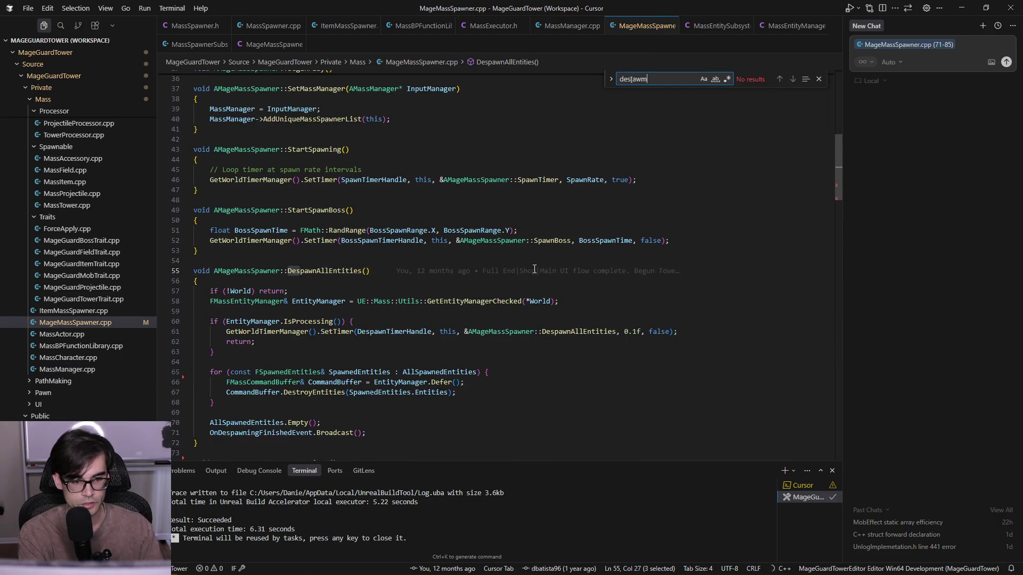
click(437, 352)
scroll(433, 347, down, 2)
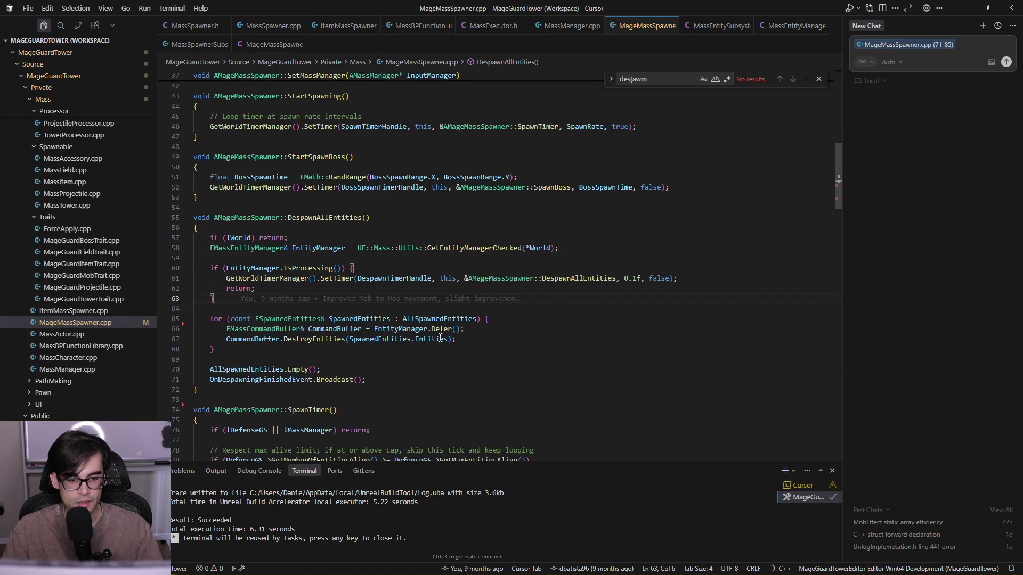
scroll(388, 377, down, 2)
click(334, 275)
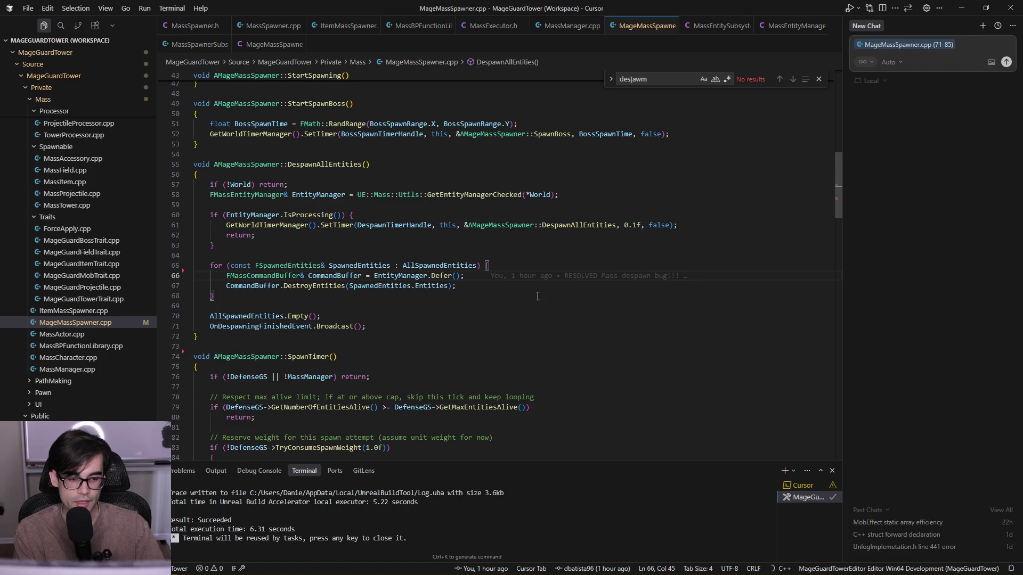
key(Down)
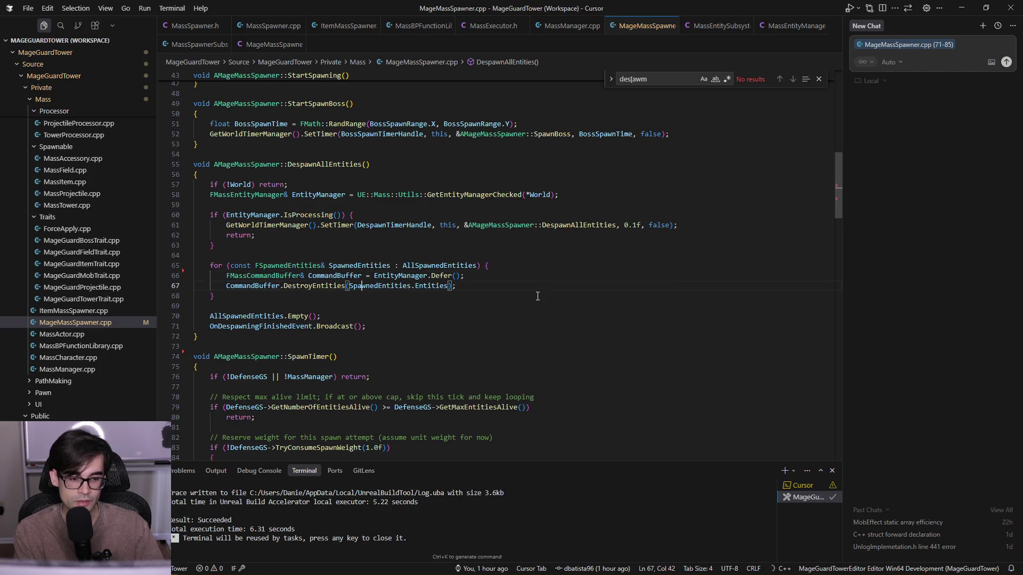
key(ctrl+shift+Right)
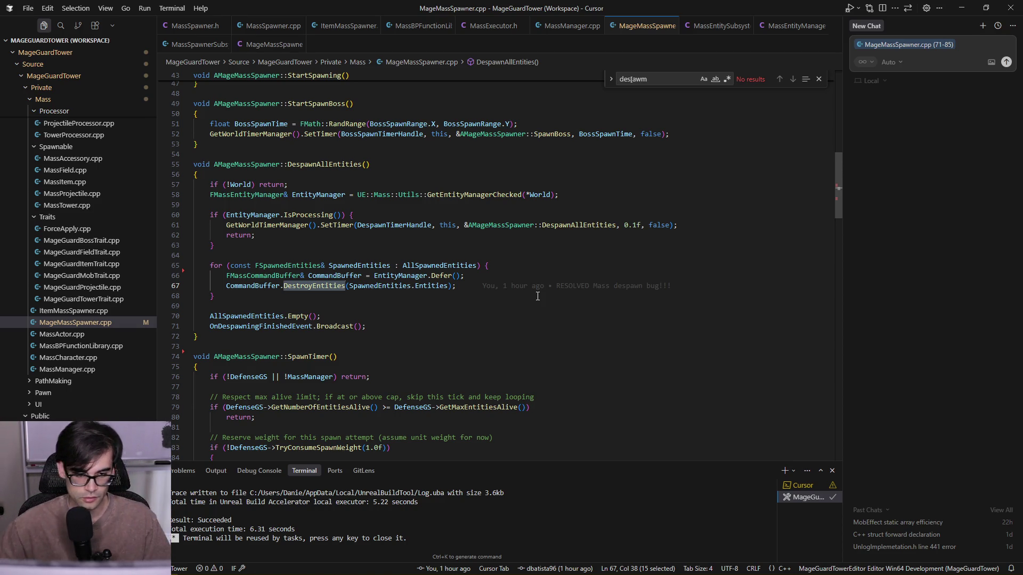
- Select the despawn loop lines in DespawnAllEntities, then return to the Unreal editor
click(396, 318)
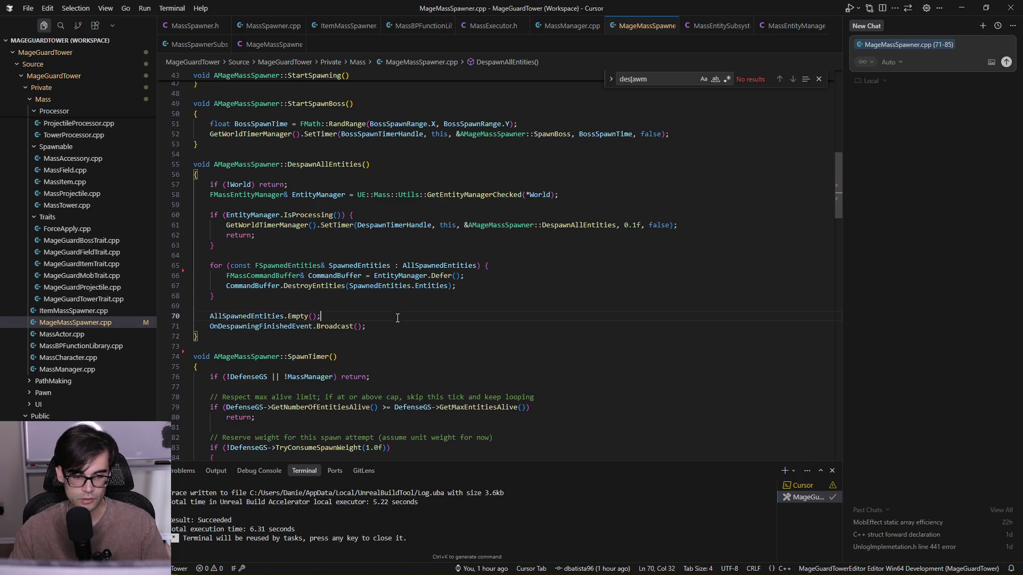
click(493, 301)
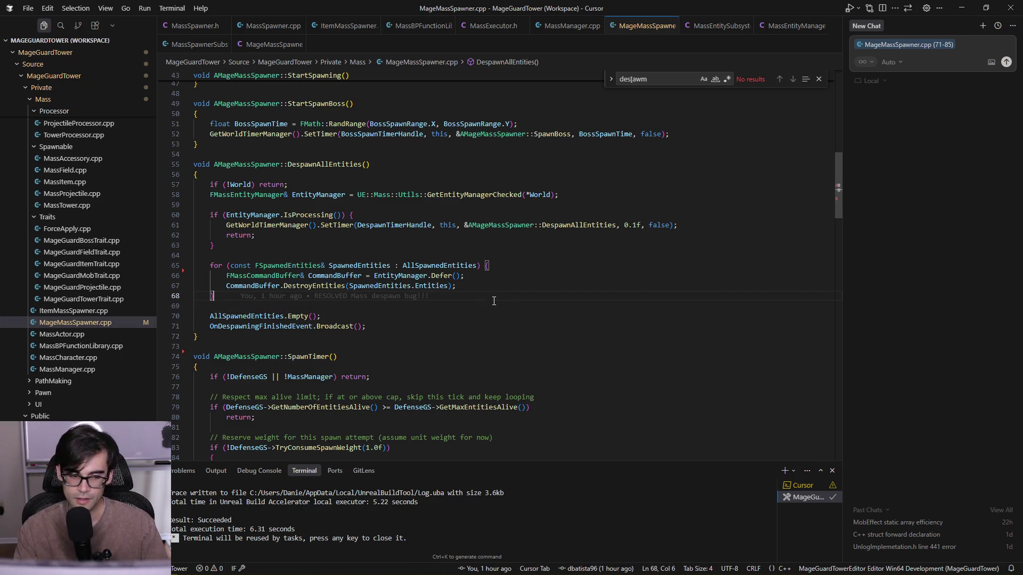
key(Down)
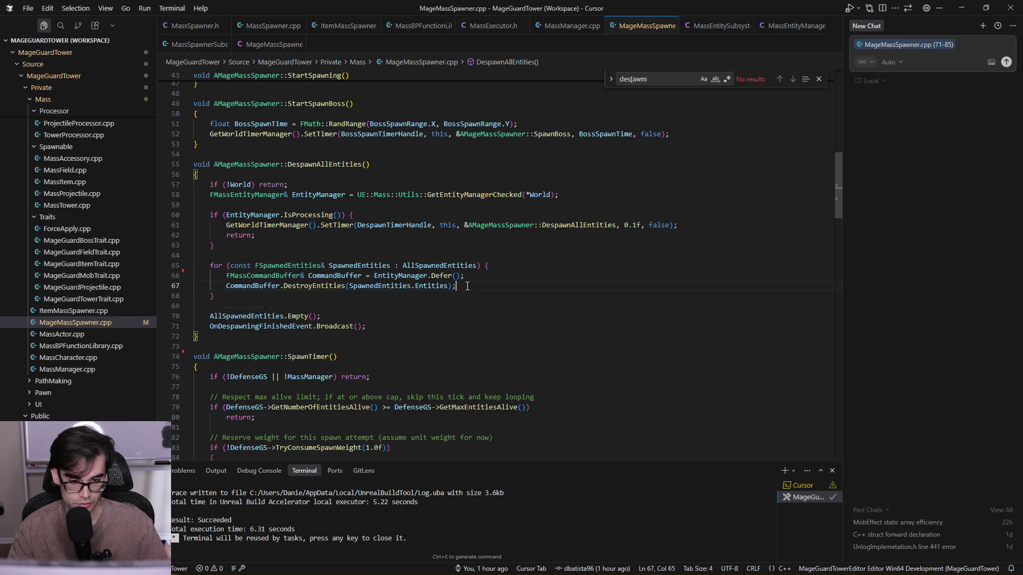
key(shift+Home)
key(shift+Up)
key(shift+Up)
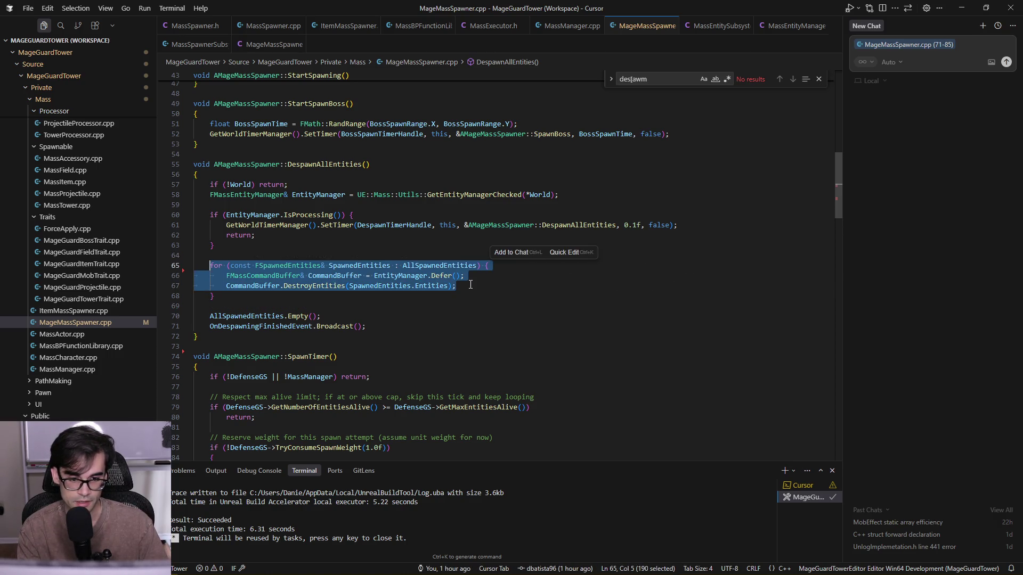
key(shift+Down)
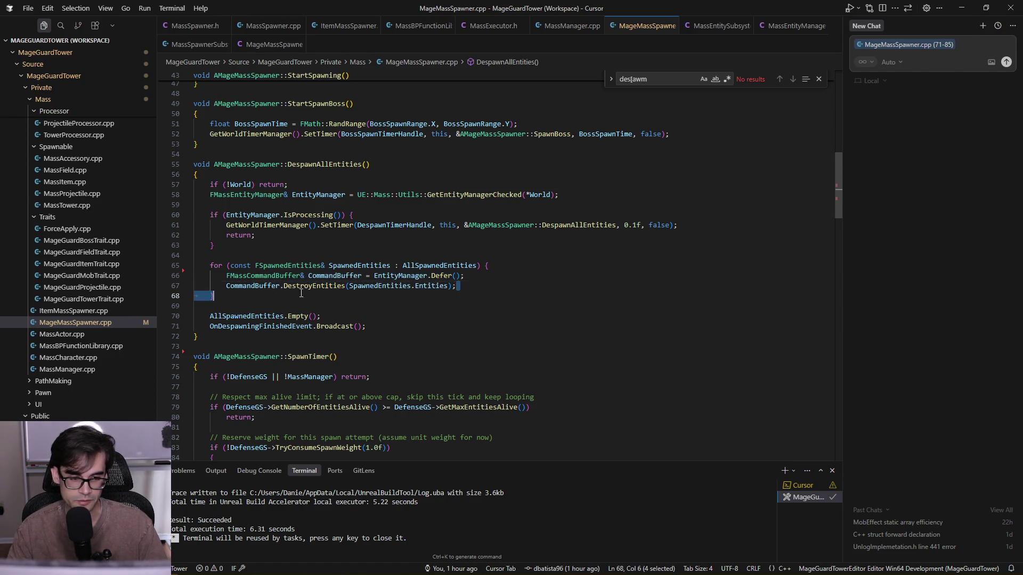
click(457, 320)
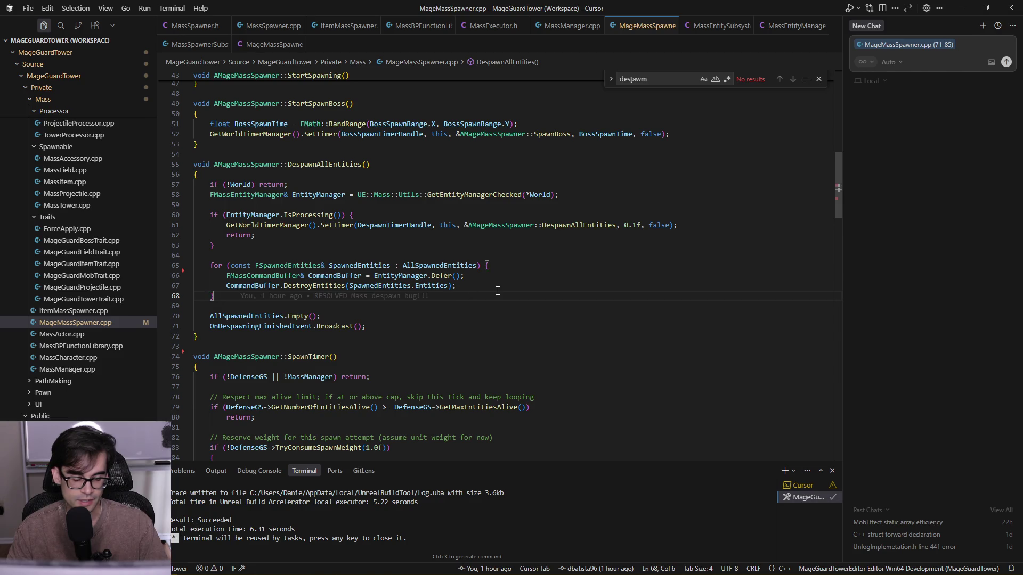
key(alt+Tab)
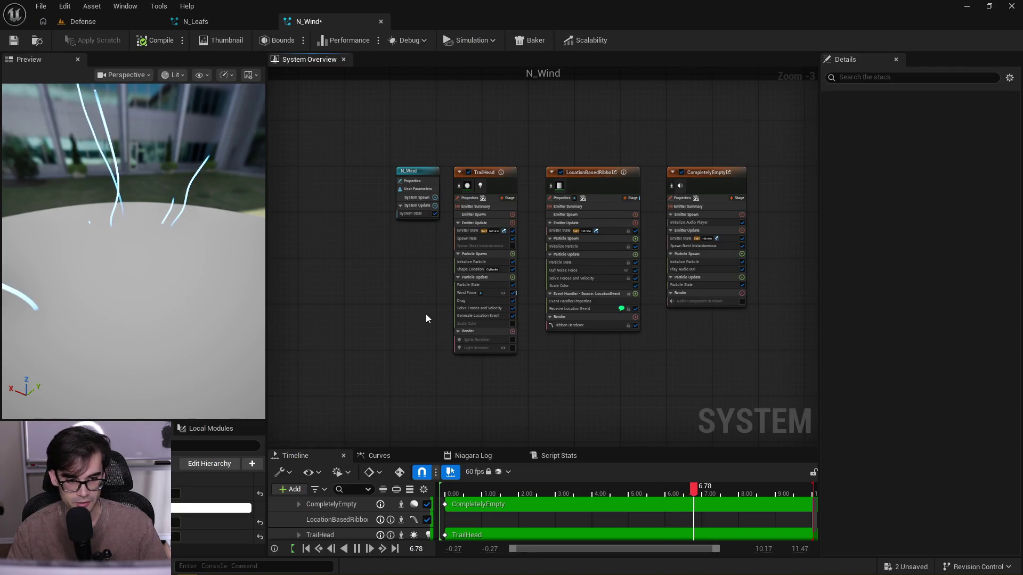
- Save the N_Wind system and marquee-select the Area emitter node in the N_Leafs tab
mouse_move(224, 267)
mouse_down()
mouse_move(160, 267)
mouse_move(220, 264)
mouse_up()
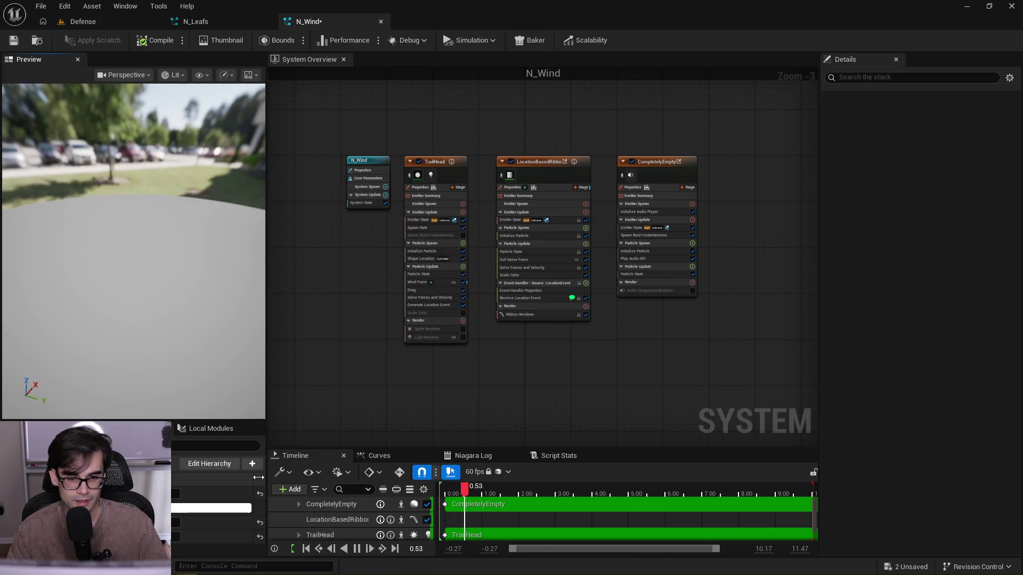
mouse_move(718, 191)
mouse_down()
mouse_move(704, 189)
mouse_move(724, 190)
mouse_up()
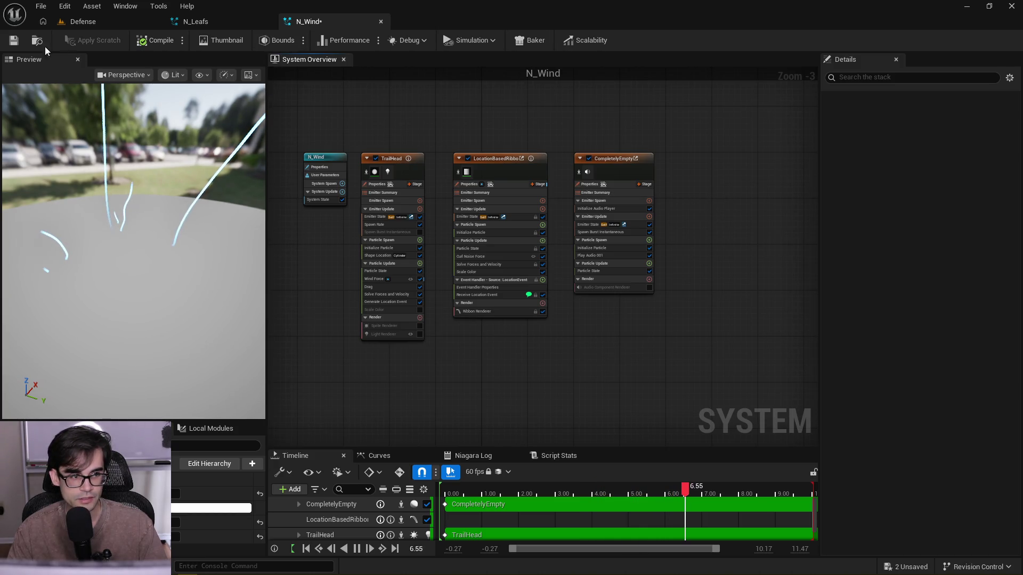
click(14, 46)
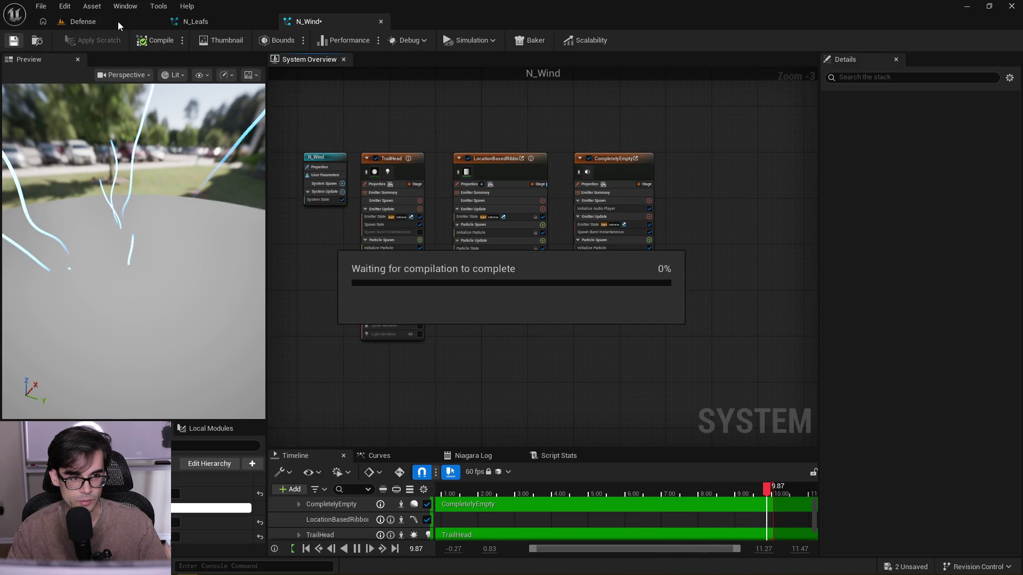
click(229, 20)
drag(499, 111, 643, 221)
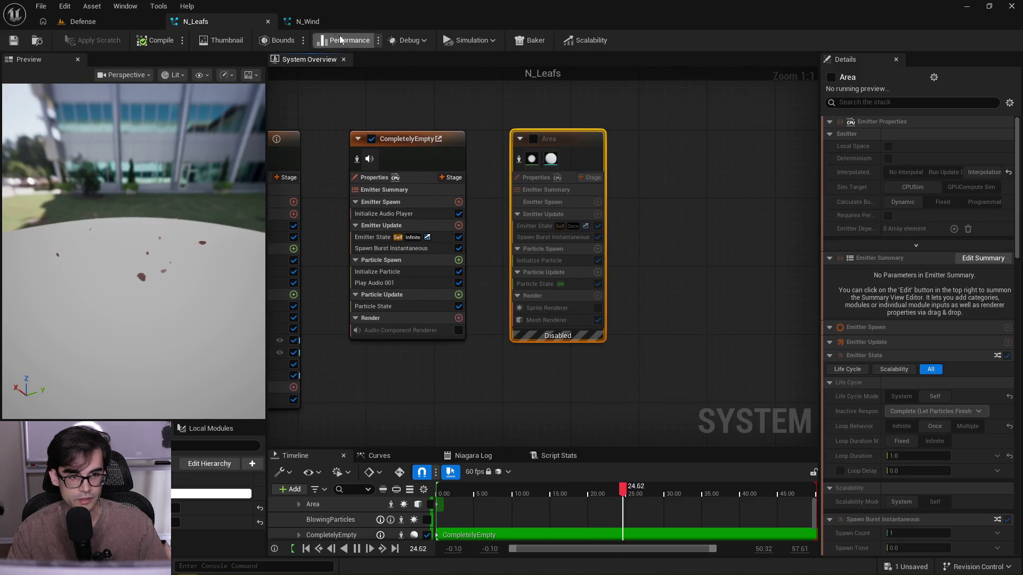
- Paste the copied Area emitter into N_Wind, place it beside CompletelyEmpty, and enable it
click(308, 21)
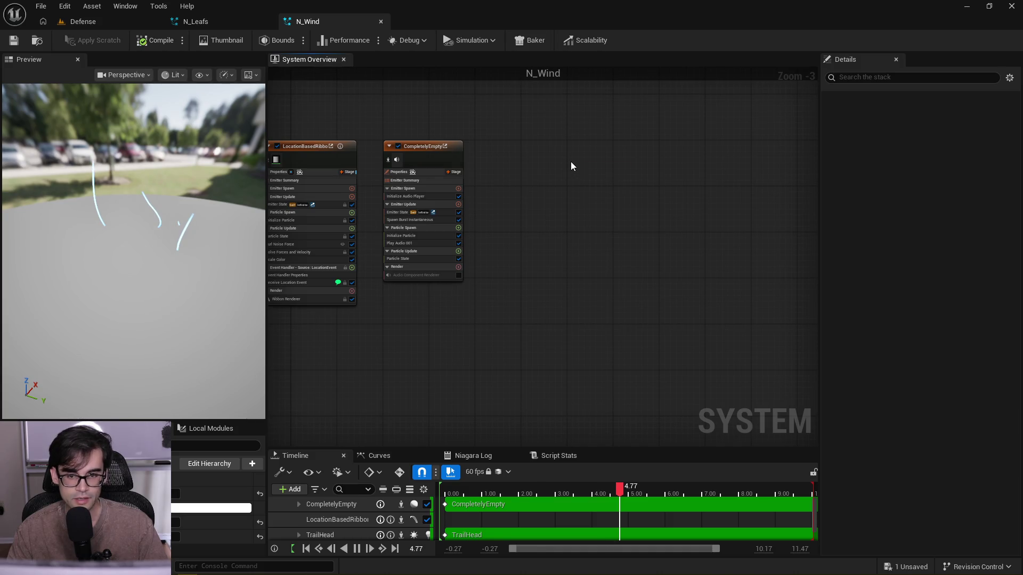
key(ctrl+v)
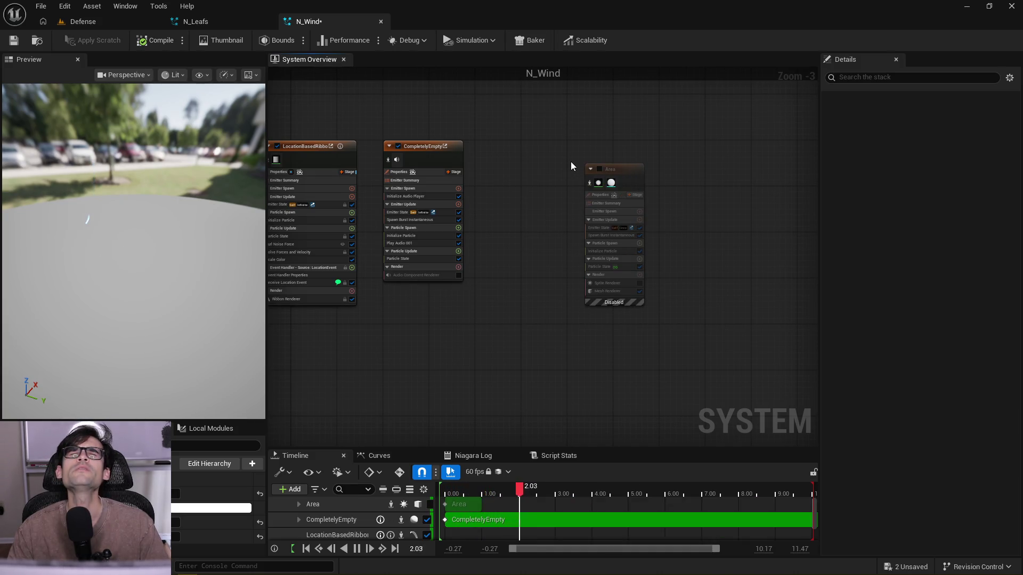
drag(626, 165, 526, 140)
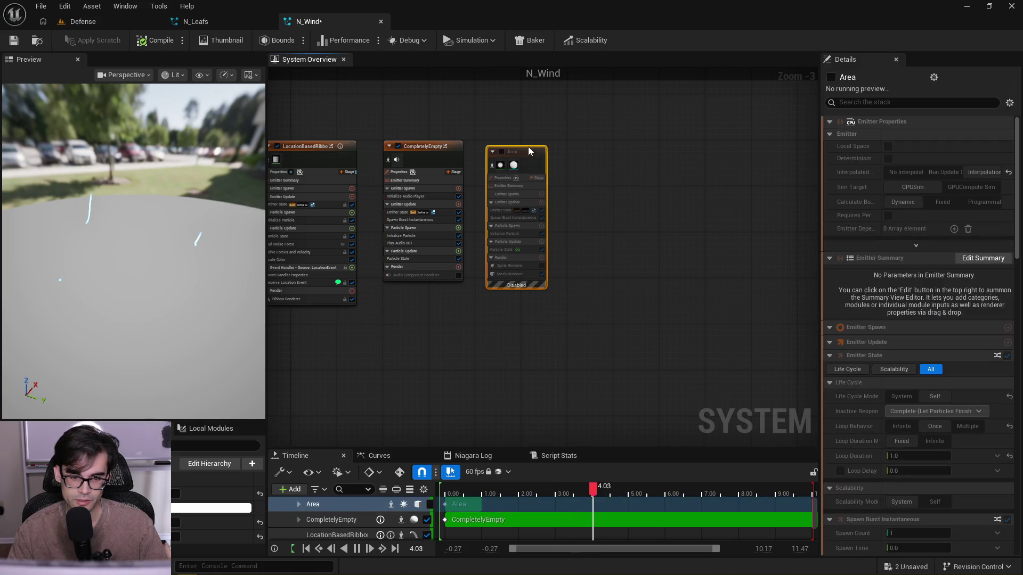
click(502, 146)
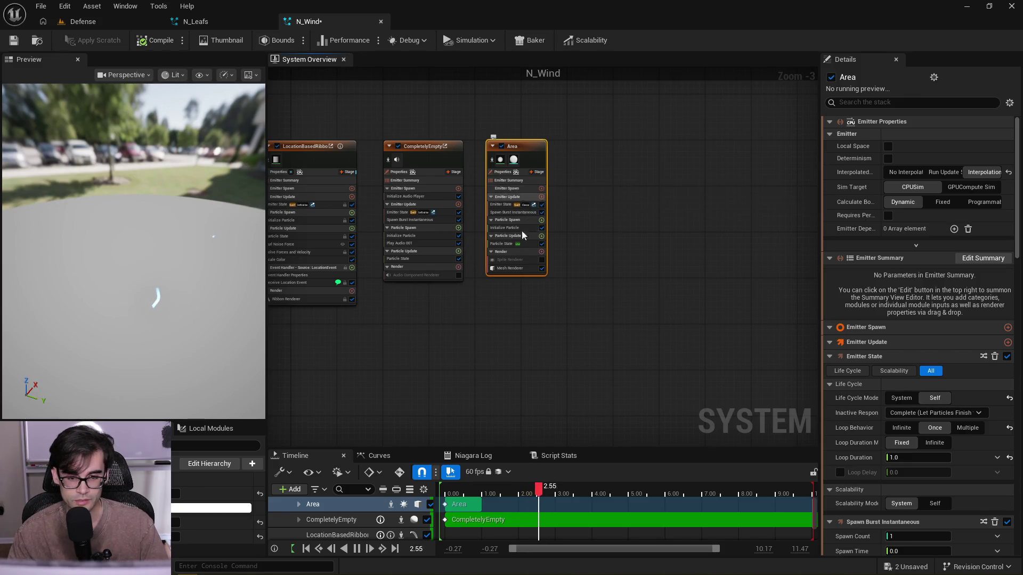
scroll(519, 222, up, 3)
key(f)
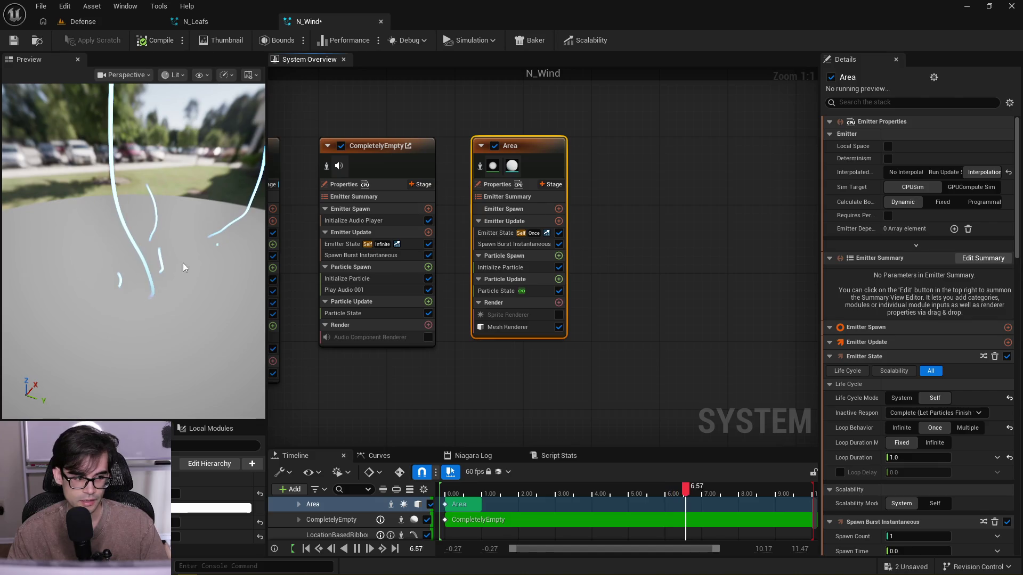
drag(183, 263, 180, 259)
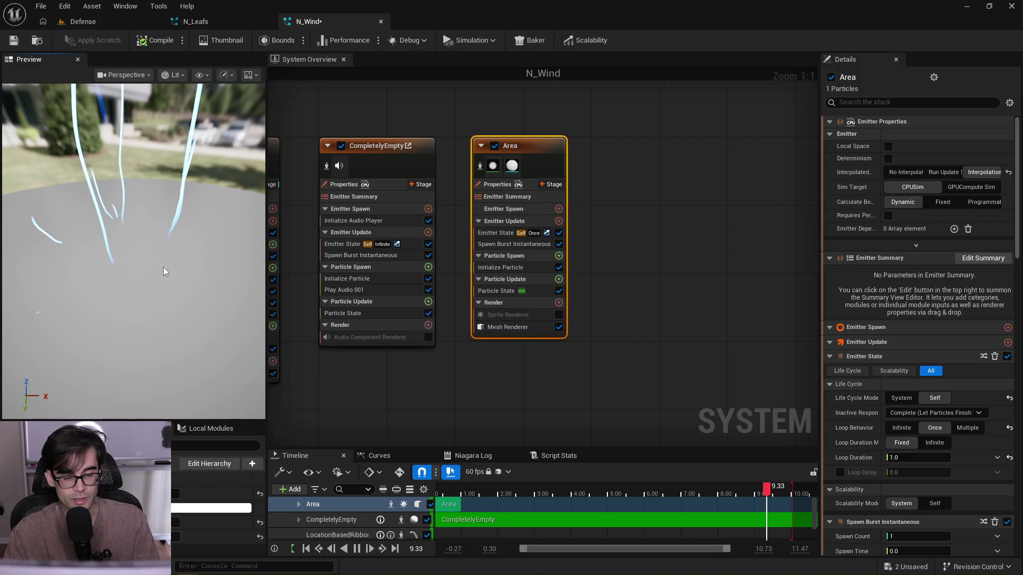
click(637, 248)
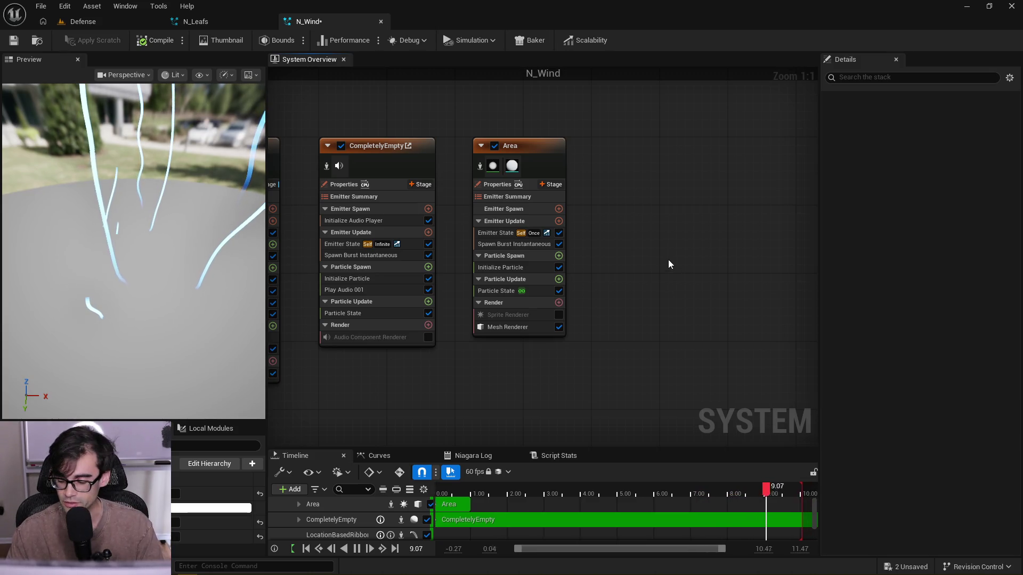
scroll(645, 234, down, 3)
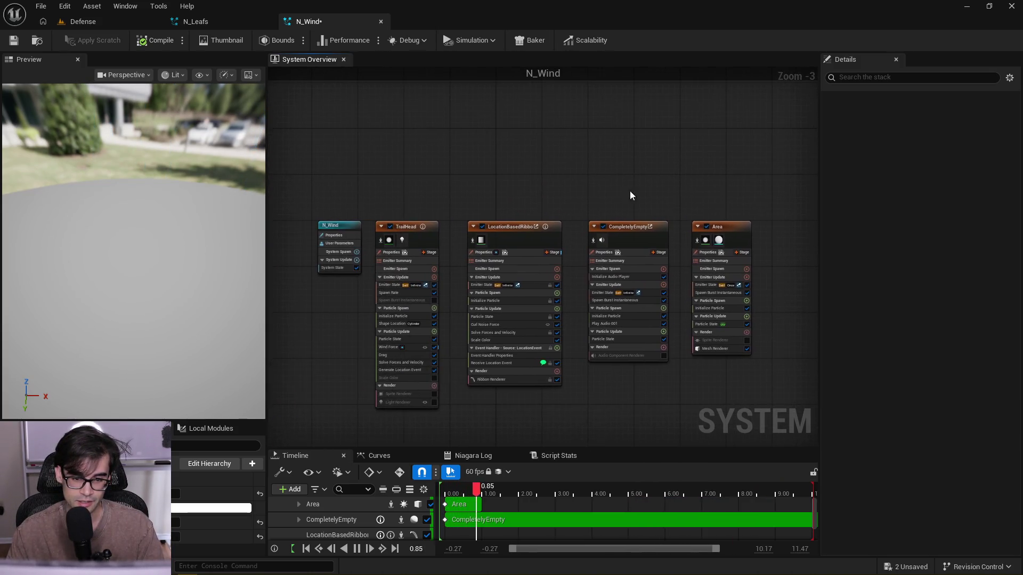
mouse_move(761, 214)
mouse_down()
mouse_move(289, 411)
mouse_move(317, 426)
mouse_up()
click(746, 194)
drag(782, 198, 698, 199)
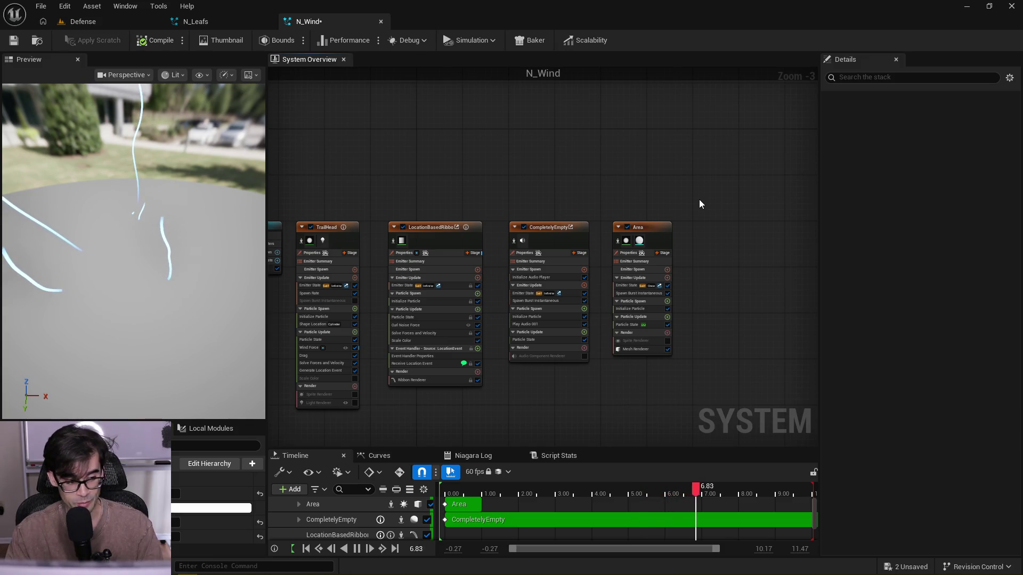
mouse_move(699, 199)
mouse_down()
mouse_move(615, 269)
mouse_move(330, 386)
mouse_move(328, 398)
mouse_up()
click(370, 189)
drag(620, 191, 589, 200)
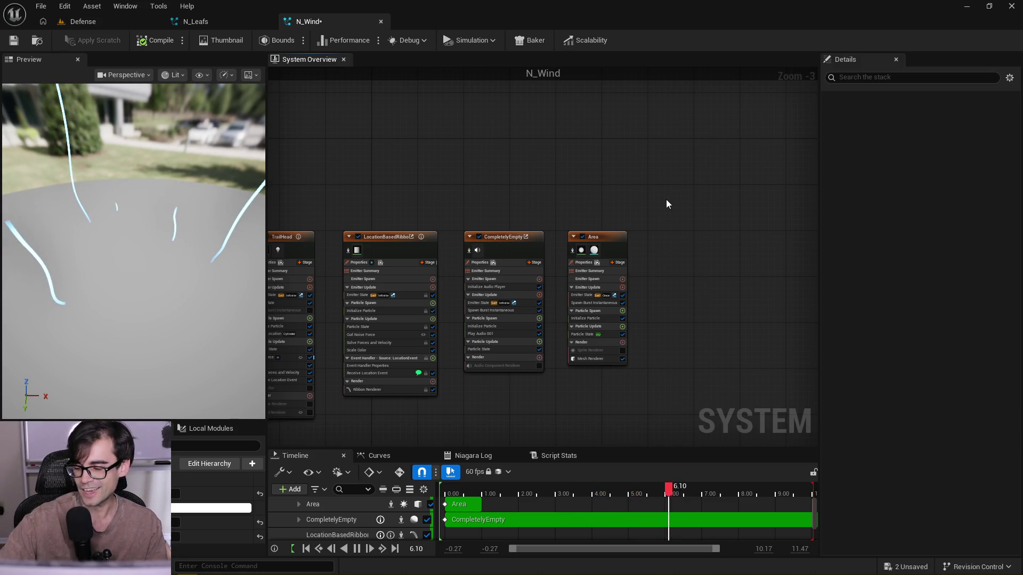
mouse_move(685, 218)
mouse_down()
mouse_move(402, 426)
mouse_move(567, 394)
mouse_move(439, 401)
mouse_up()
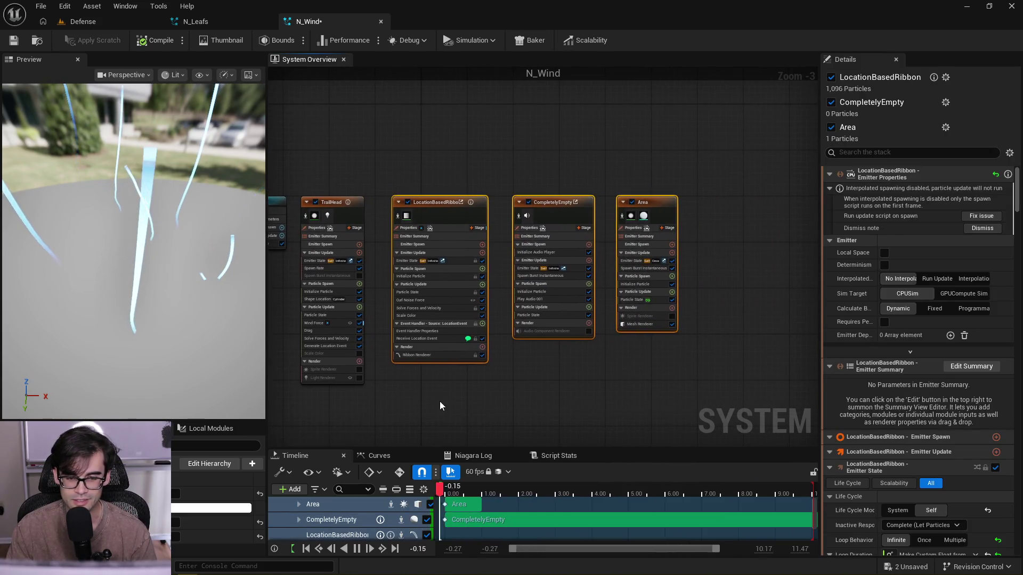
click(687, 188)
mouse_move(687, 188)
mouse_down()
mouse_move(741, 183)
mouse_move(296, 411)
mouse_move(407, 343)
mouse_move(744, 195)
mouse_move(760, 148)
mouse_up()
scroll(710, 210, up, 2)
click(445, 152)
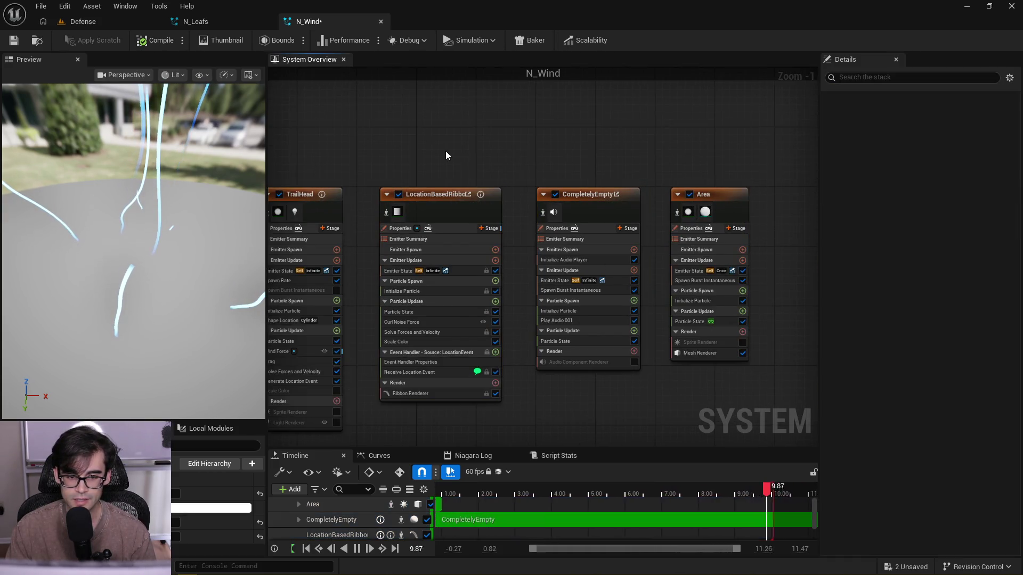
drag(445, 151, 580, 171)
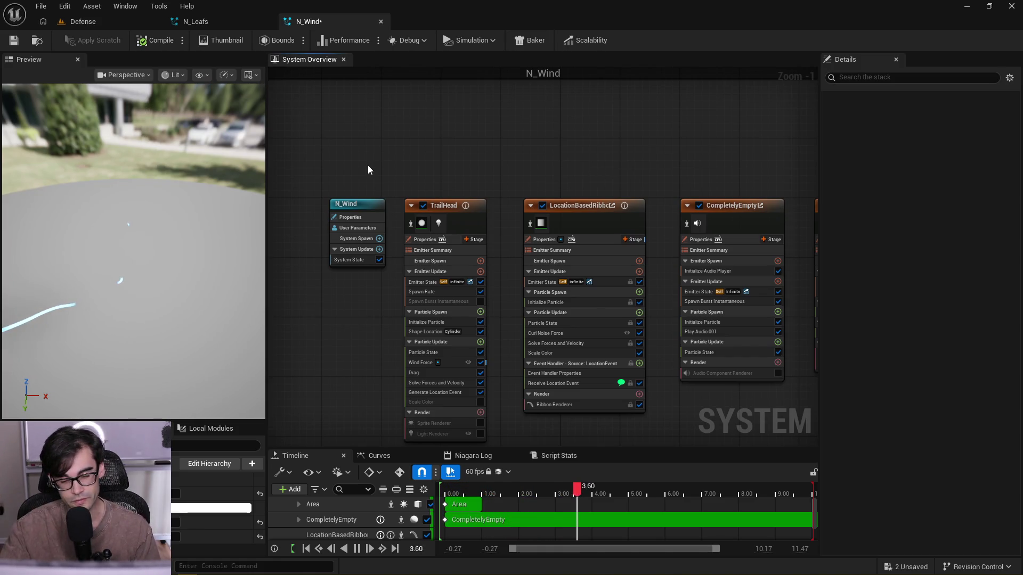
drag(125, 289, 180, 270)
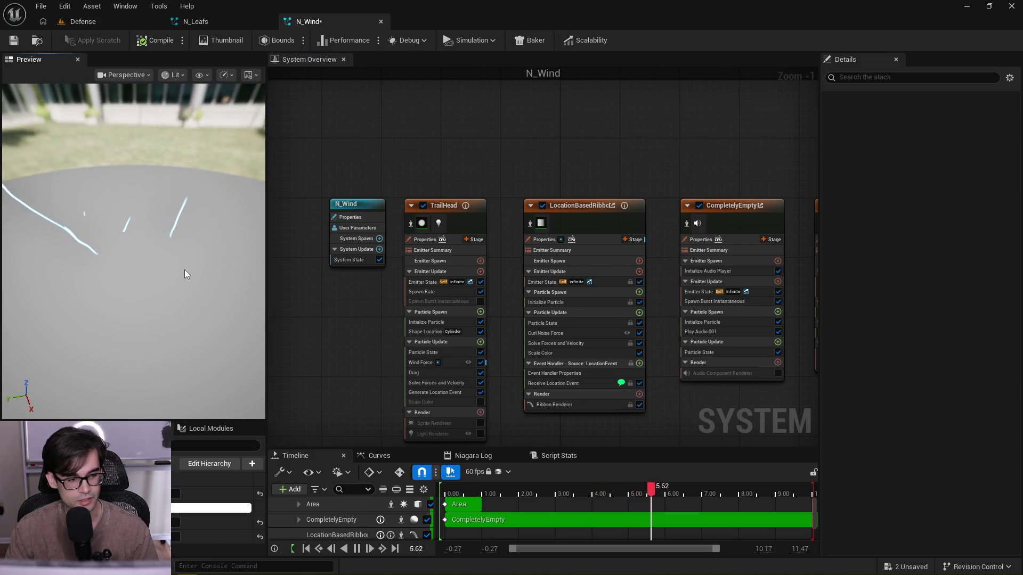
drag(142, 239, 152, 254)
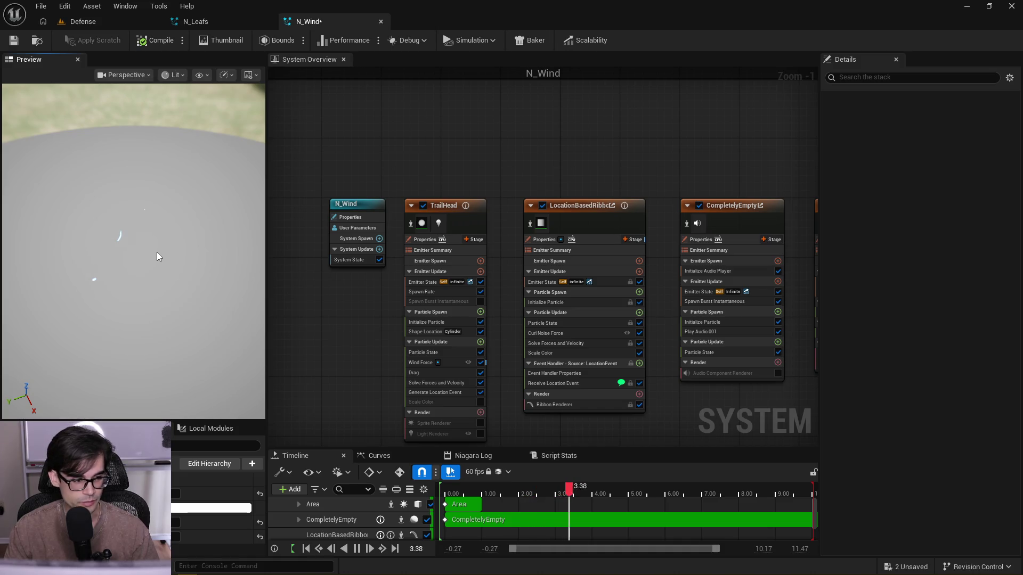
mouse_move(139, 280)
mouse_down()
mouse_move(158, 257)
mouse_move(142, 293)
mouse_up()
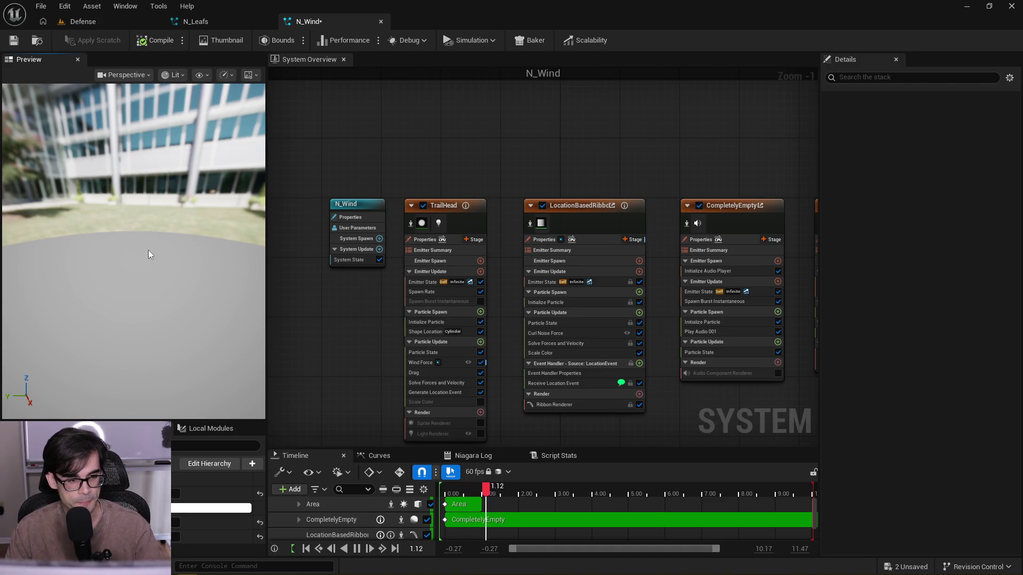
mouse_move(156, 242)
mouse_down()
mouse_move(162, 220)
mouse_move(161, 250)
mouse_up()
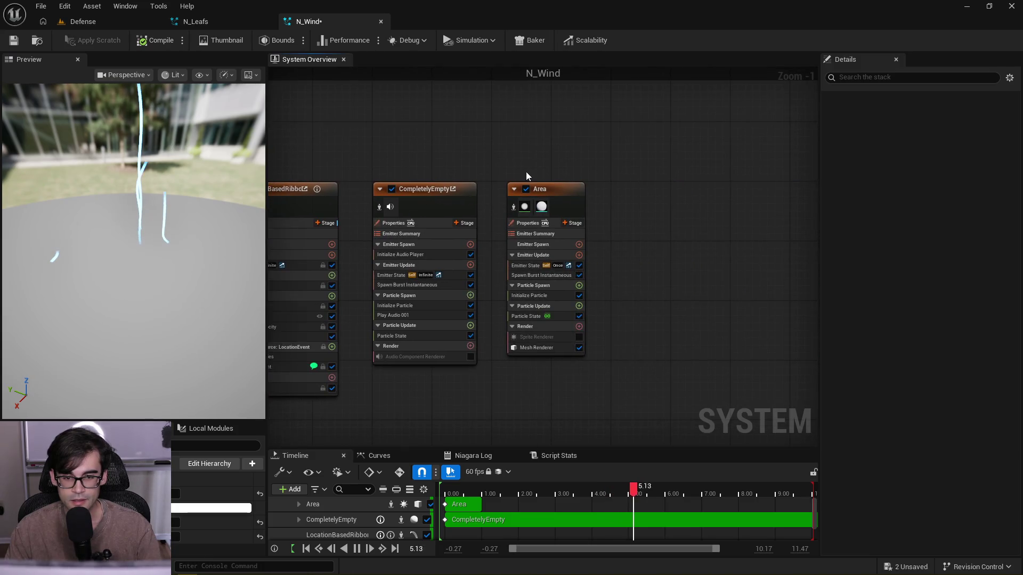
scroll(526, 173, up, 1)
mouse_move(457, 150)
mouse_down()
mouse_move(484, 168)
mouse_move(676, 169)
mouse_move(393, 157)
mouse_up()
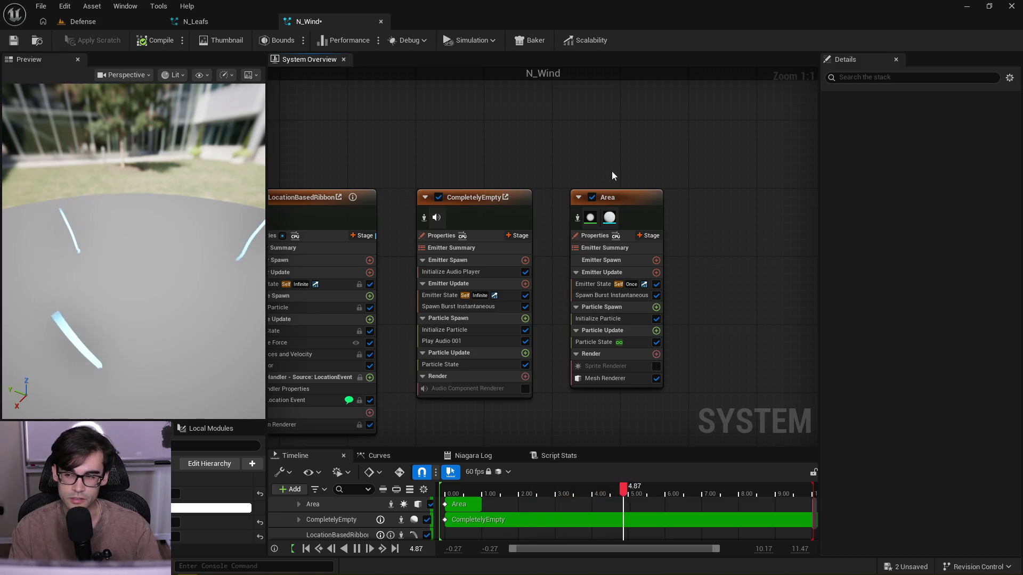
mouse_move(609, 170)
mouse_down()
mouse_move(760, 158)
mouse_move(654, 166)
mouse_up()
scroll(629, 139, down, 1)
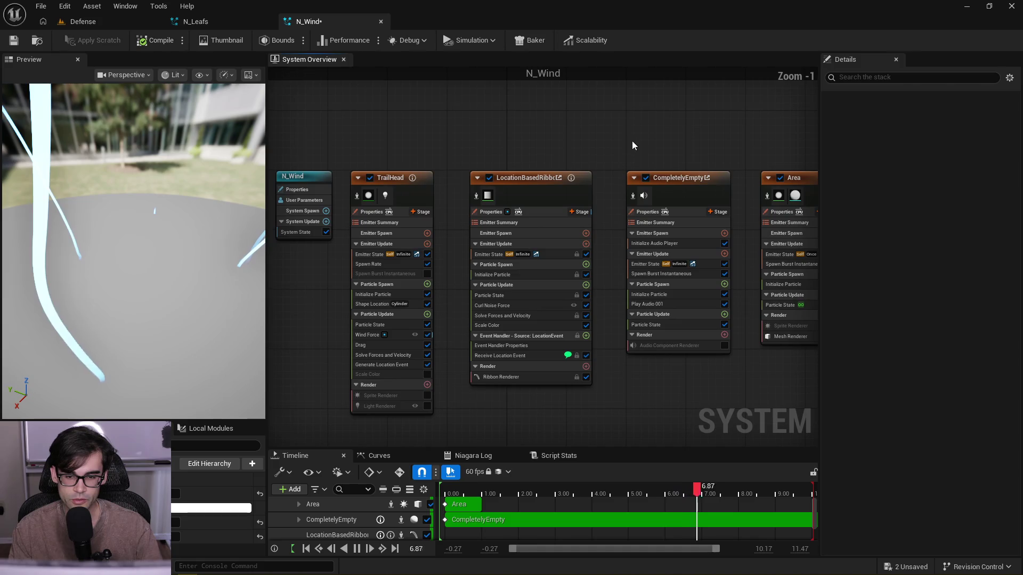
drag(572, 162, 515, 151)
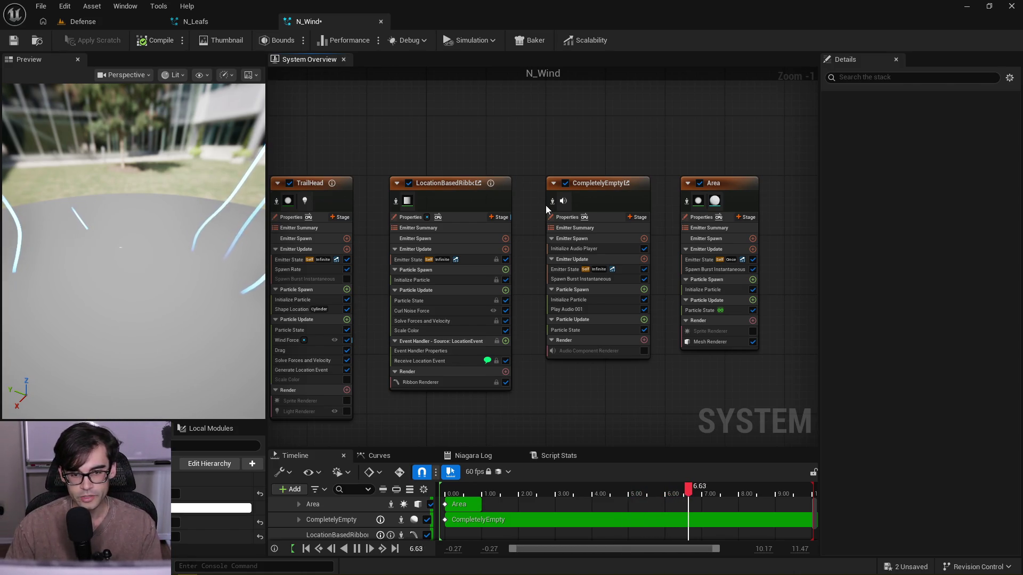
drag(627, 149, 741, 143)
drag(819, 149, 843, 151)
drag(762, 151, 648, 152)
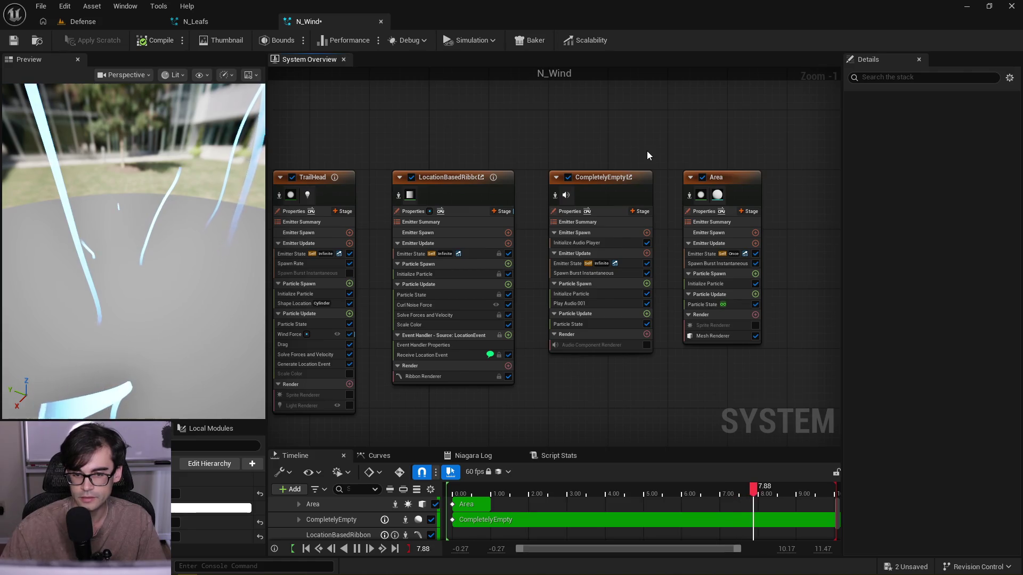
mouse_move(790, 130)
mouse_down()
mouse_move(746, 153)
mouse_move(740, 178)
mouse_move(609, 229)
mouse_move(608, 258)
mouse_move(612, 215)
mouse_up()
scroll(759, 136, down, 5)
click(610, 217)
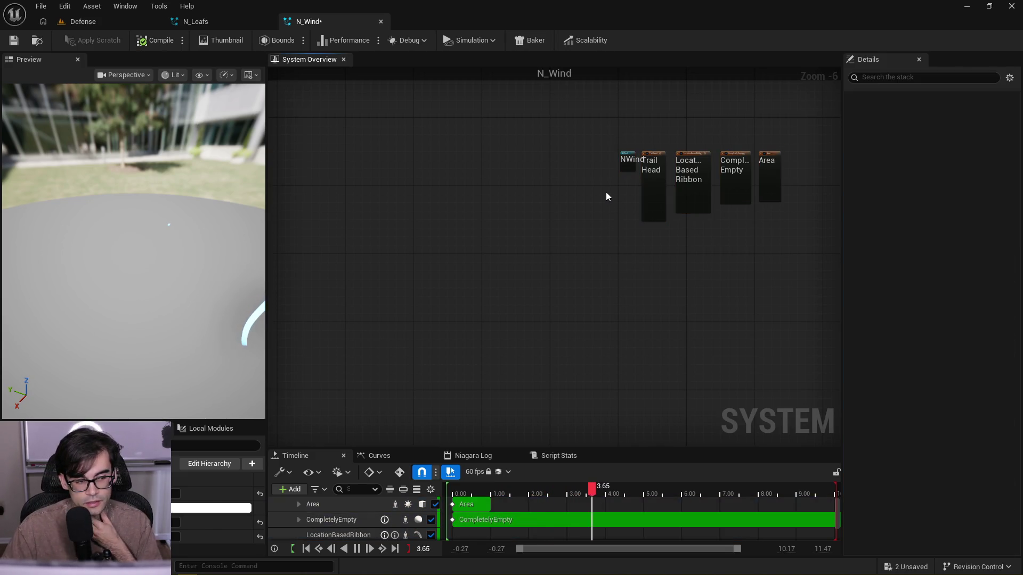
scroll(571, 212, up, 4)
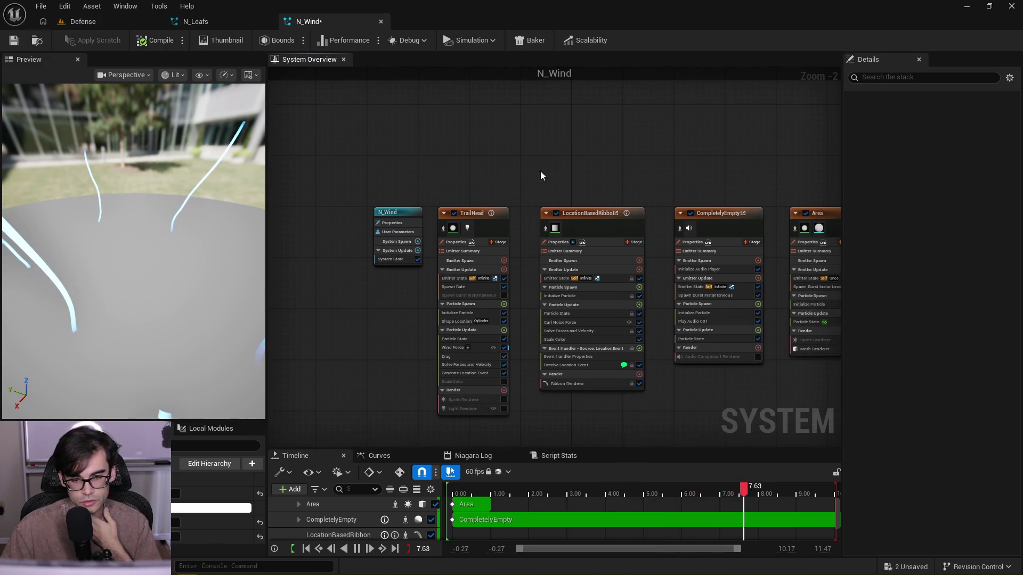
drag(529, 172, 507, 168)
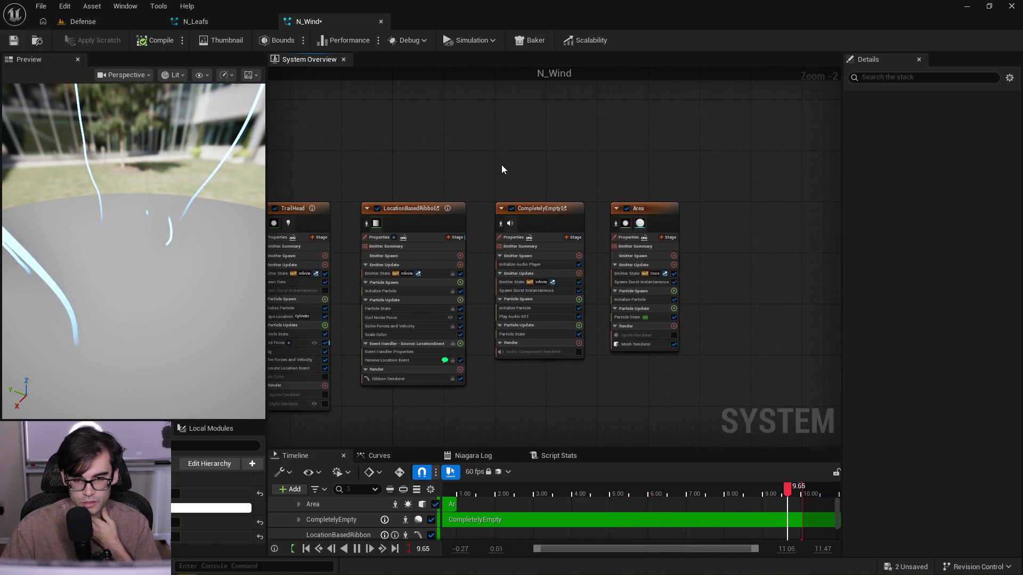
key(Home)
drag(191, 250, 174, 250)
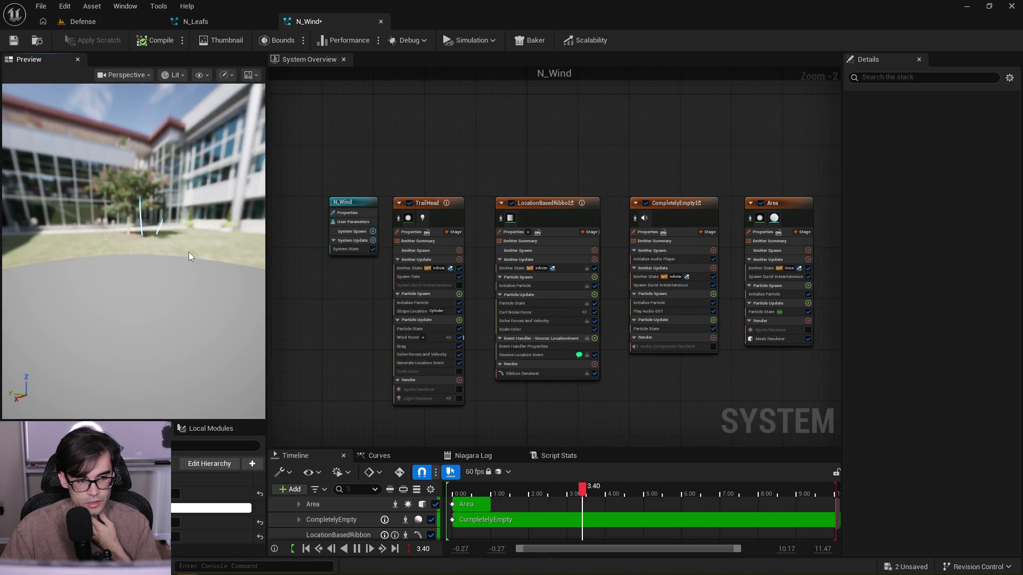
drag(183, 216, 184, 220)
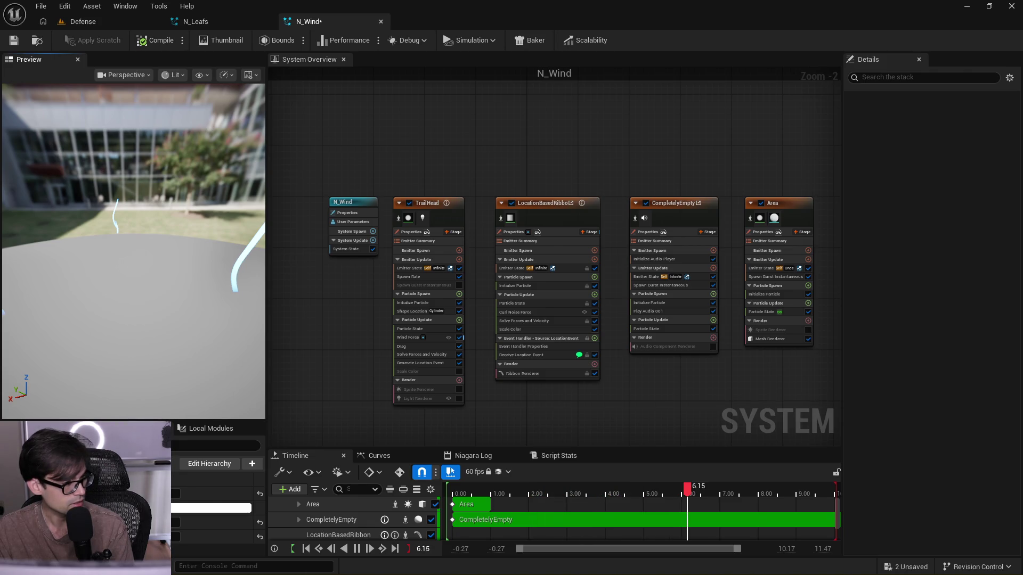
mouse_move(0, 309)
mouse_down()
mouse_move(270, 171)
mouse_move(306, 81)
mouse_up()
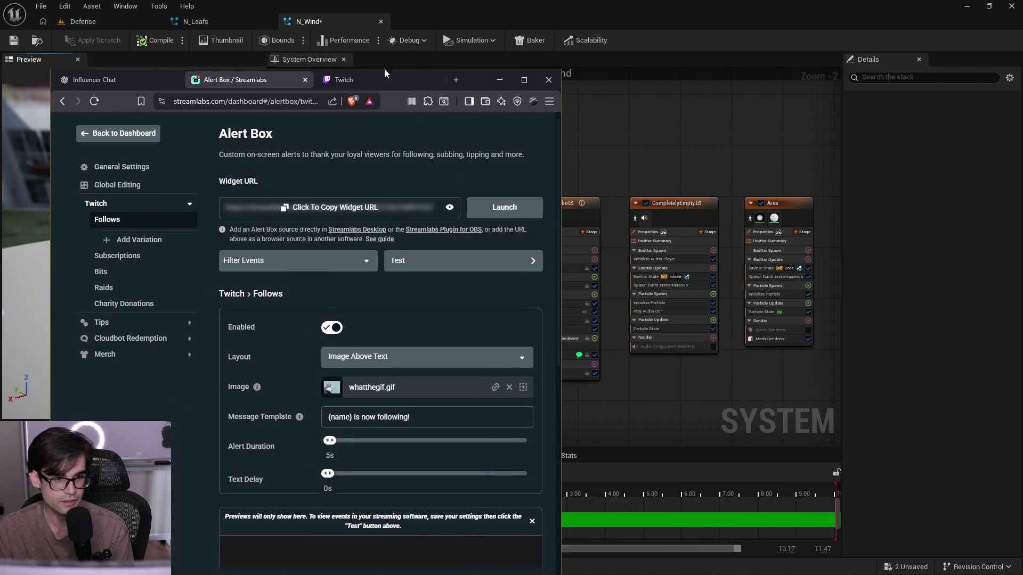
- Lower the follow alert's Sound Volume slider to 46% and save the settings
mouse_move(472, 70)
mouse_down()
mouse_move(476, 179)
mouse_move(471, 120)
mouse_up()
scroll(385, 373, down, 10)
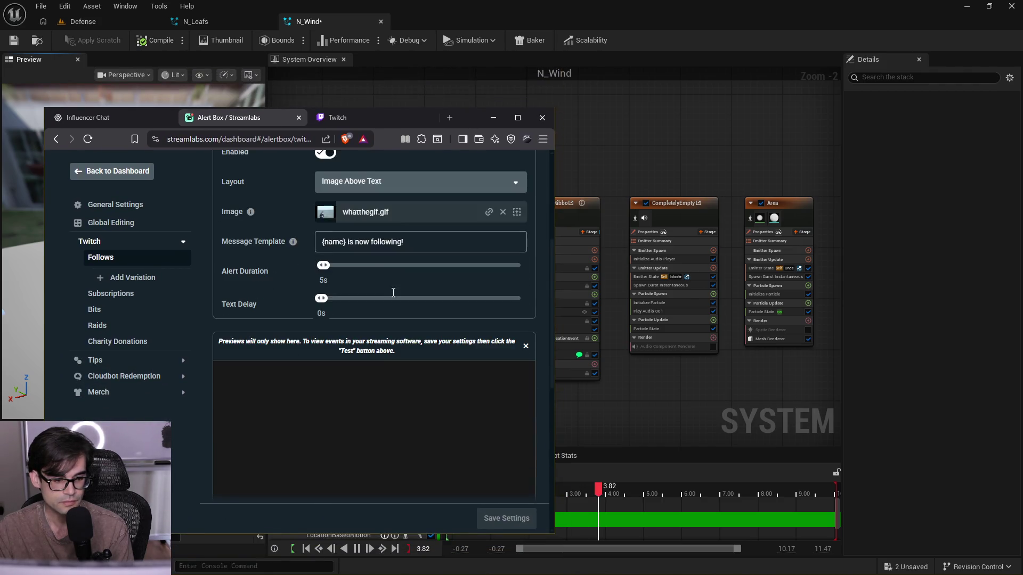
click(504, 349)
drag(481, 349, 413, 349)
click(505, 527)
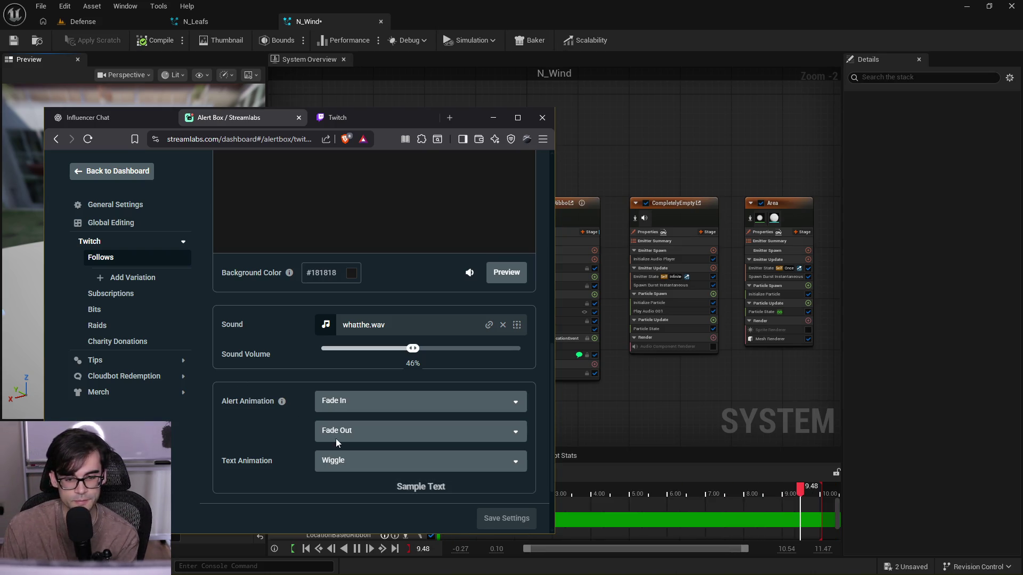
- Preview the Twitch follow alert, then minimize the browser
drag(550, 391, 551, 428)
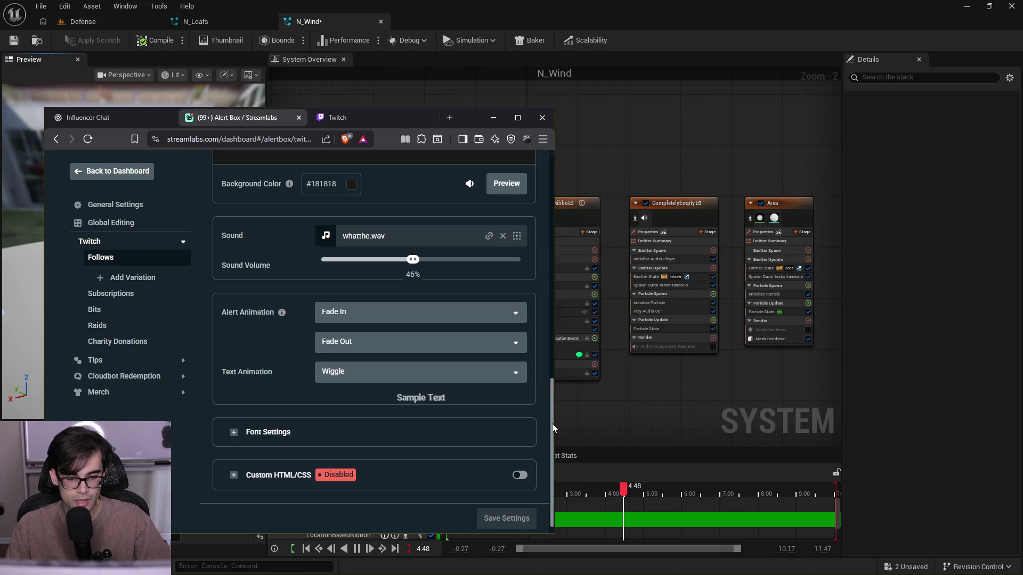
scroll(545, 366, up, 3)
scroll(545, 365, up, 2)
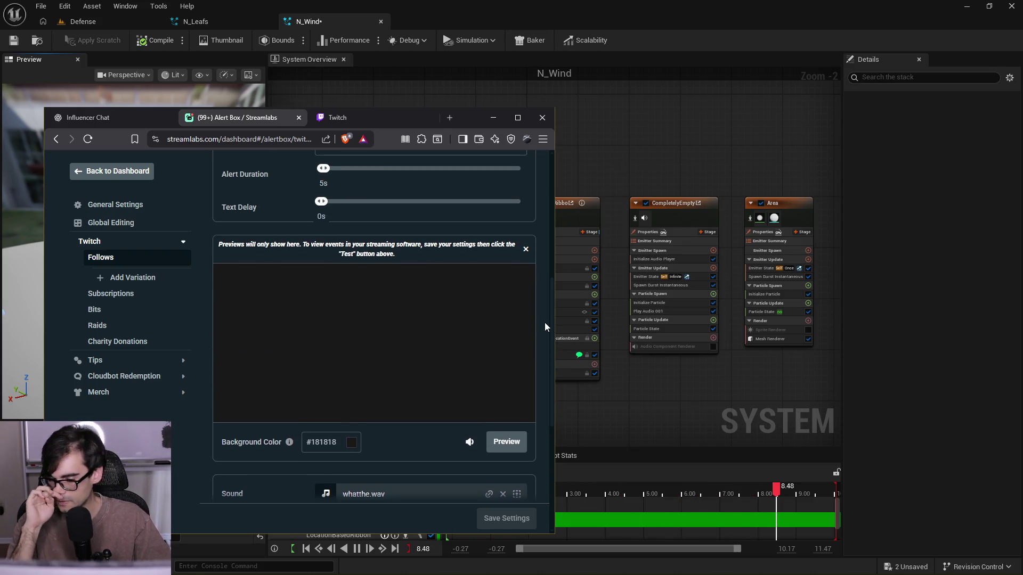
drag(552, 314, 555, 187)
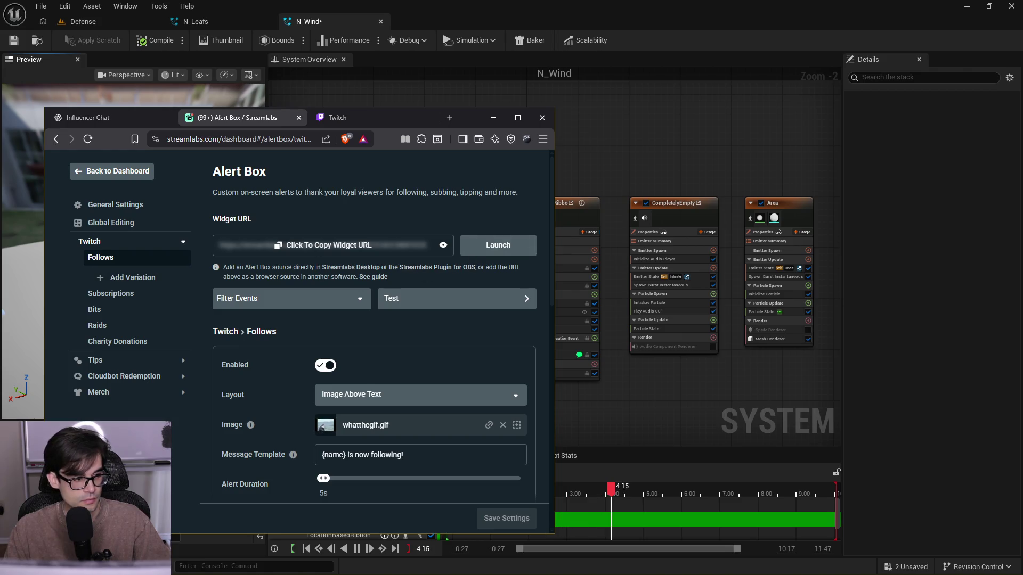
scroll(413, 394, down, 5)
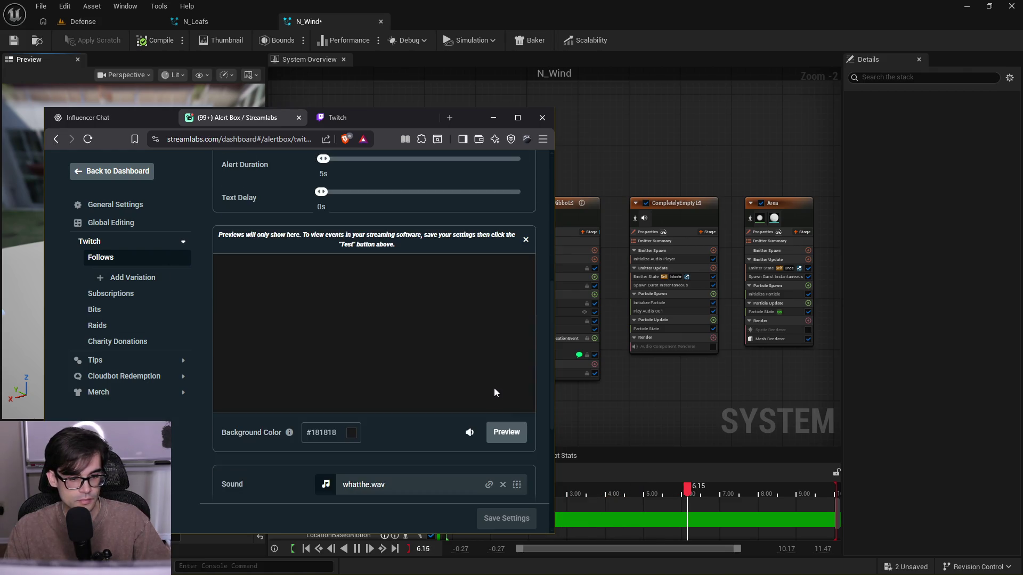
click(509, 434)
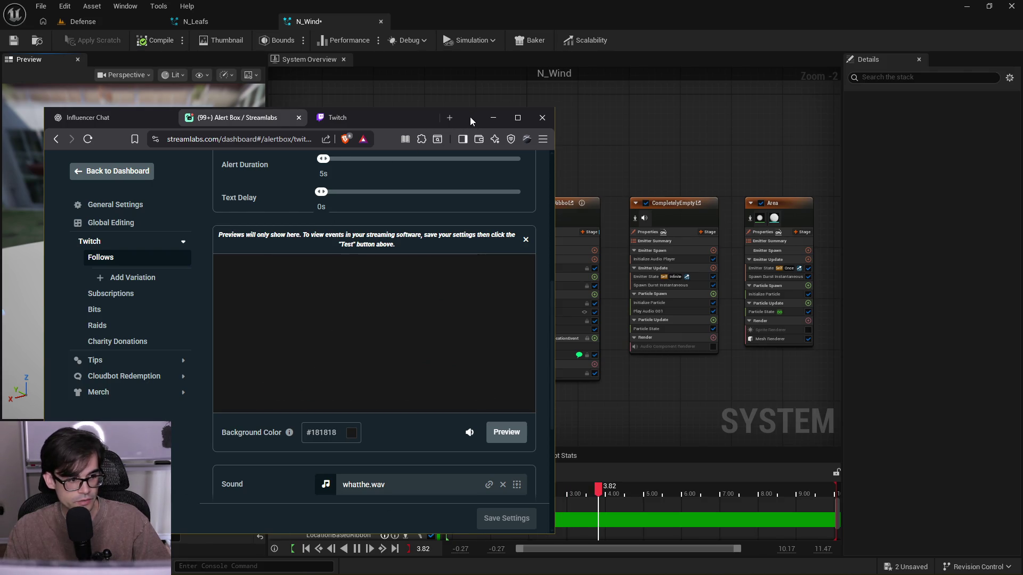
click(493, 117)
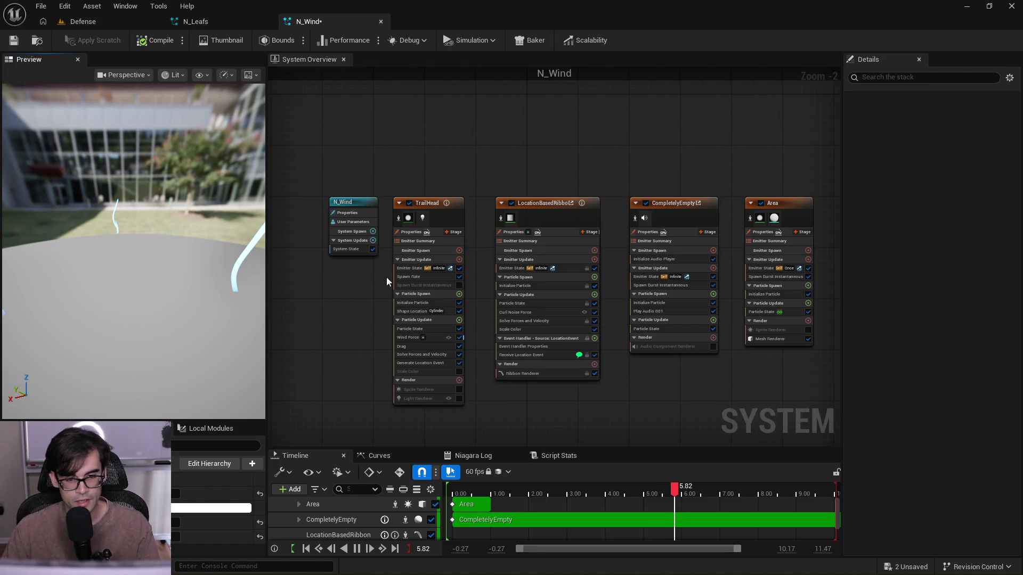
drag(474, 374, 423, 369)
drag(232, 318, 192, 318)
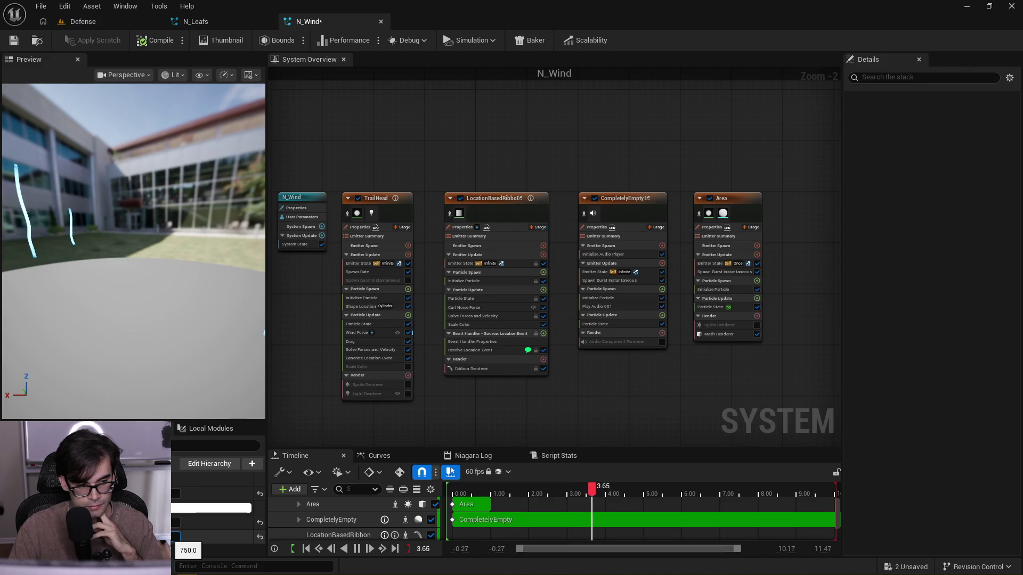
drag(176, 535, 181, 535)
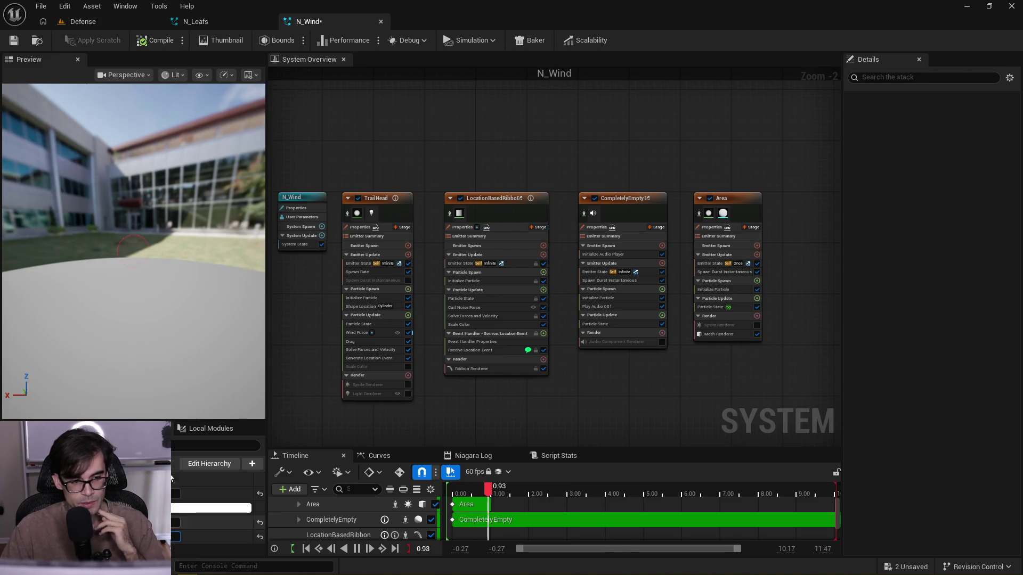
drag(133, 259, 166, 271)
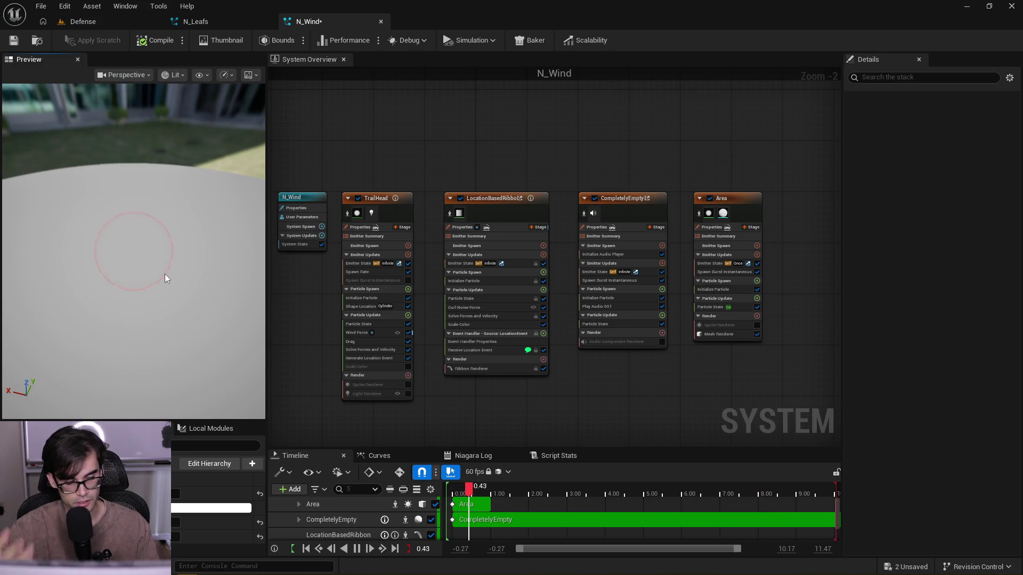
mouse_move(162, 276)
mouse_down()
mouse_move(192, 276)
mouse_move(160, 277)
mouse_up()
mouse_move(149, 229)
mouse_down()
mouse_move(149, 283)
mouse_move(132, 219)
mouse_move(154, 255)
mouse_up()
scroll(157, 258, up, 3)
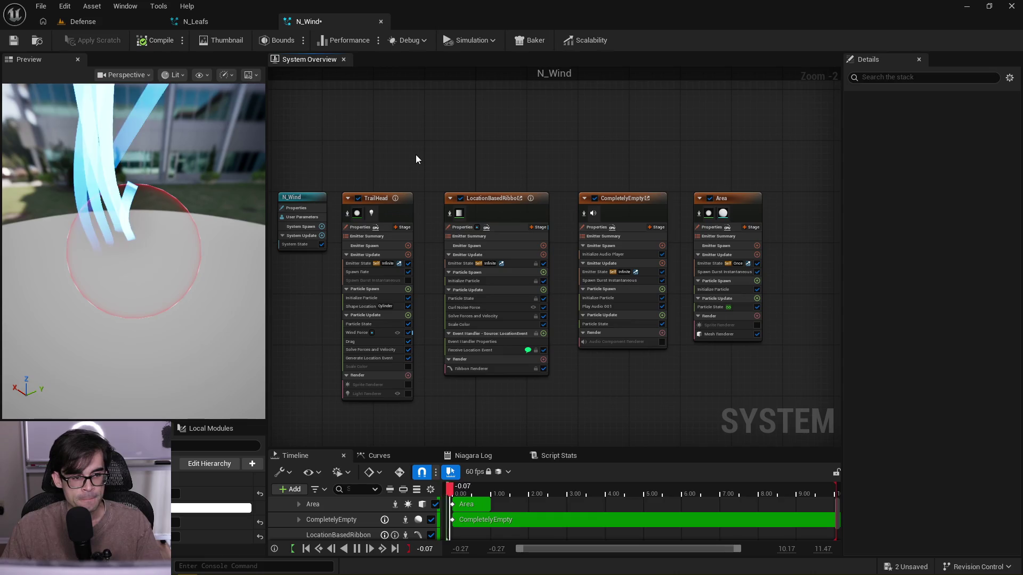
- Orbit the wind preview, then select the TrailHead emitter in N_Wind to show its properties in Details
drag(160, 257, 213, 252)
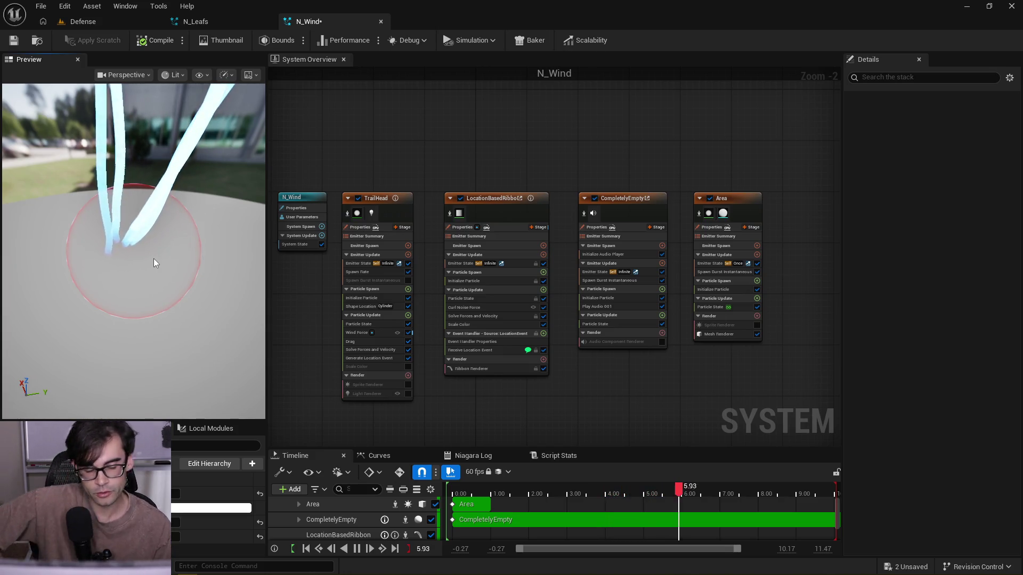
mouse_move(165, 265)
mouse_down()
mouse_move(210, 261)
mouse_move(142, 265)
mouse_up()
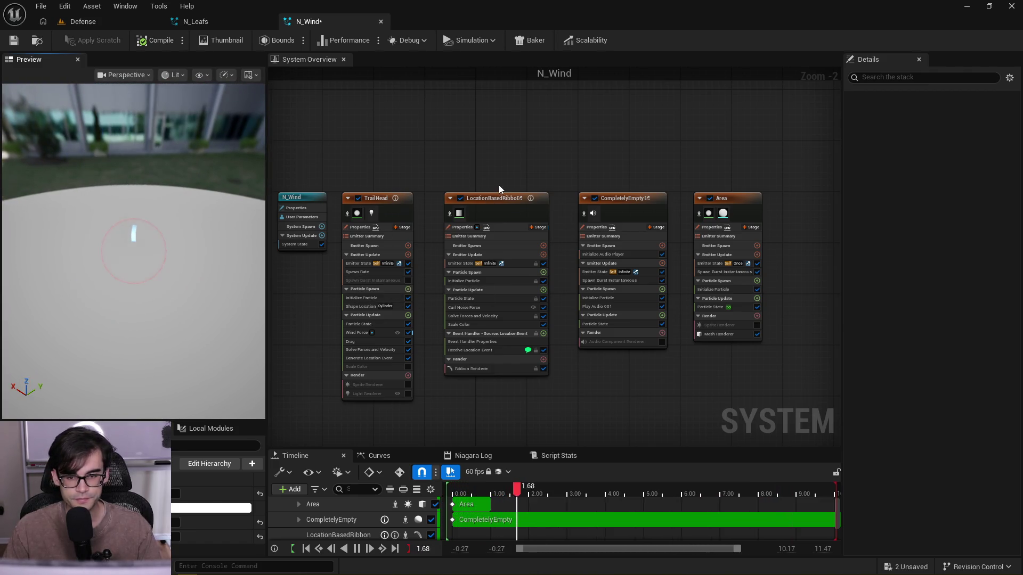
click(506, 200)
click(369, 196)
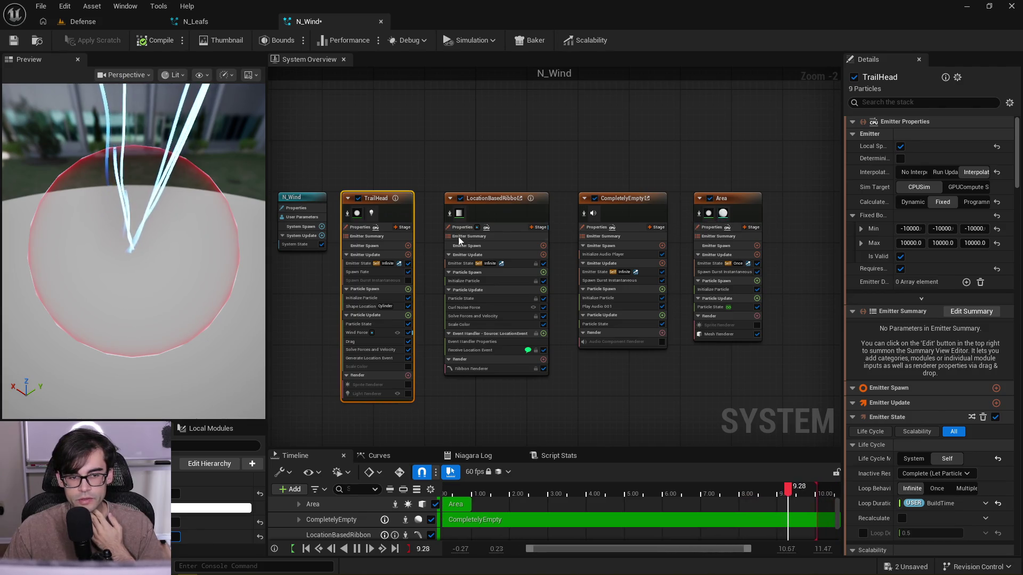
- Show TrailHead's Shape Location: a 50.0-high cylinder with radius 0.9 × ProjectileScale
scroll(381, 302, up, 2)
click(360, 304)
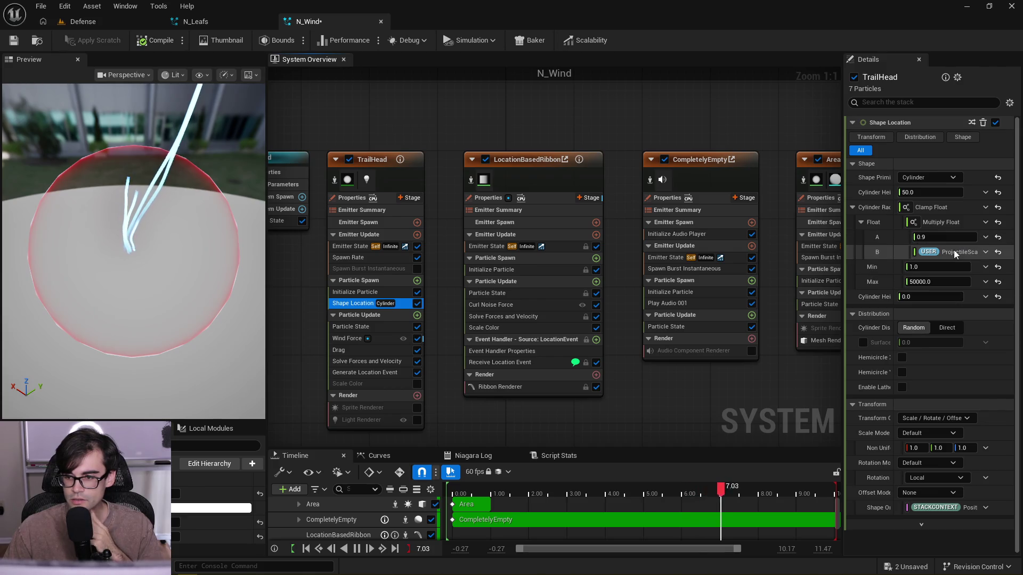
- Set Shape Location's Cylinder Radius Multiply Float A to 90, check the preview, and save N_Wind
click(948, 237)
text(10)
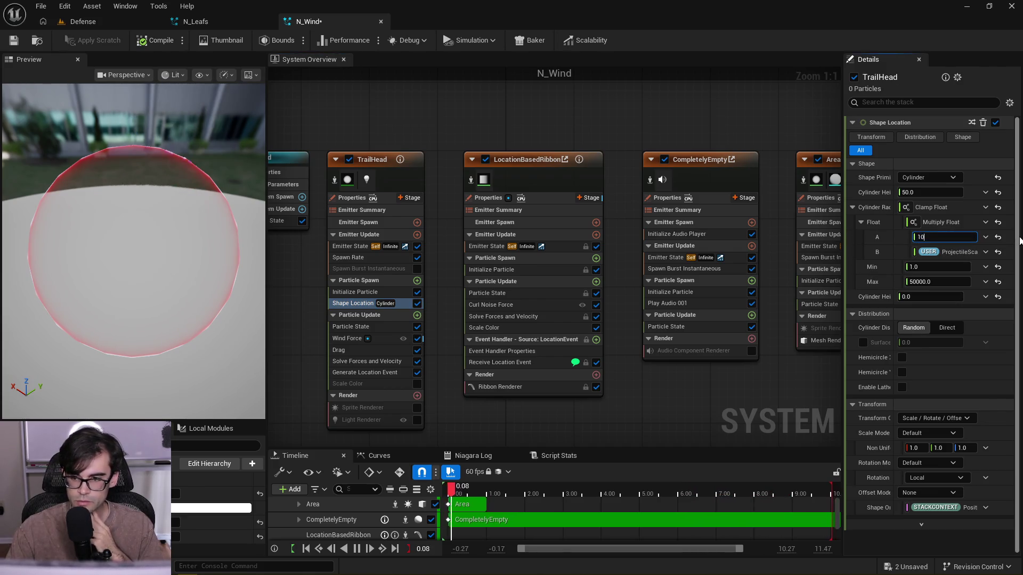
drag(197, 230, 199, 298)
mouse_move(198, 256)
mouse_down()
mouse_move(199, 181)
mouse_move(198, 277)
mouse_move(184, 245)
mouse_move(169, 278)
mouse_up()
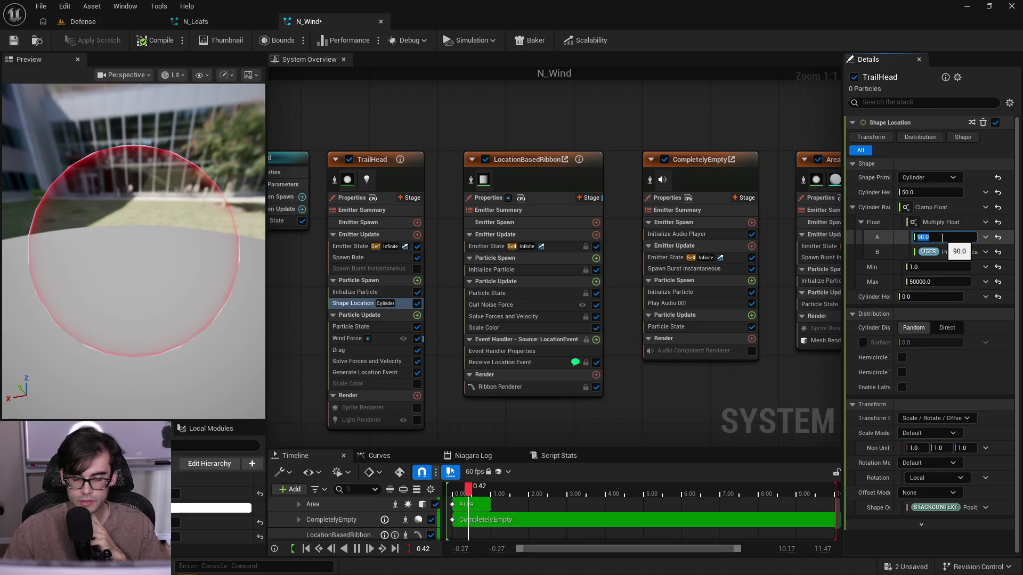
mouse_move(228, 278)
mouse_down()
mouse_move(155, 320)
mouse_move(163, 325)
mouse_move(160, 277)
mouse_up()
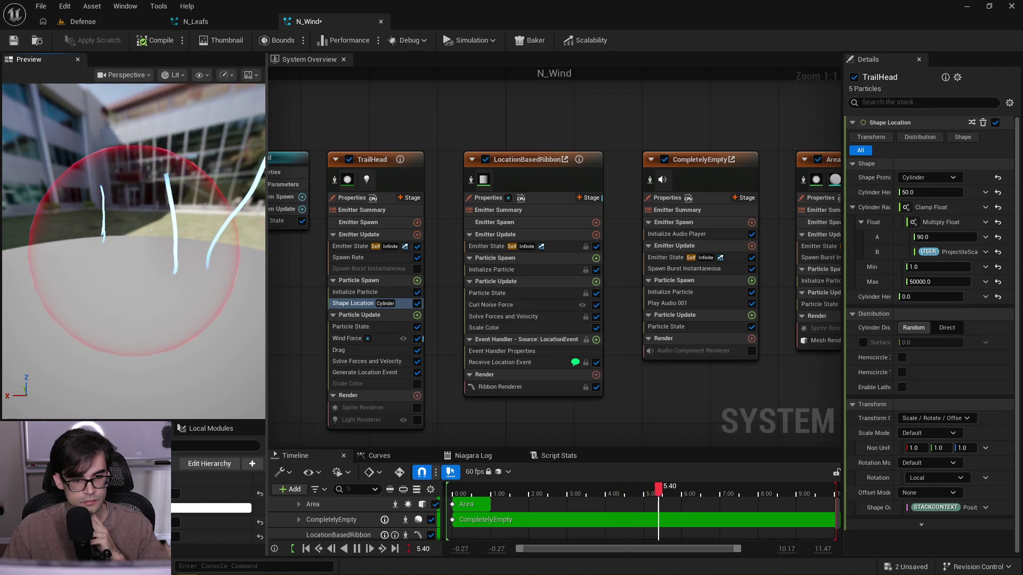
click(18, 46)
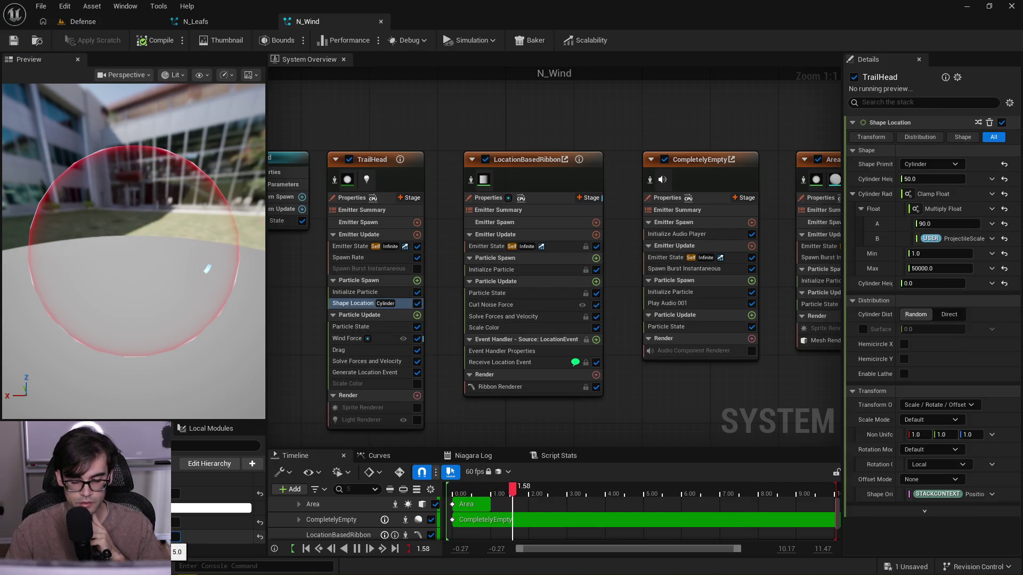
mouse_move(153, 230)
mouse_down()
mouse_move(158, 255)
mouse_move(114, 247)
mouse_up()
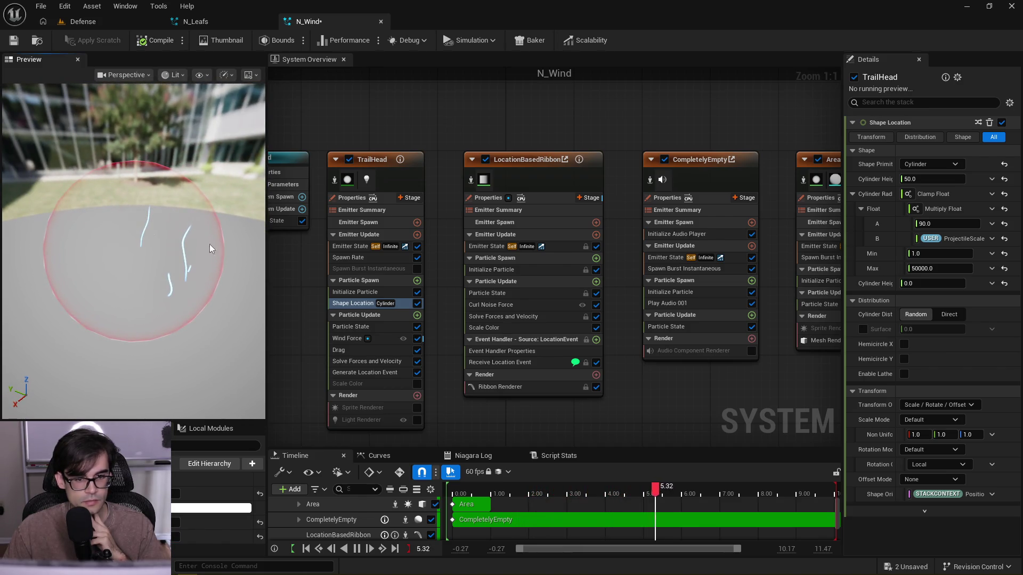
- Try a TrailHead Spawn Rate multiplier of 1.0 and check the preview
click(348, 257)
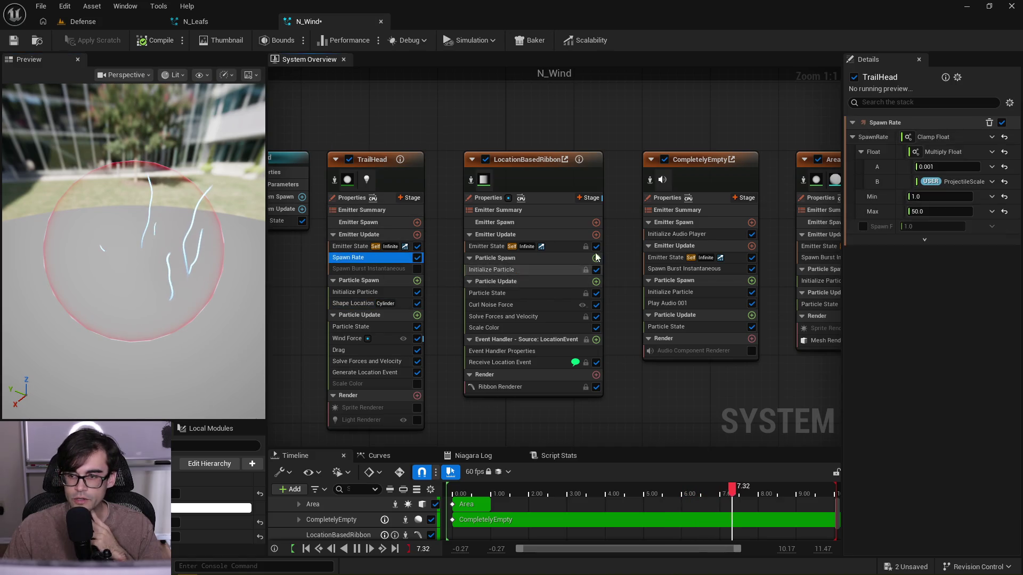
click(954, 167)
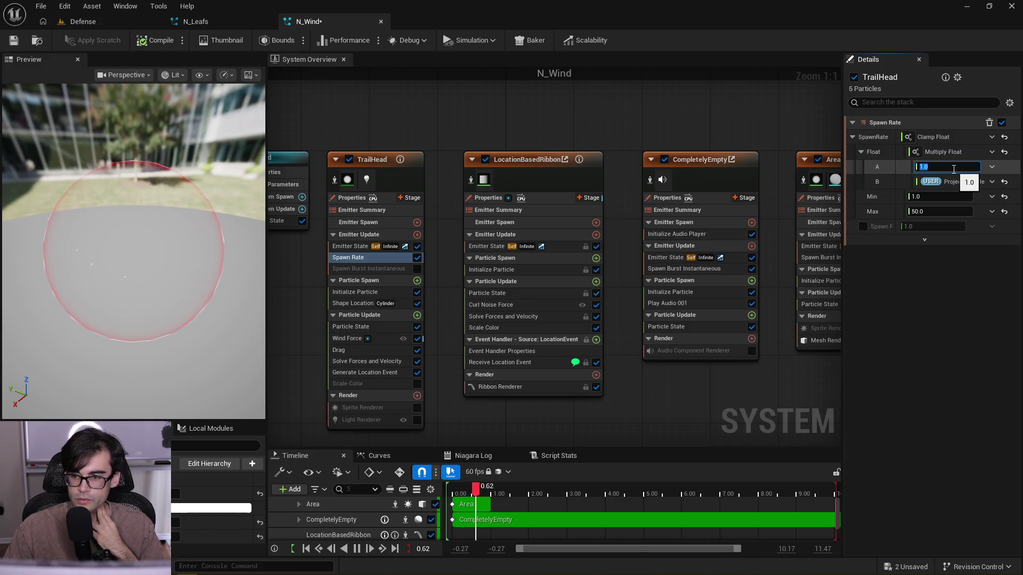
key(Return)
mouse_move(182, 255)
mouse_down()
mouse_move(155, 283)
mouse_move(155, 266)
mouse_up()
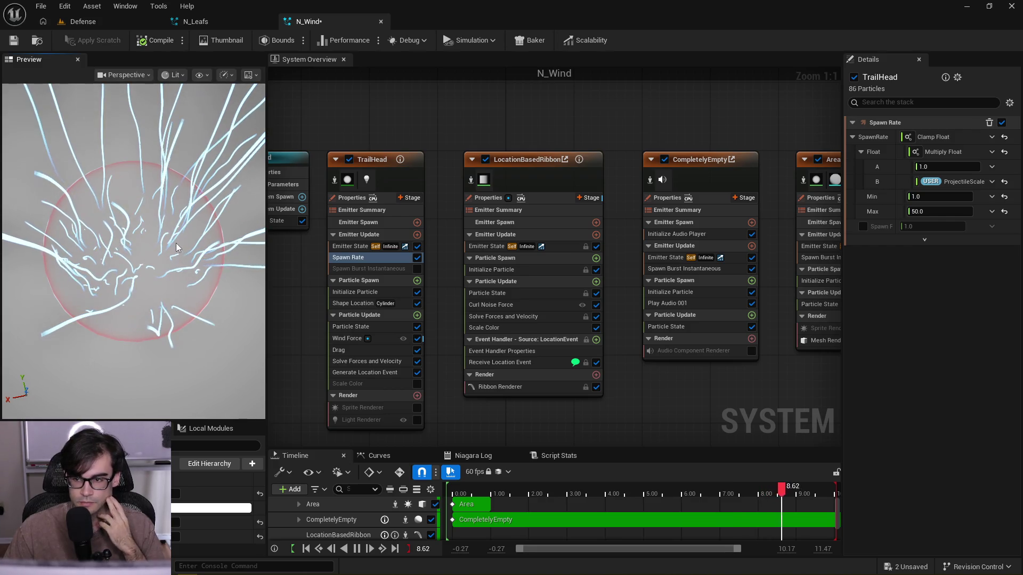
drag(174, 249, 179, 296)
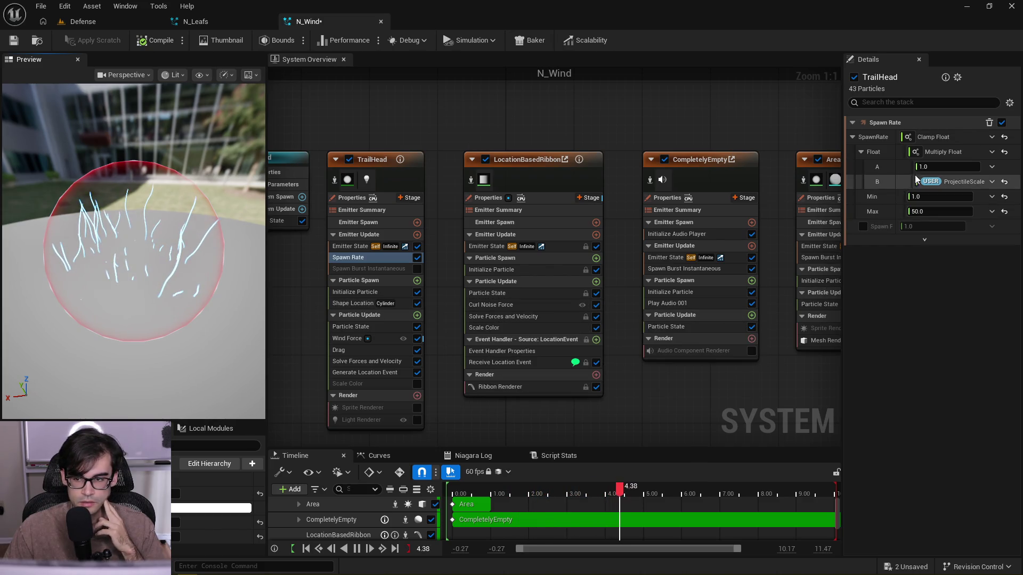
- Change the Spawn Rate multiplier to 0.5, review the preview, and save N_Wind
text(0.5)
key(Return)
drag(153, 282, 167, 297)
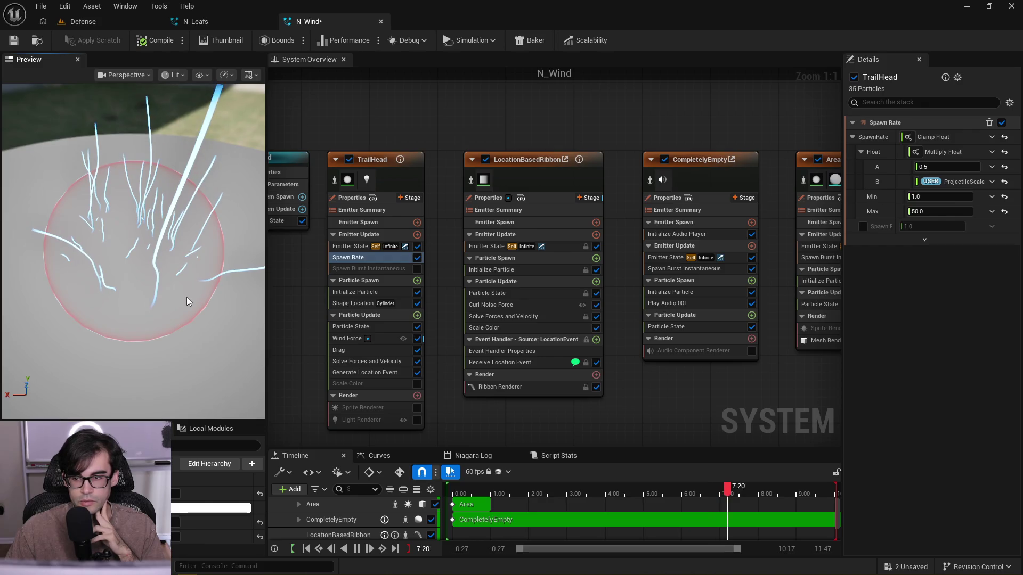
mouse_move(184, 296)
mouse_down()
mouse_move(179, 284)
mouse_move(208, 280)
mouse_move(202, 298)
mouse_move(203, 287)
mouse_move(221, 336)
mouse_up()
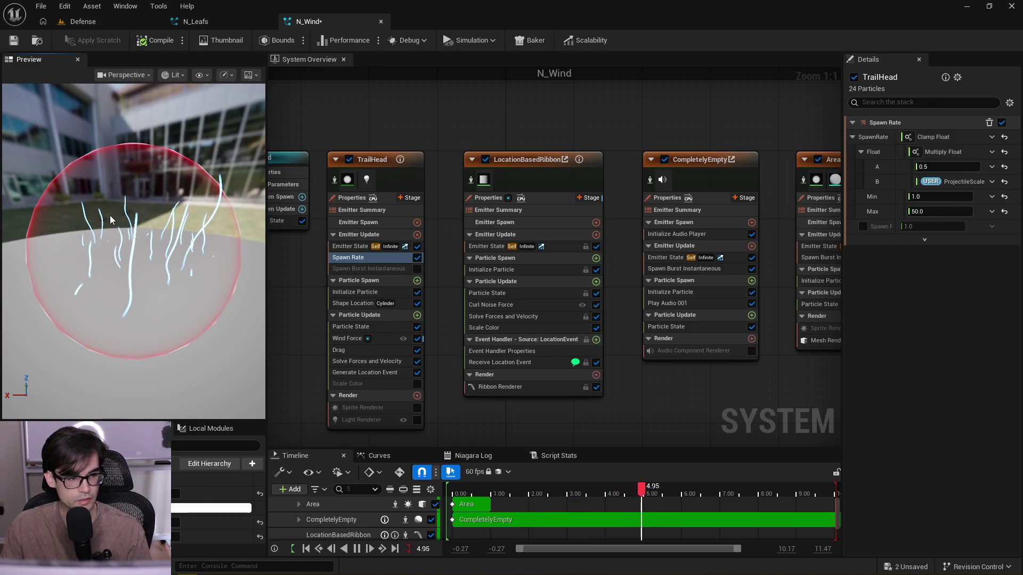
scroll(174, 282, up, 2)
click(14, 40)
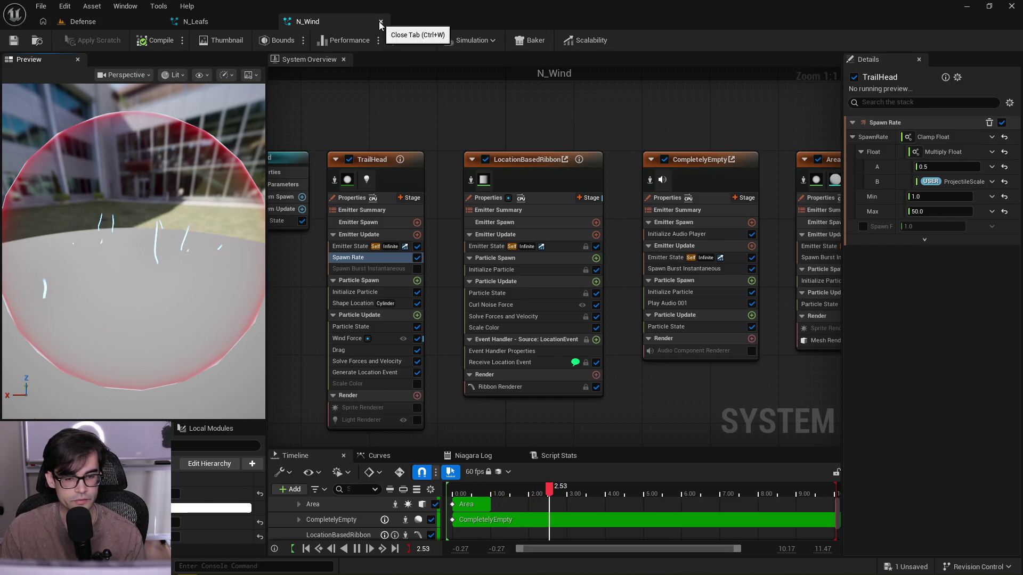
- Untick the Area emitter, save N_Wind, and close its tab to reveal N_Leafs
scroll(520, 141, down, 2)
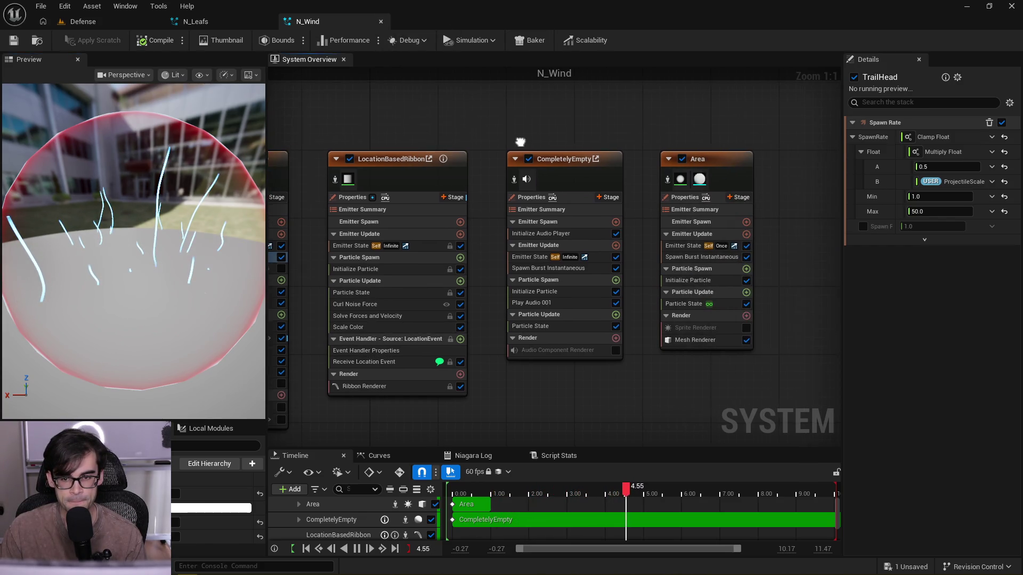
scroll(520, 142, down, 1)
click(641, 155)
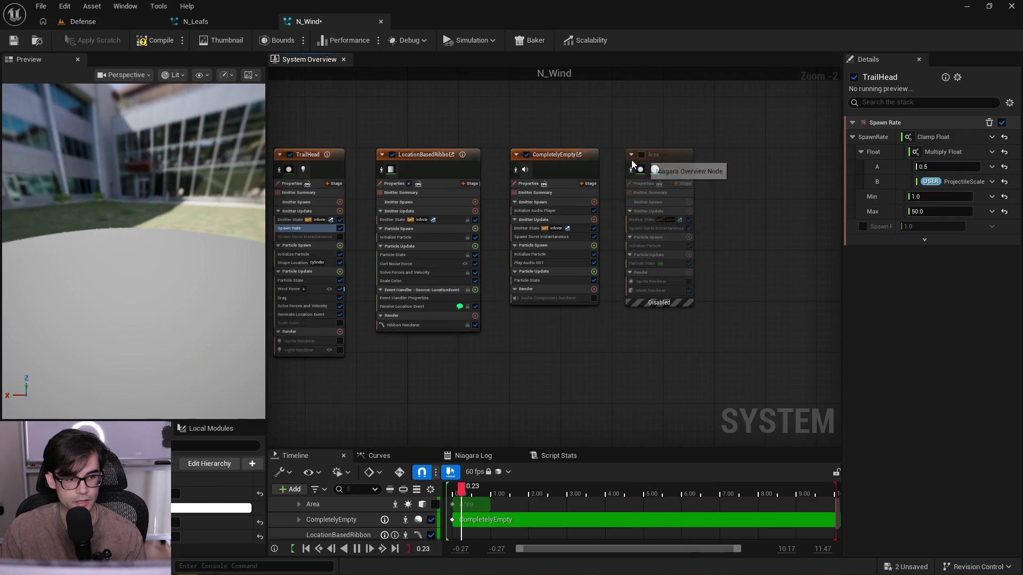
click(17, 43)
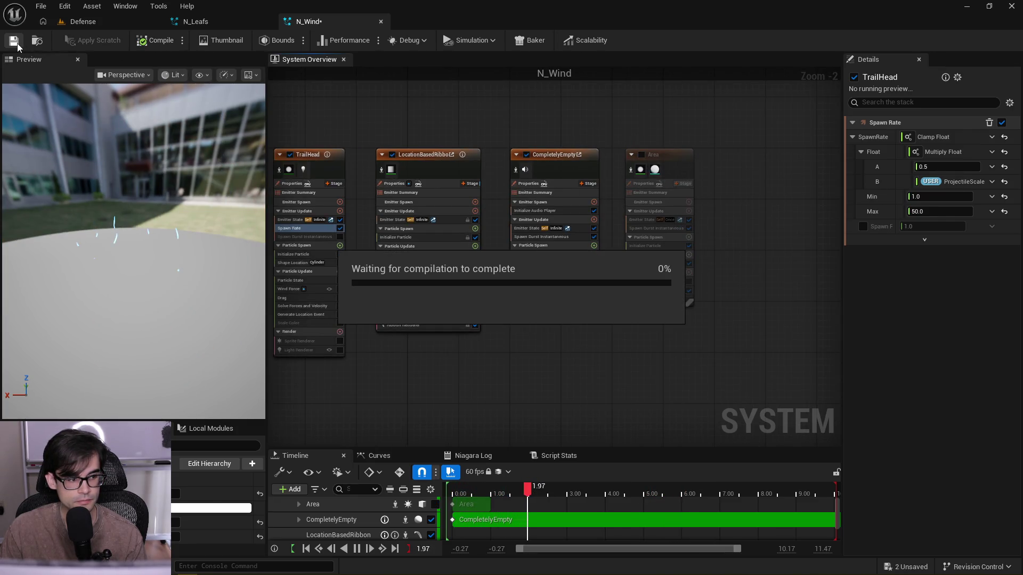
click(380, 21)
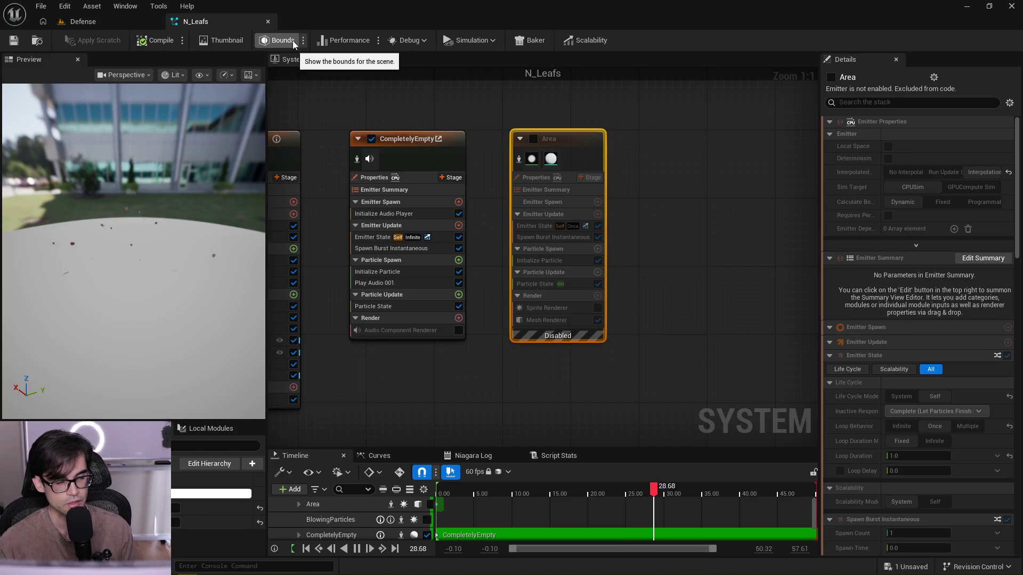
- Close the N_Leafs tab and show the Levels/Defense folder in Content Browser 1
click(268, 22)
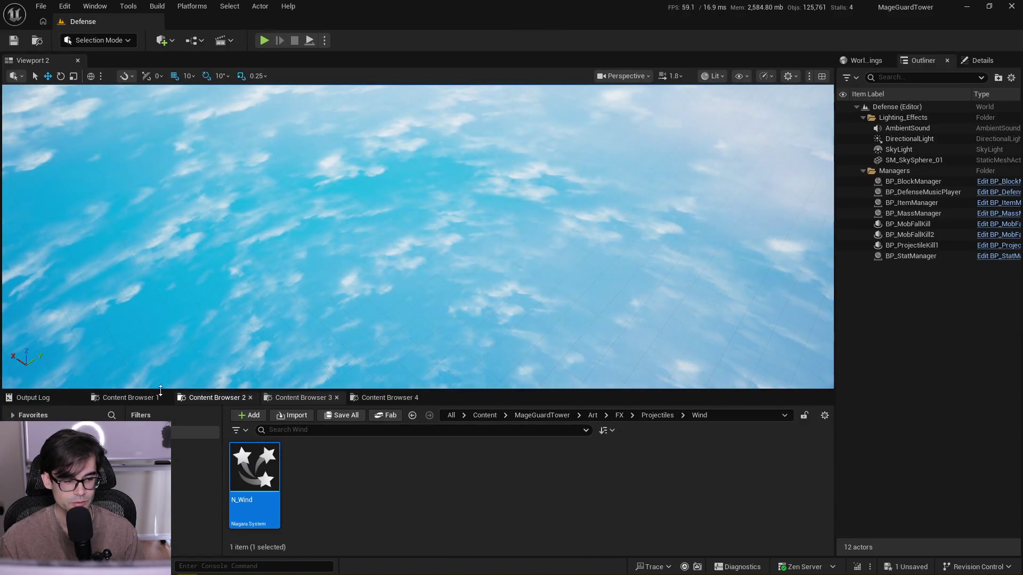
click(128, 397)
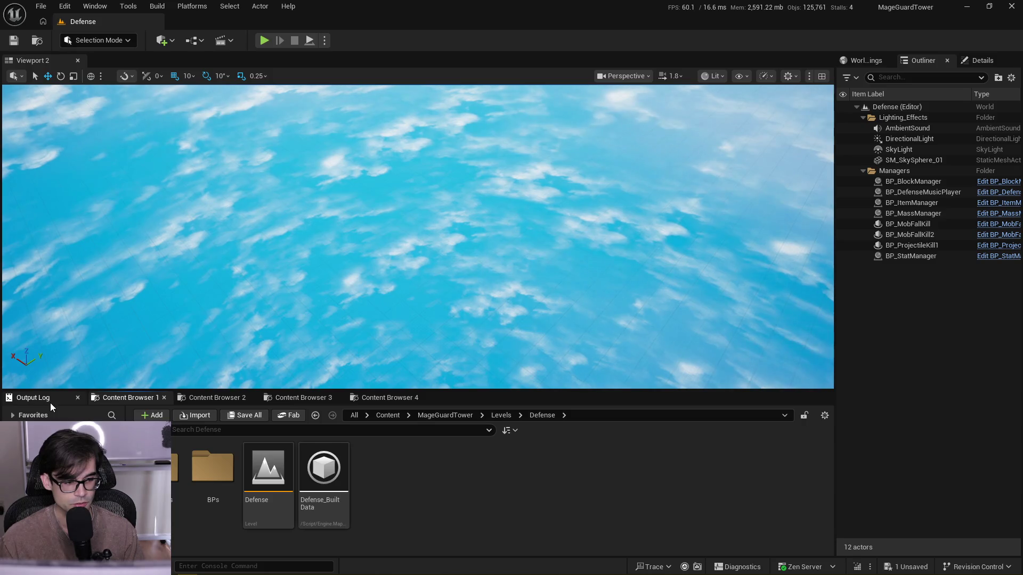
- Show the Output Log and clear all its old messages
click(29, 398)
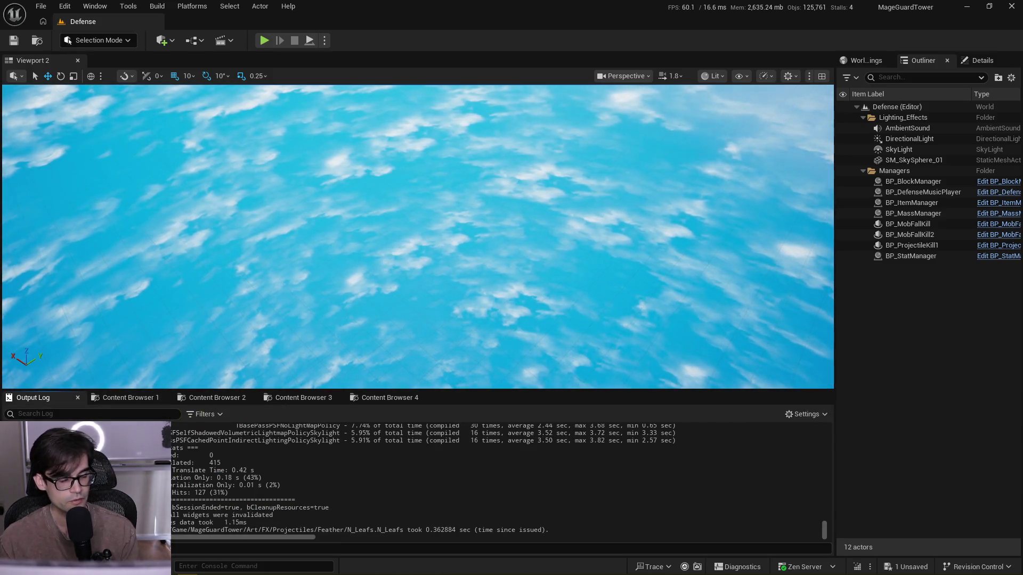
right_click(344, 444)
click(395, 319)
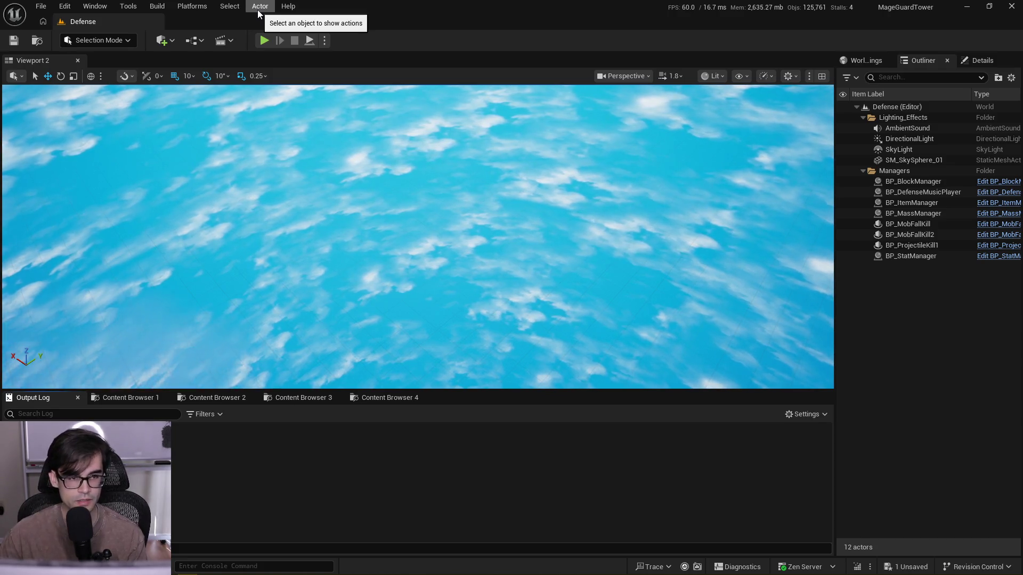
- Start Play In Editor on the Defense level with Alt+P
click(288, 6)
mouse_move(270, 10)
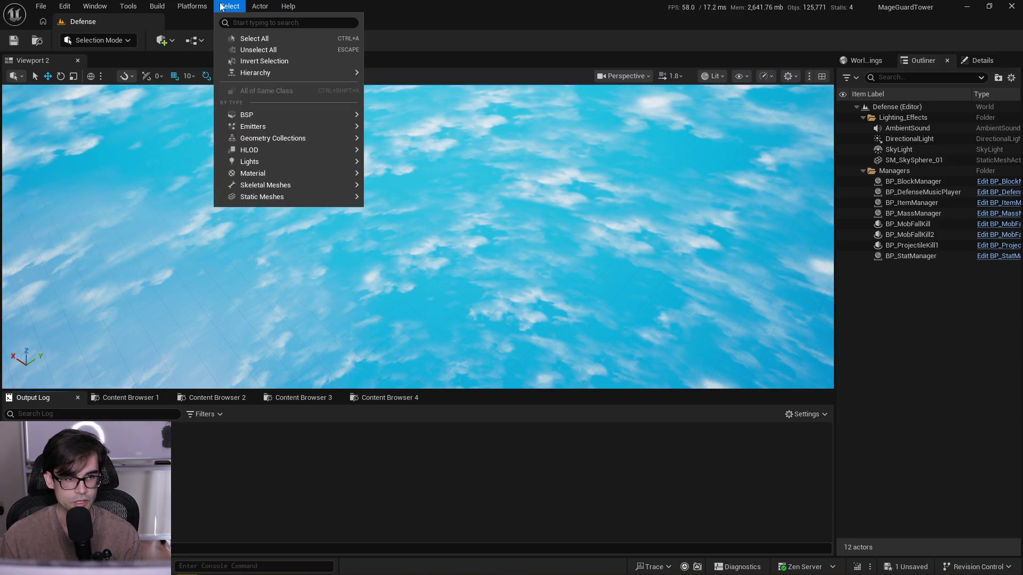
click(411, 2)
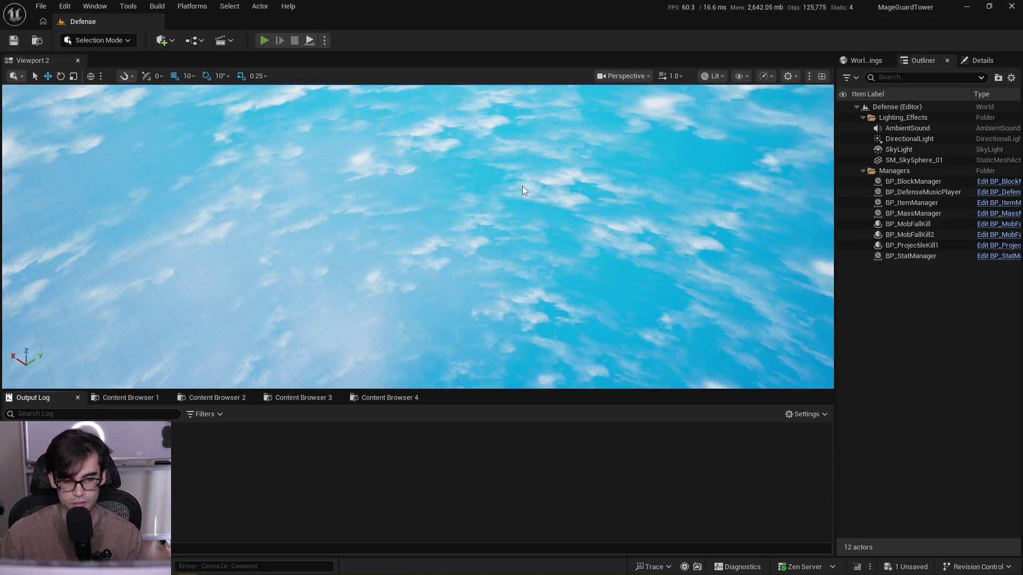
key(alt+p)
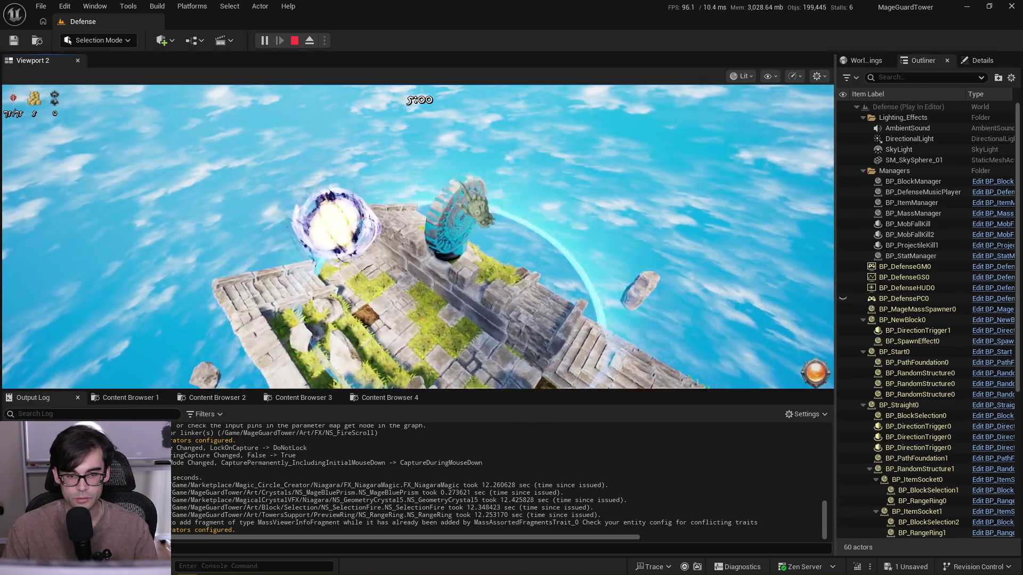
- Place a Starry tower in the running game, select the red error line, and open the error messages
click(815, 376)
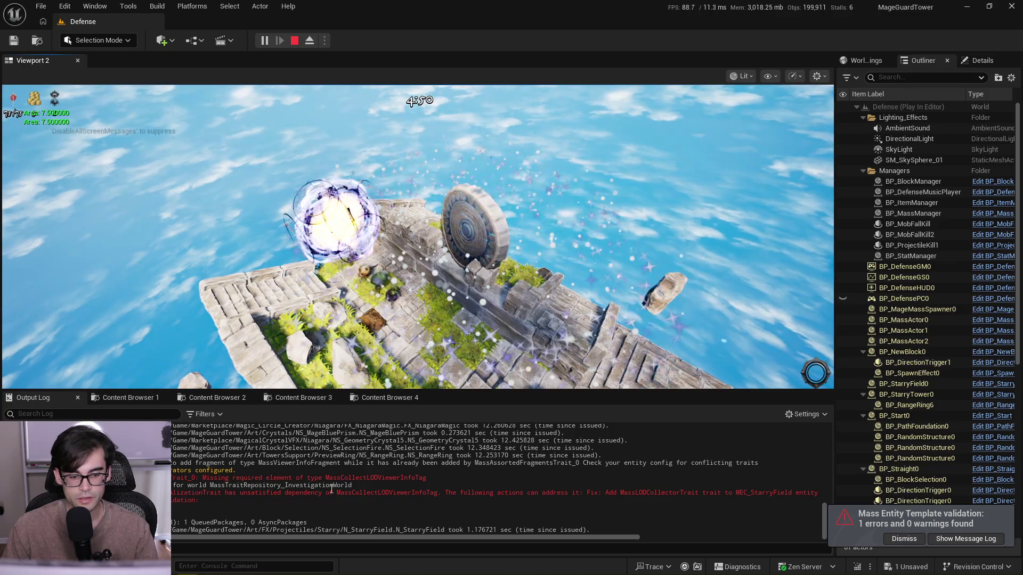
drag(426, 478, 221, 477)
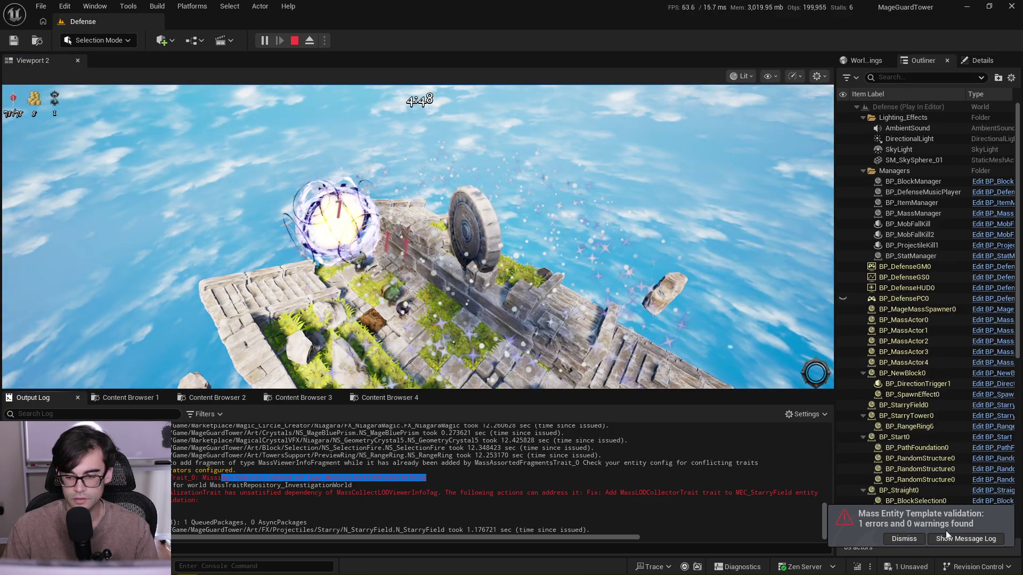
click(296, 41)
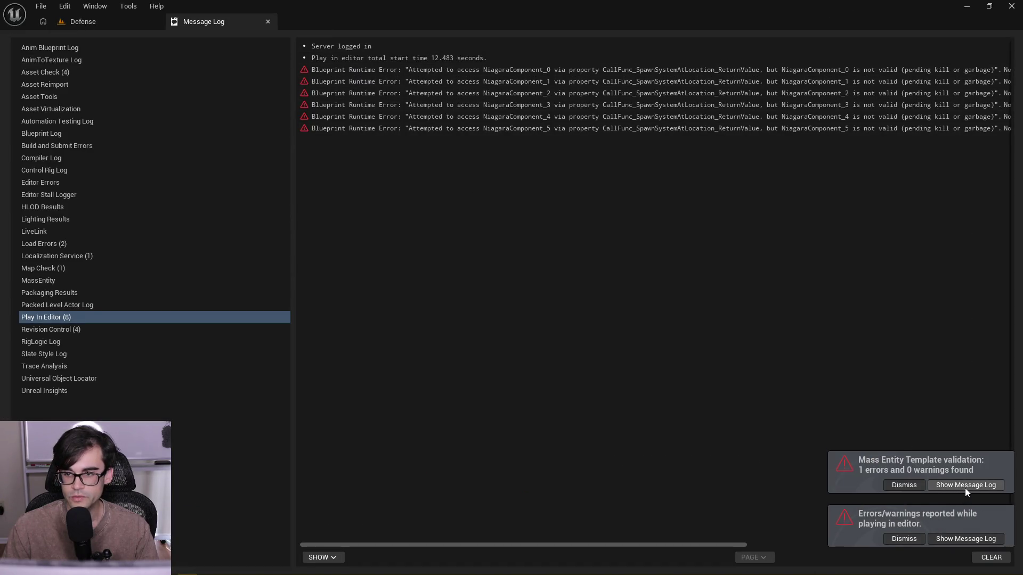
- Show the Play In Editor Blueprint Runtime Errors and follow the link to the failing Set Float Parameter node
click(965, 485)
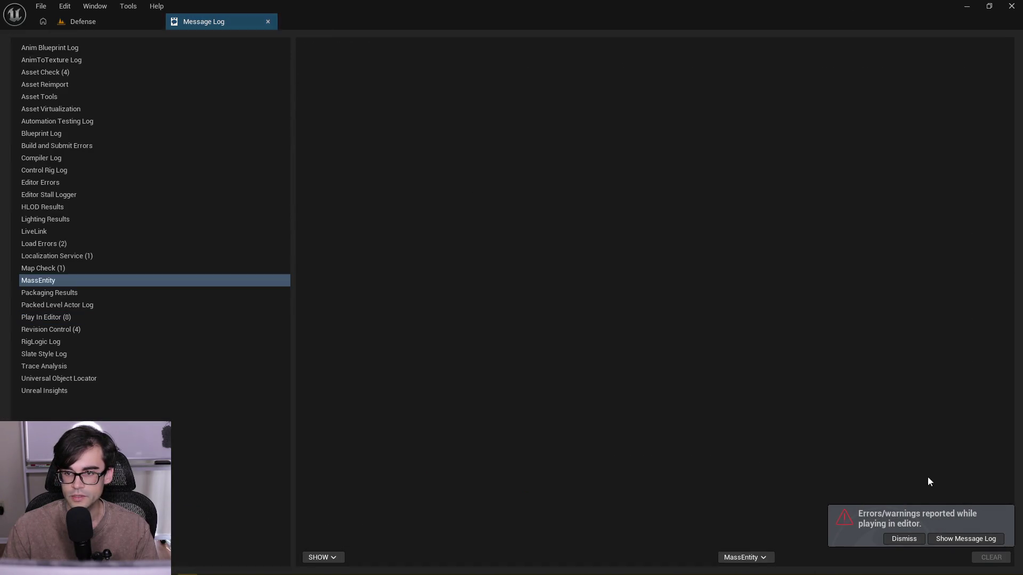
click(943, 540)
click(401, 69)
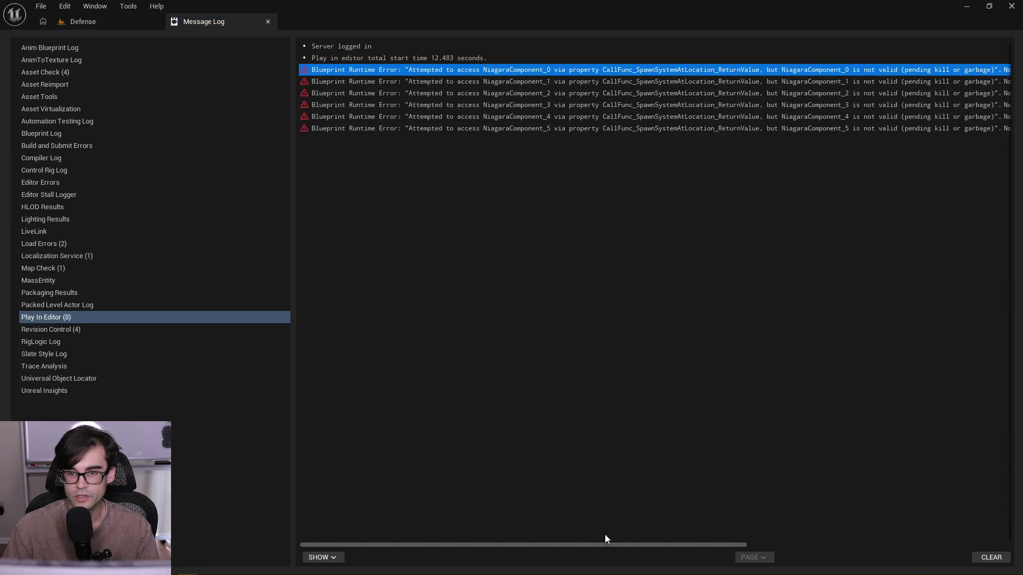
drag(605, 543, 835, 543)
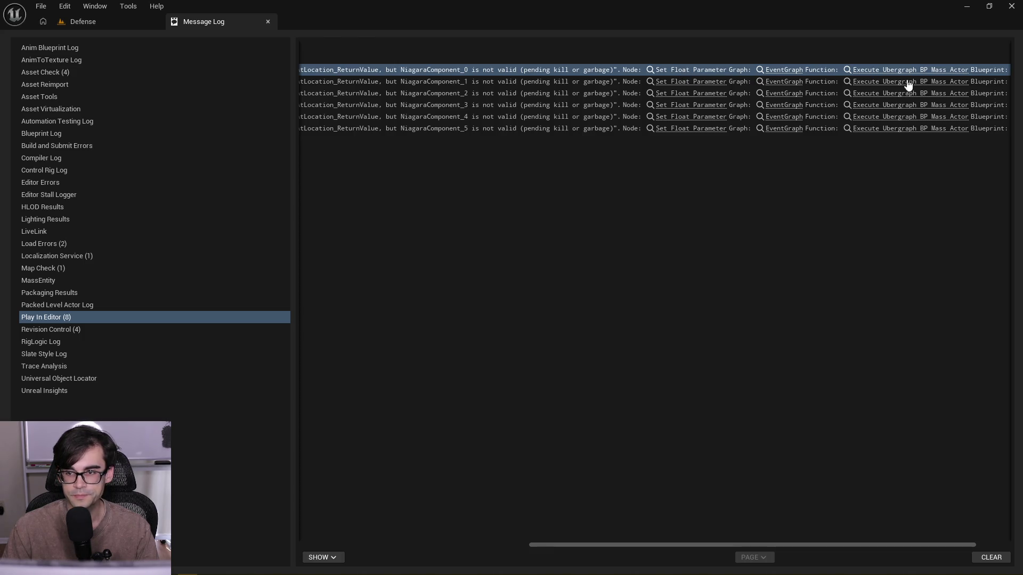
click(674, 130)
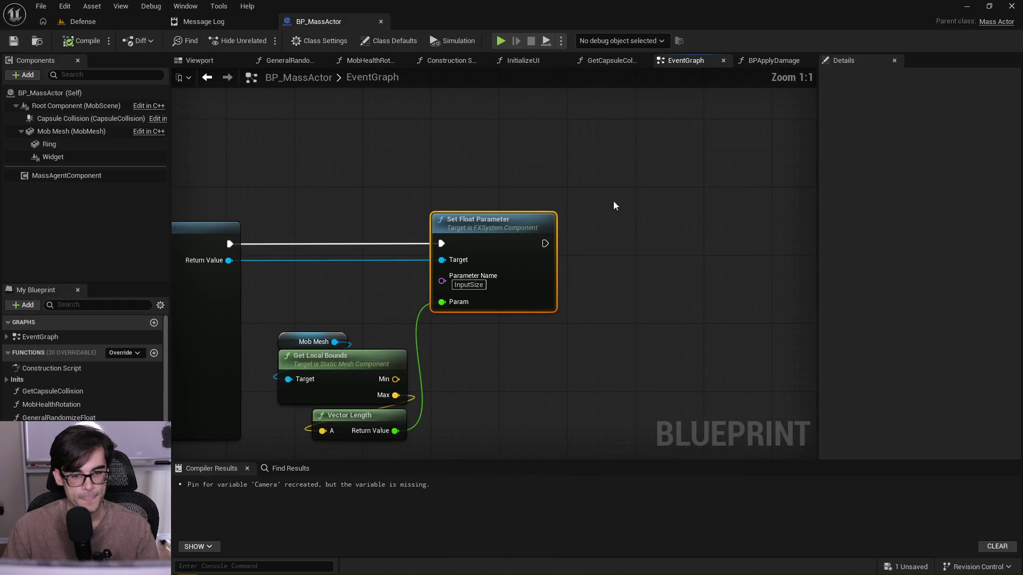
- Pan BP_MassActor's EventGraph to bring the Set Float Parameter node into view
scroll(453, 224, down, 2)
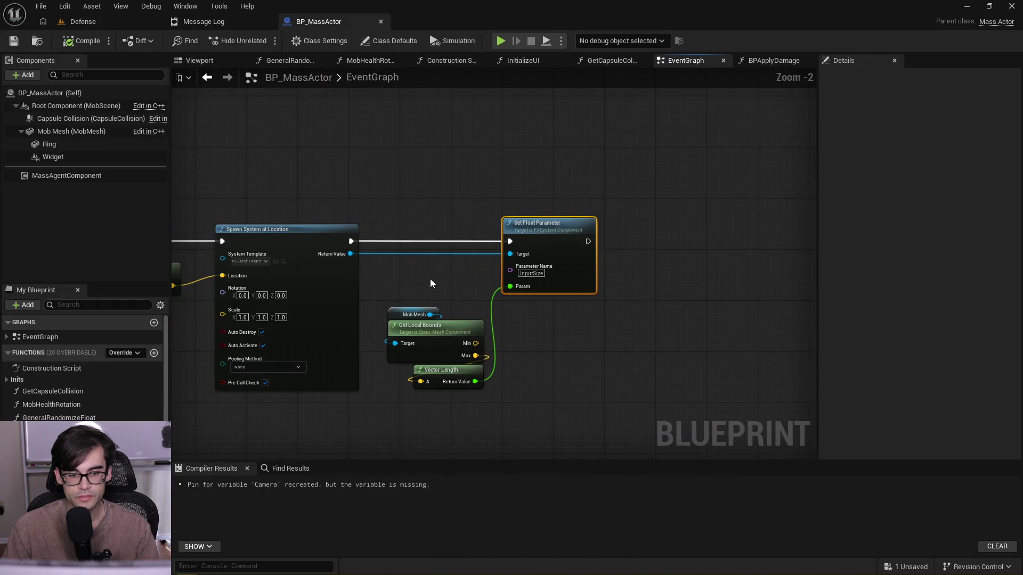
drag(417, 283, 748, 305)
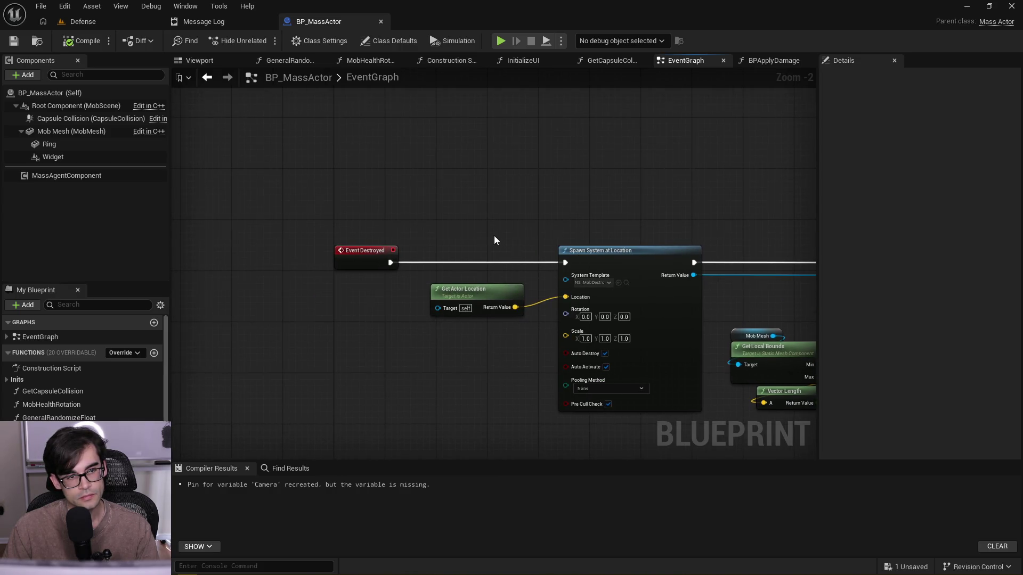
drag(495, 237, 316, 212)
scroll(449, 253, up, 1)
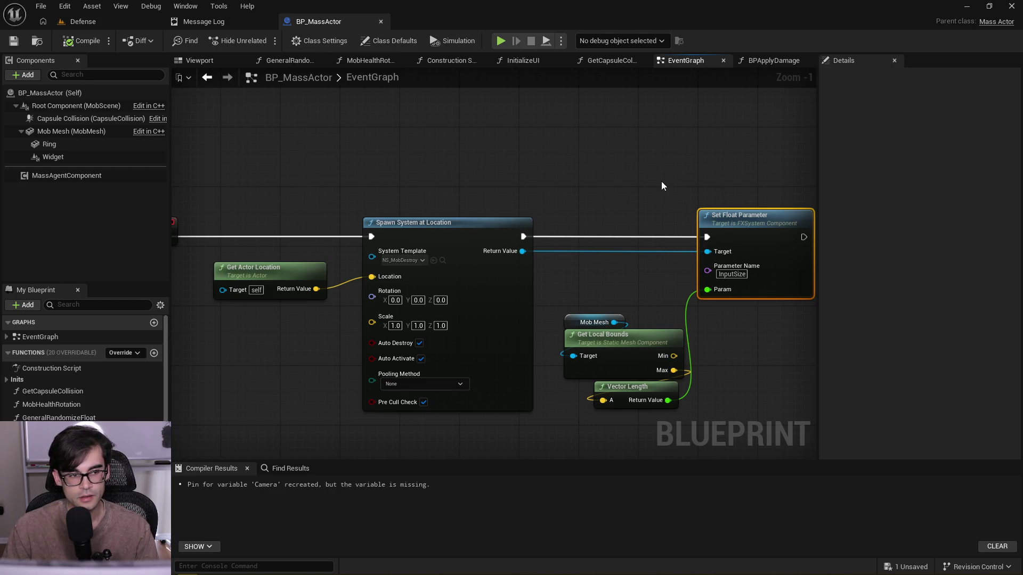
drag(661, 181, 480, 157)
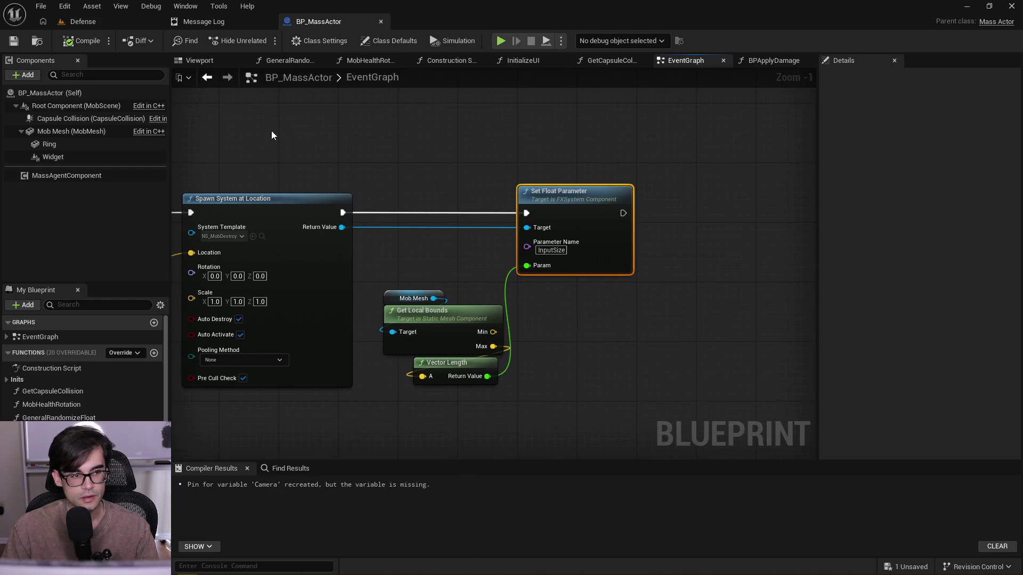
click(86, 120)
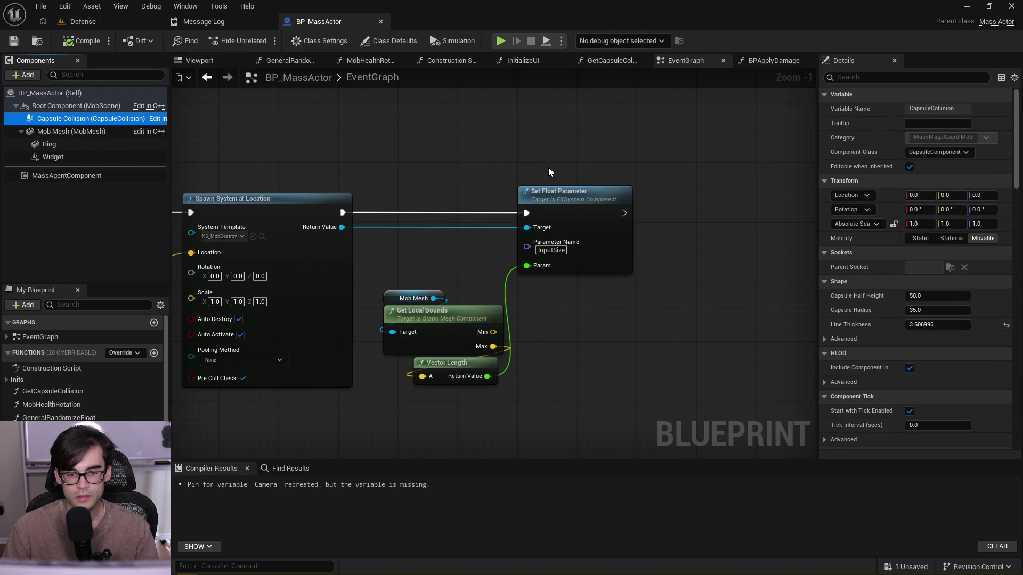
- Shift Set Float Parameter and its input nodes right, then drag out from the spawned Niagara component
mouse_move(453, 172)
mouse_down()
mouse_move(648, 180)
mouse_move(411, 175)
mouse_move(669, 399)
mouse_up()
drag(585, 197, 731, 195)
drag(356, 227, 417, 229)
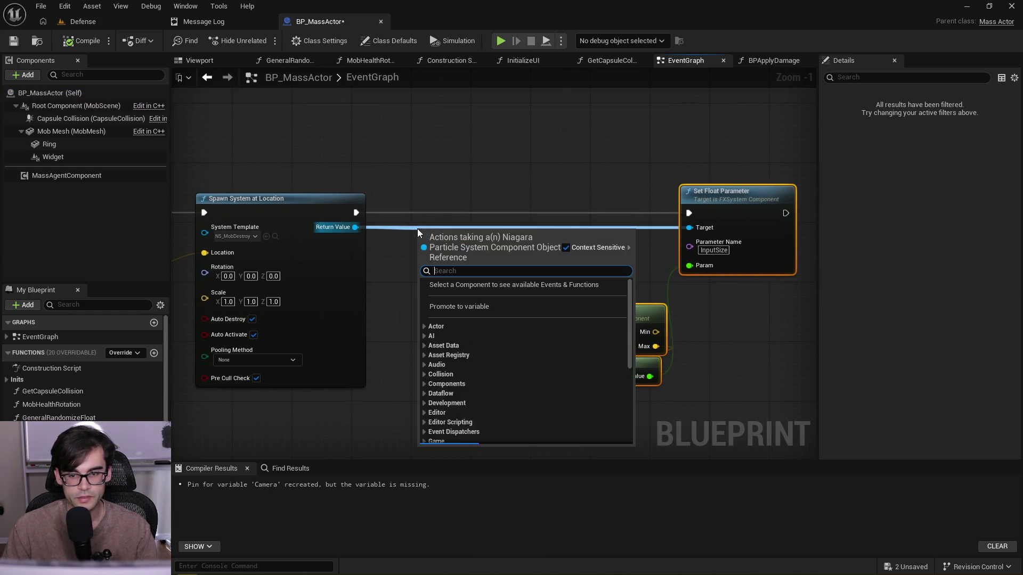
- Add an Is Valid node wired between Spawn System and Set Float Parameter, then compile and save
text(is valid)
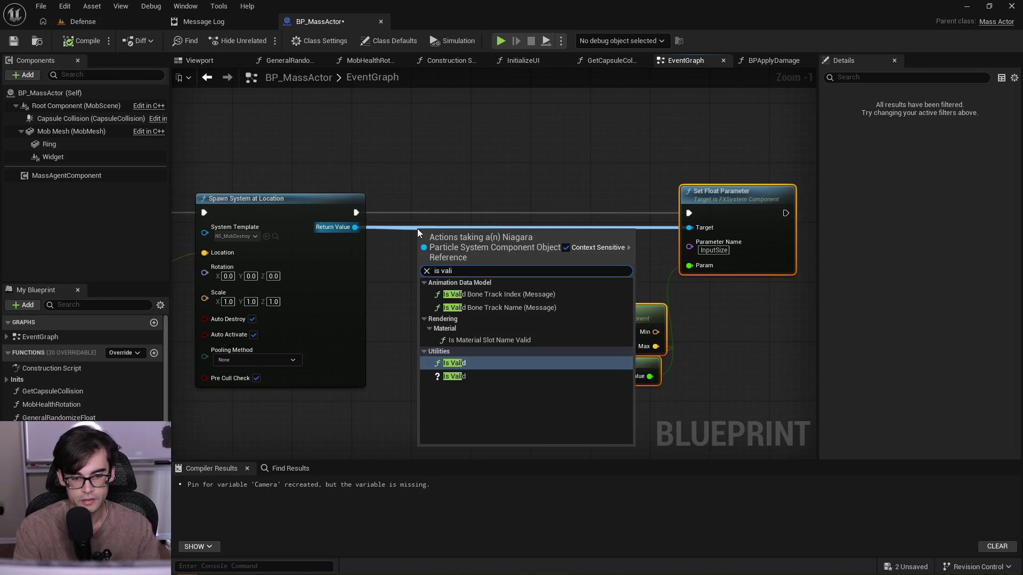
key(Return)
mouse_move(356, 212)
mouse_down()
mouse_move(420, 242)
mouse_move(467, 202)
mouse_up()
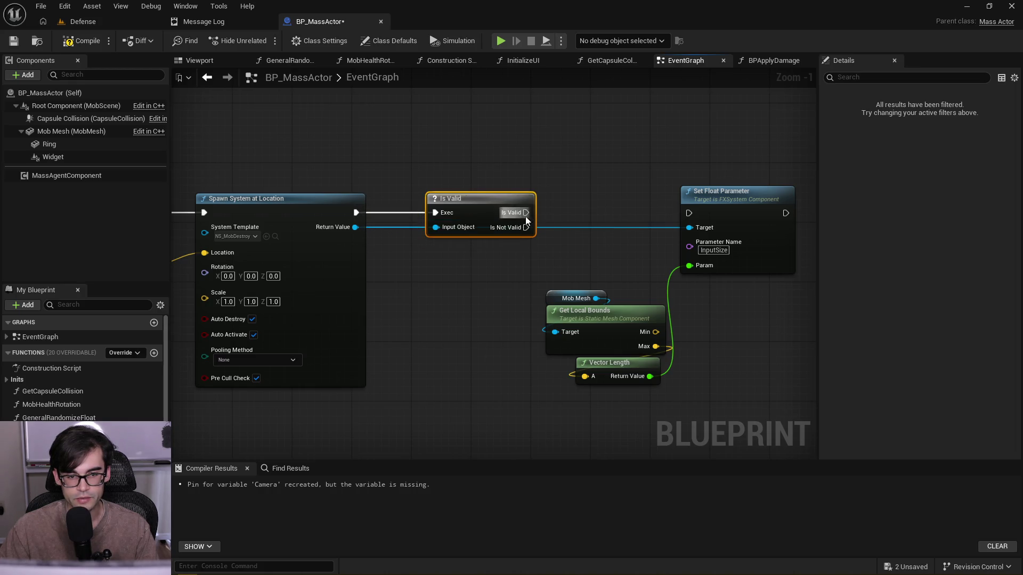
mouse_move(525, 213)
mouse_down()
mouse_move(703, 214)
mouse_move(692, 214)
mouse_up()
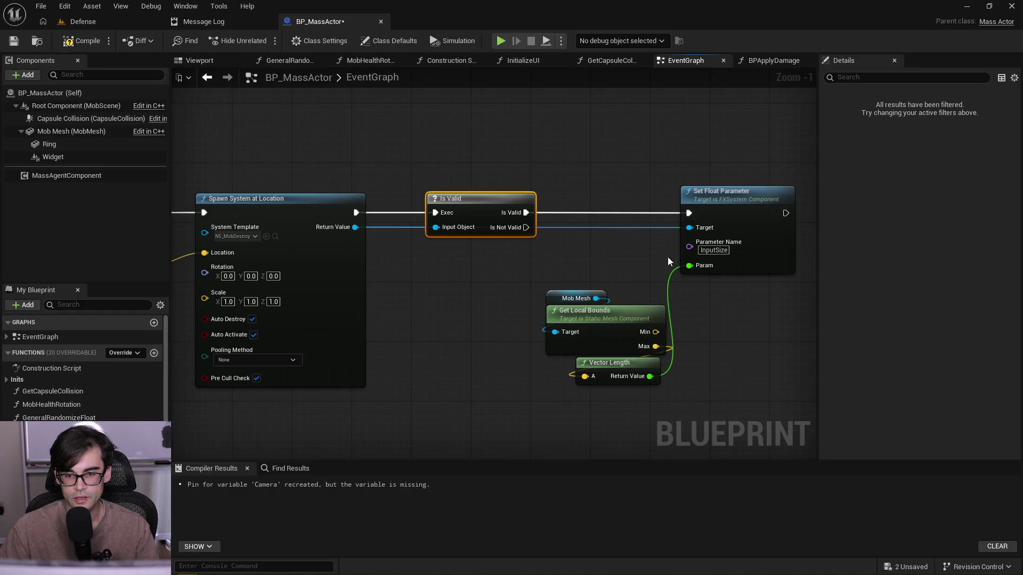
click(83, 40)
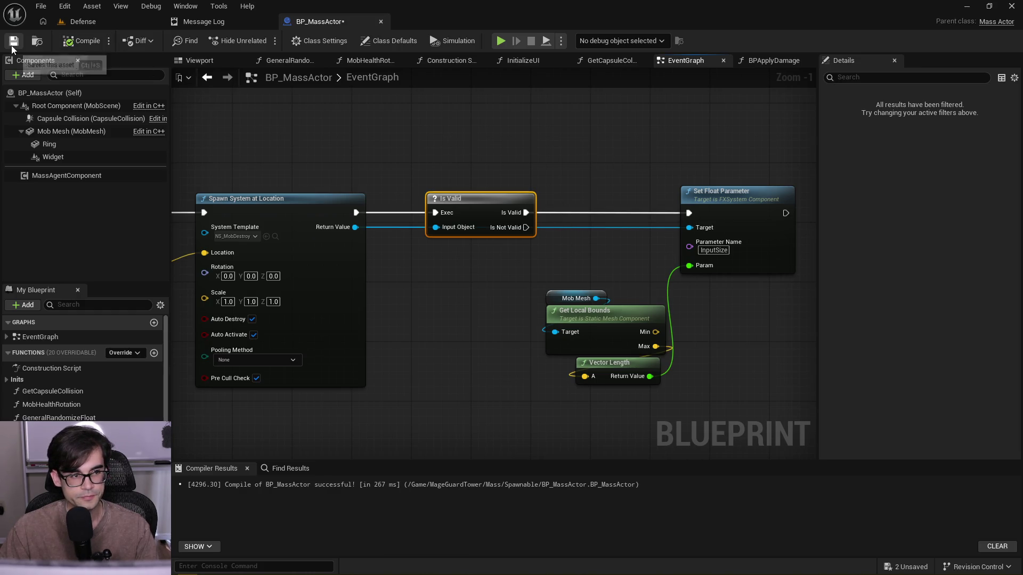
key(ctrl+s)
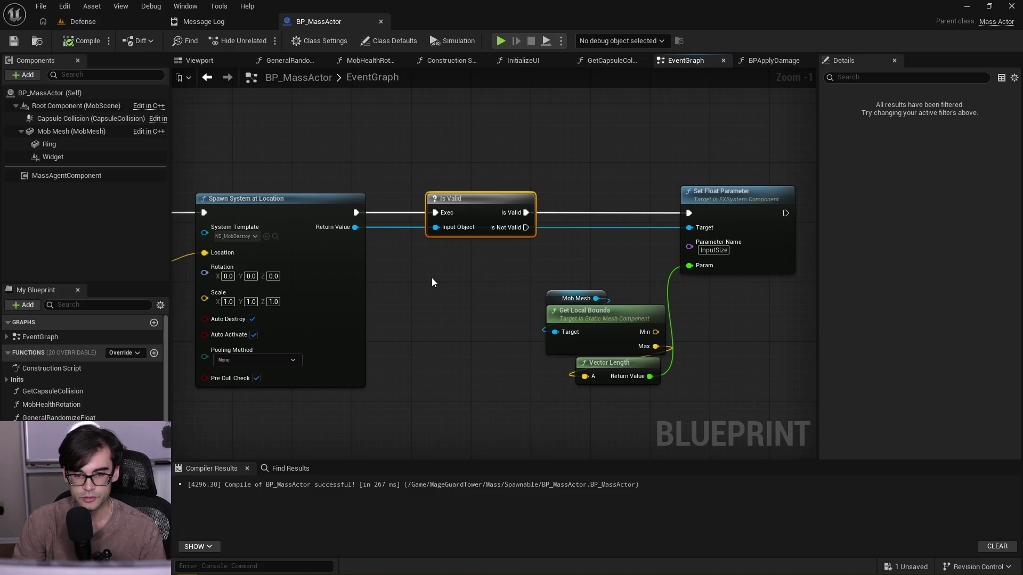
- Move the Mob Mesh, Get Local Bounds and Vector Length nodes up into line with Set Float Parameter
drag(565, 264, 643, 404)
drag(622, 315, 622, 262)
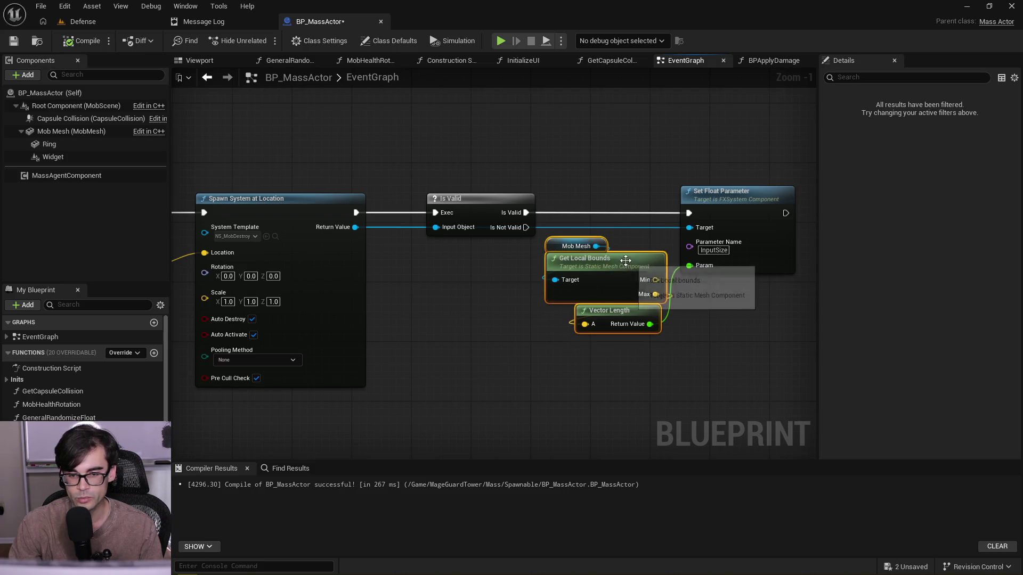
mouse_move(577, 167)
mouse_down()
mouse_move(599, 229)
mouse_move(687, 309)
mouse_up()
drag(590, 258, 604, 258)
click(597, 154)
drag(570, 153, 634, 362)
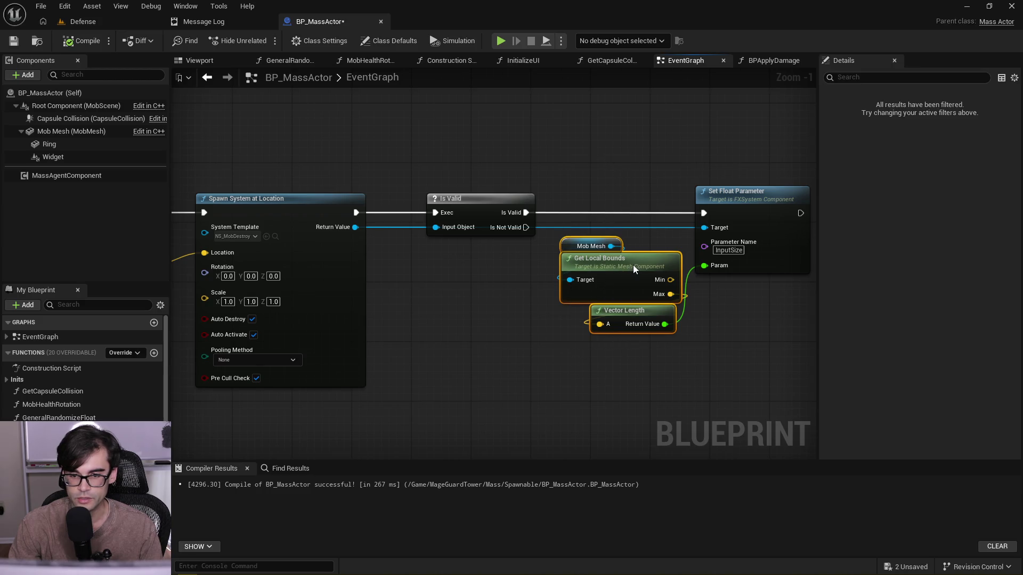
drag(634, 269, 627, 269)
click(640, 204)
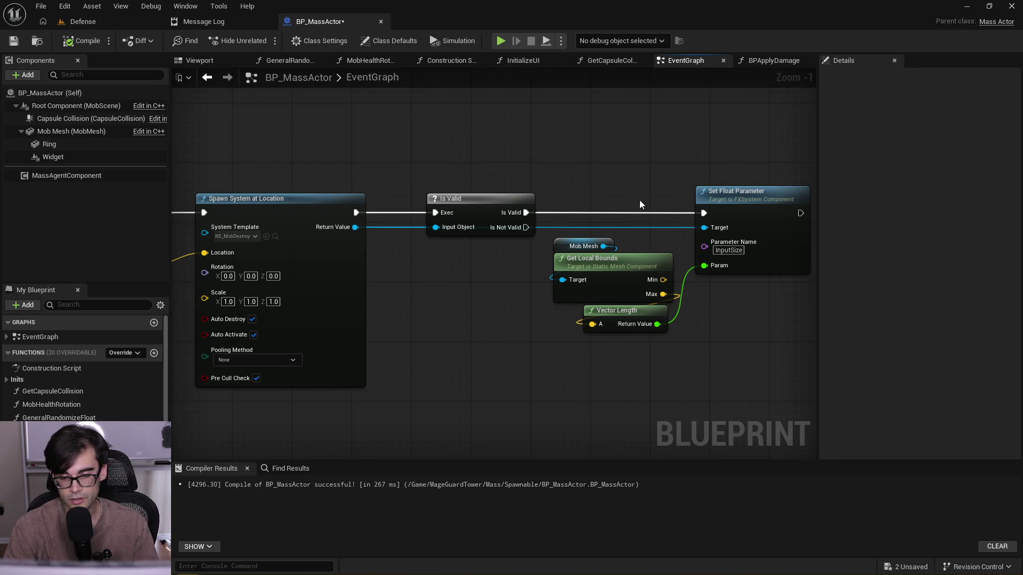
- Nudge Vector Length slightly right and realign the input nodes with Set Float Parameter
click(663, 320)
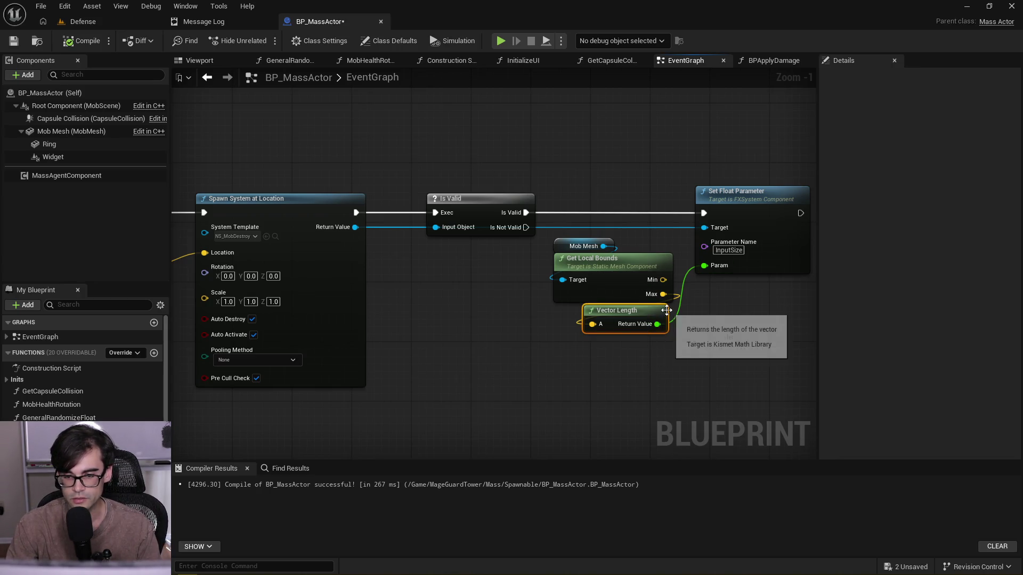
drag(667, 310, 674, 311)
click(667, 153)
mouse_move(572, 190)
mouse_down()
mouse_move(648, 354)
mouse_move(740, 391)
mouse_up()
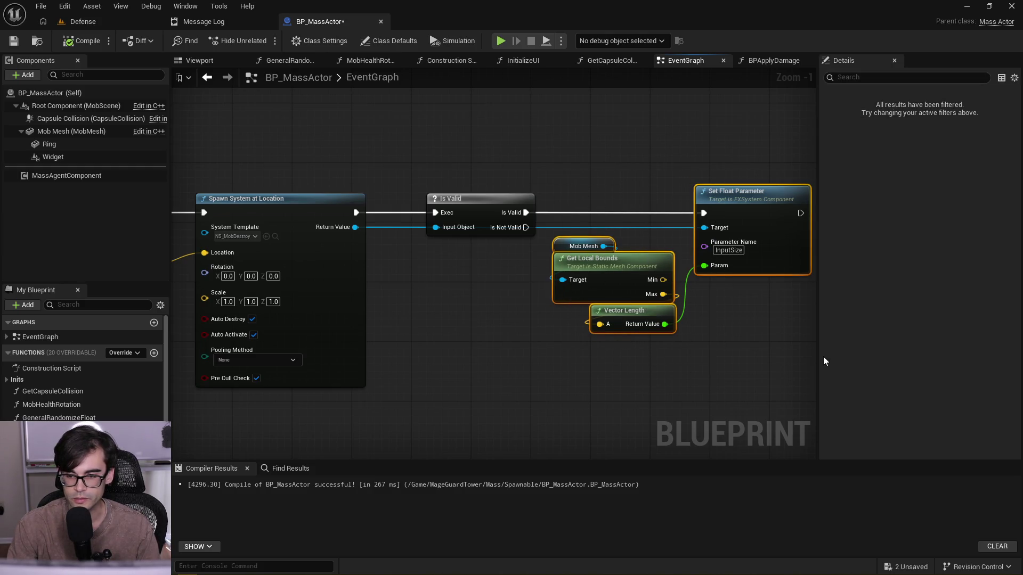
scroll(658, 343, down, 3)
mouse_move(730, 347)
mouse_down()
mouse_move(670, 292)
mouse_move(379, 210)
mouse_move(338, 215)
mouse_move(737, 381)
mouse_up()
mouse_move(737, 380)
mouse_down()
mouse_move(636, 315)
mouse_move(361, 214)
mouse_up()
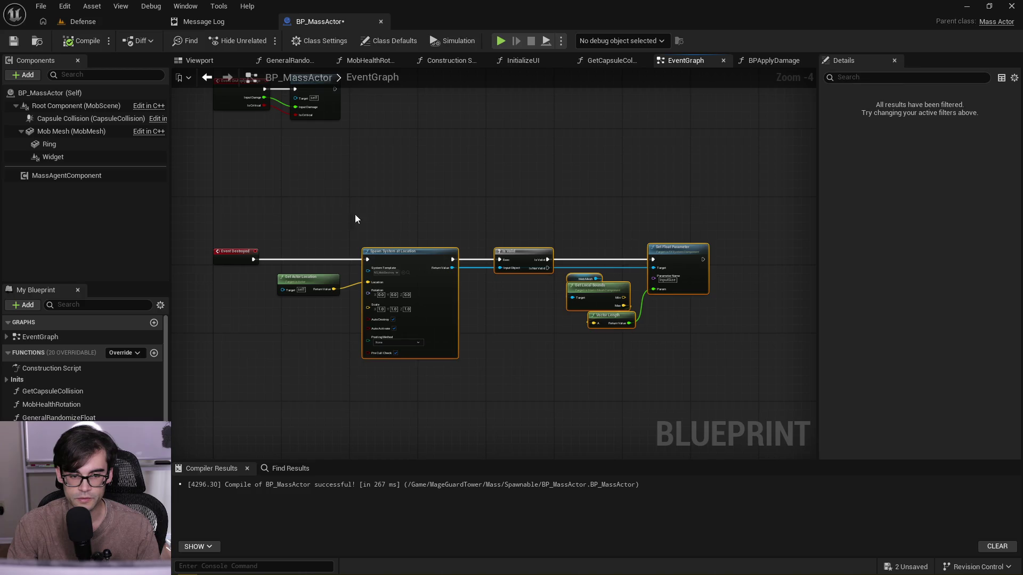
- Place Get Actor Location beside Spawn System at Location and review the whole node chain
drag(320, 276, 336, 267)
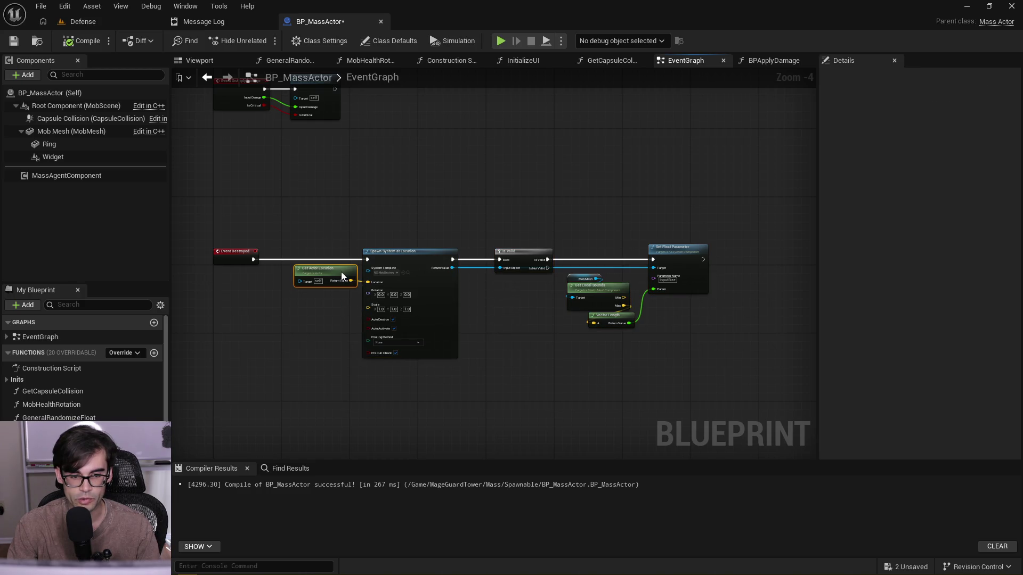
click(331, 215)
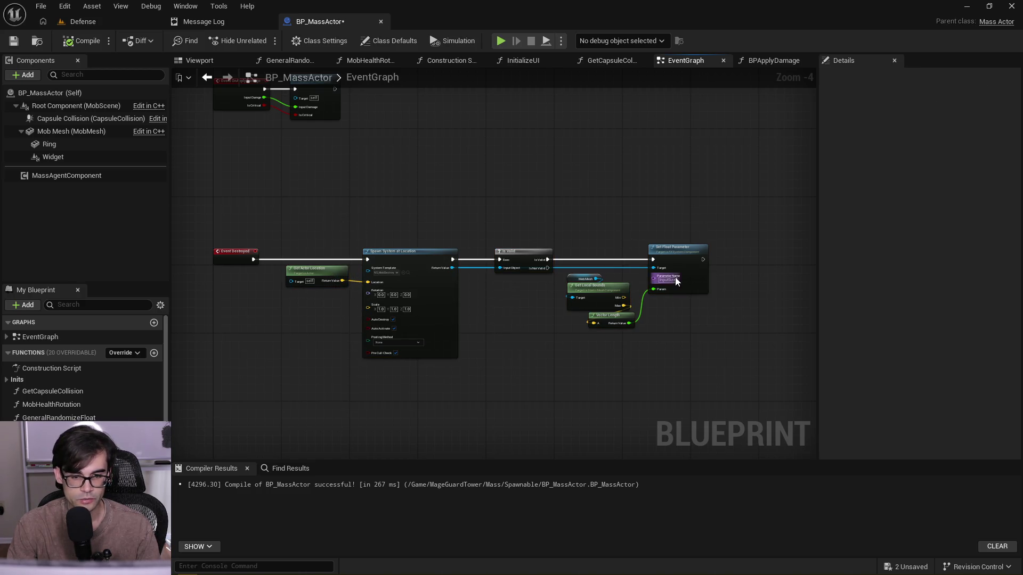
scroll(676, 278, up, 3)
scroll(676, 280, down, 3)
mouse_move(781, 209)
mouse_down()
mouse_move(669, 276)
mouse_move(261, 323)
mouse_up()
click(310, 198)
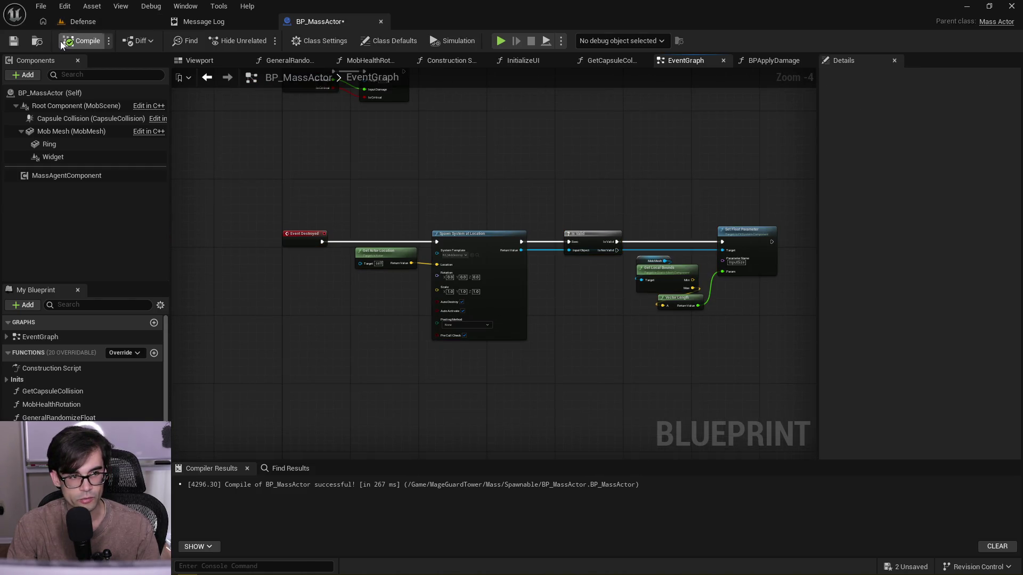
- Recompile BP_MassActor, then close the Message Log
click(67, 45)
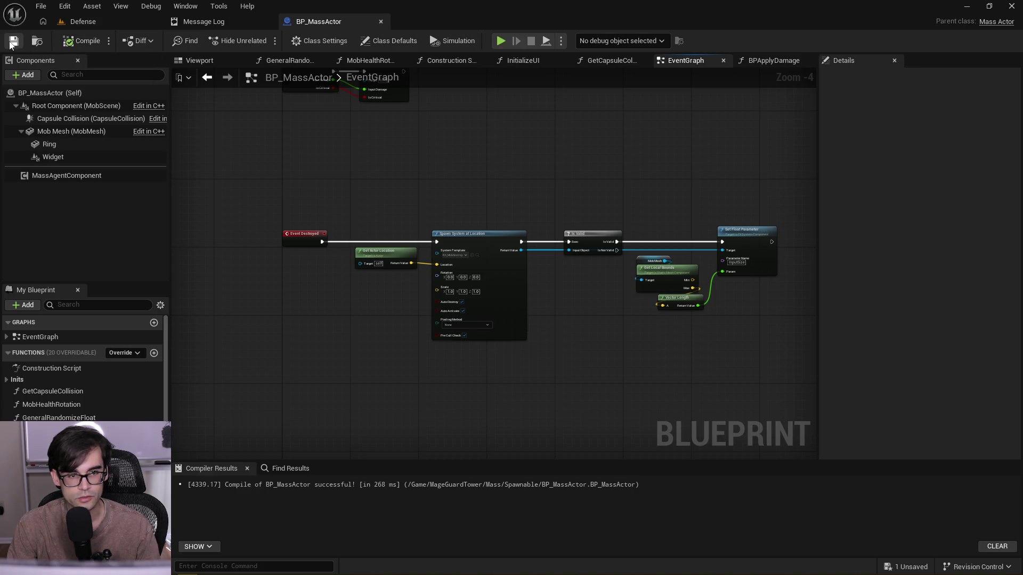
click(253, 22)
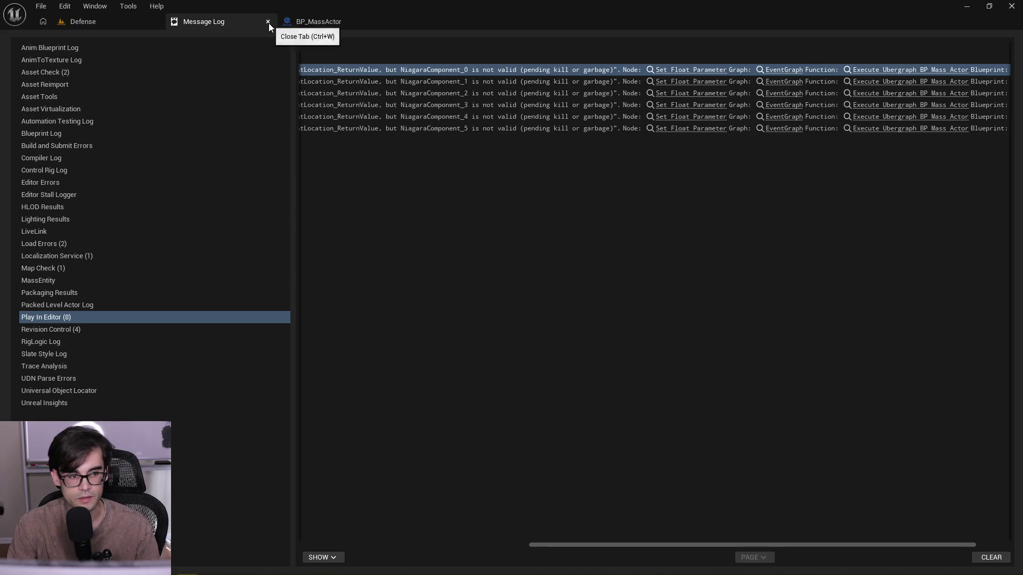
click(268, 22)
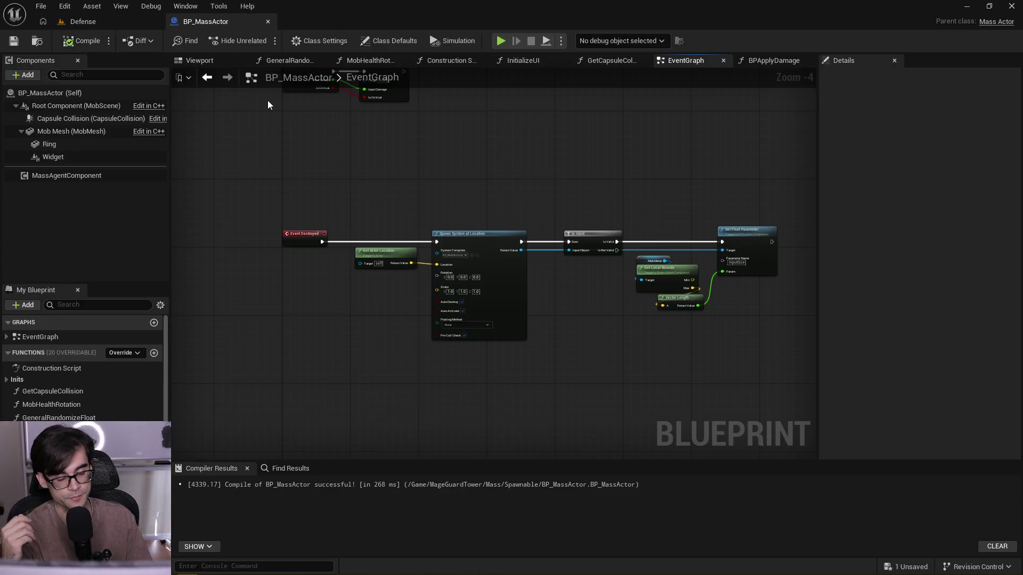
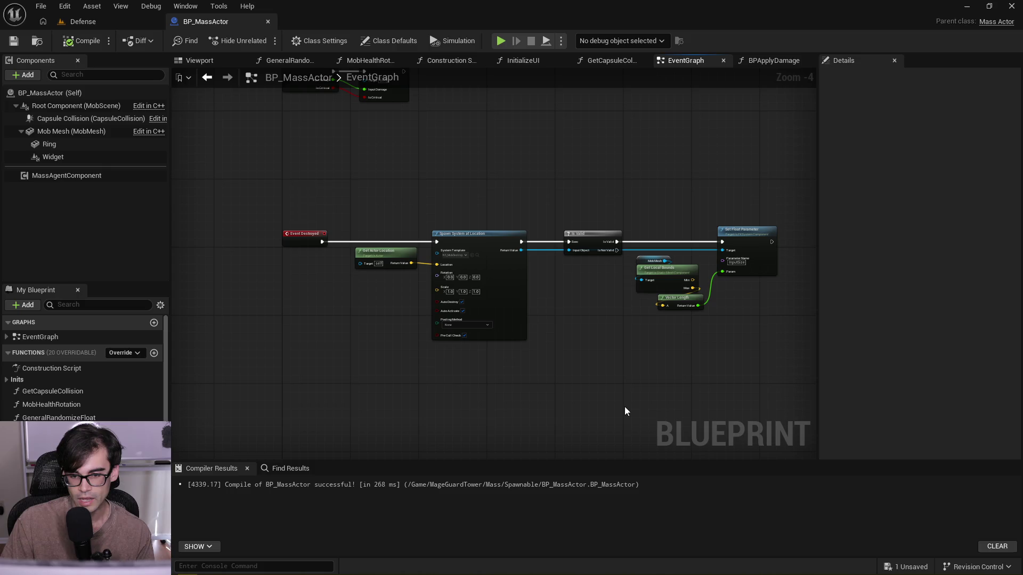
- Nudge the Mob Mesh, Get Local Bounds and Vector Length nodes slightly right
drag(644, 212, 705, 333)
scroll(746, 331, up, 4)
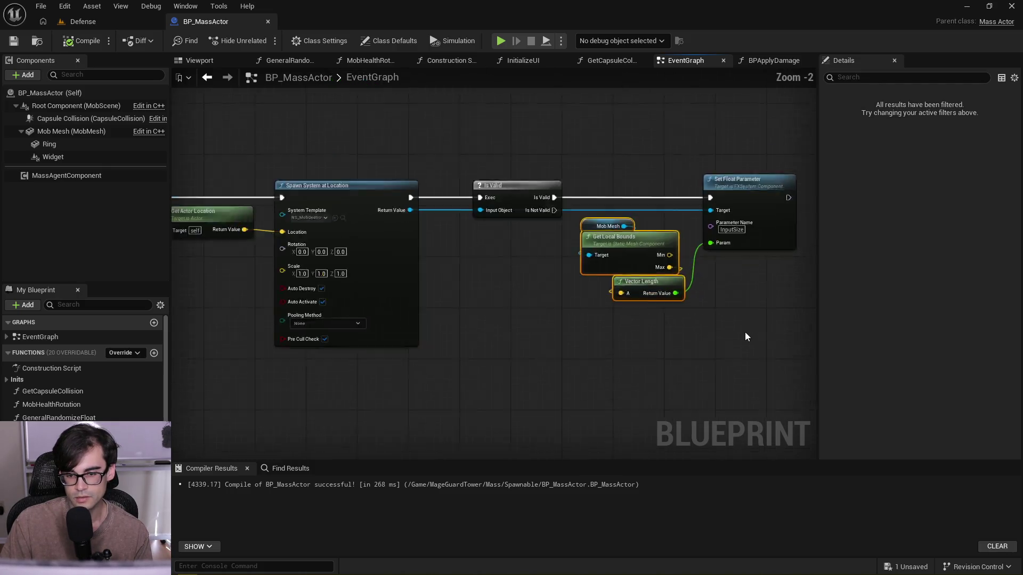
key(Right)
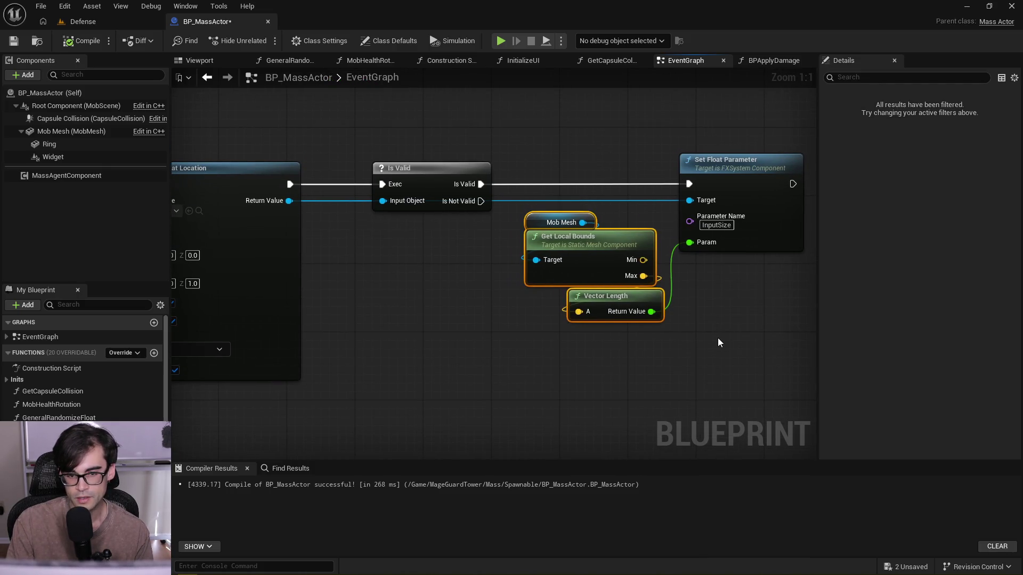
click(597, 161)
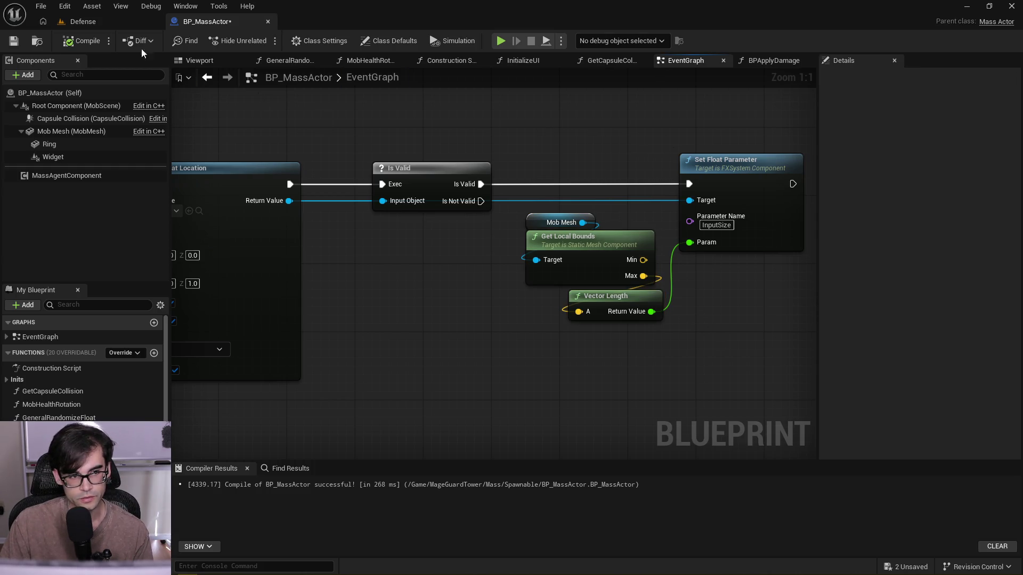
- Save BP_MassActor, play-test the Defense level, and open the validation error's message log
click(13, 41)
click(82, 21)
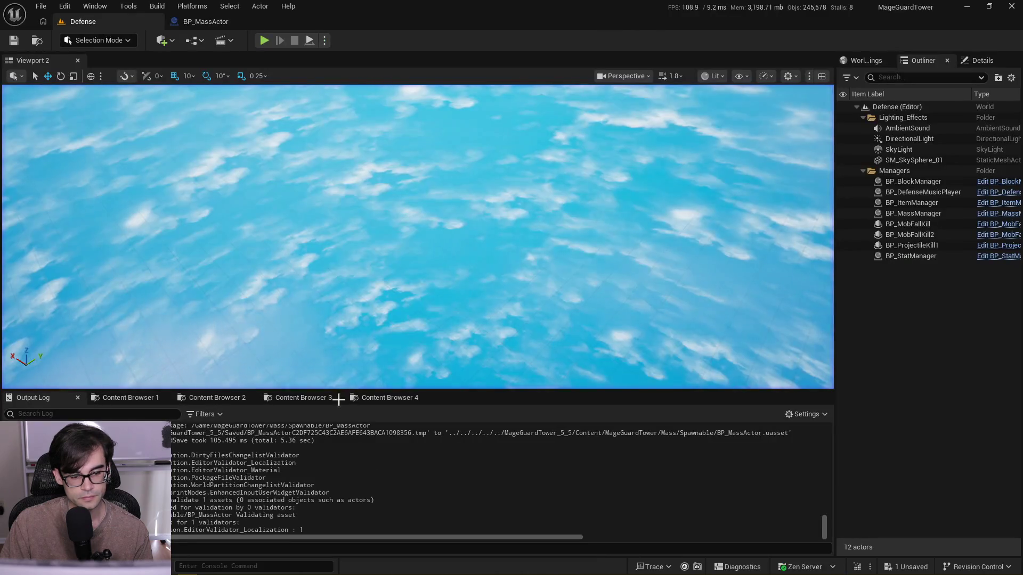
click(265, 41)
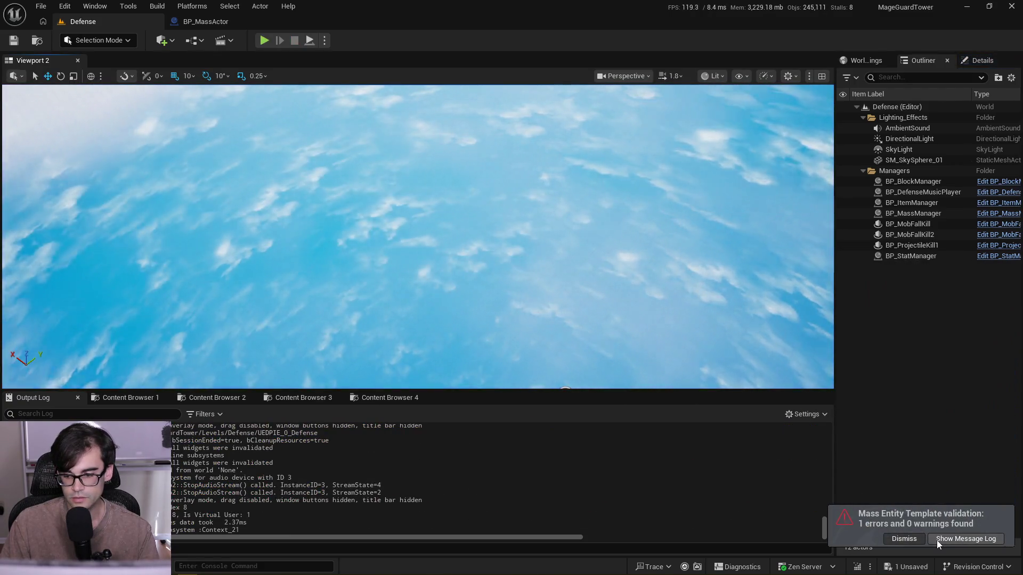
click(937, 541)
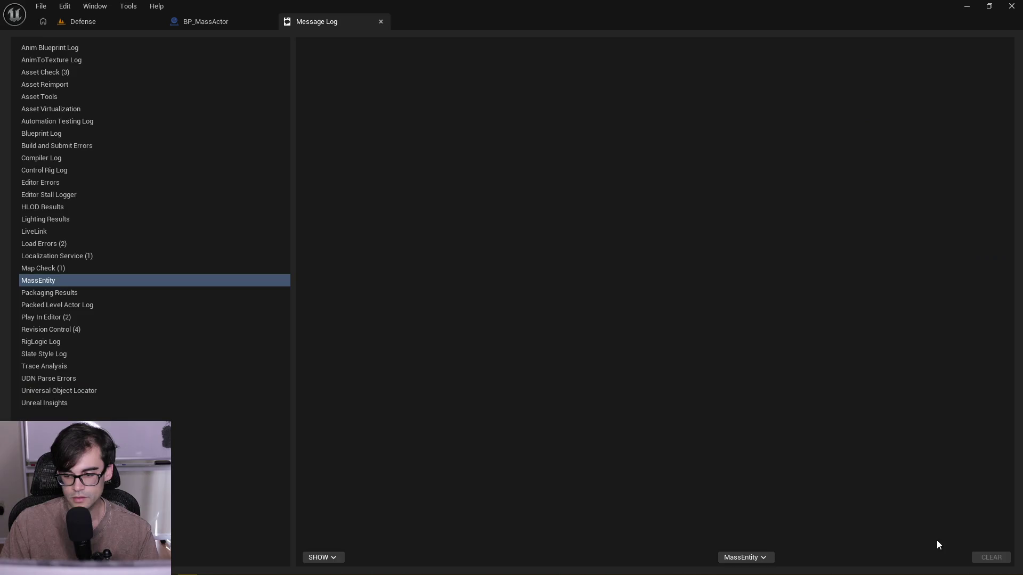
- Review the Map Check, Load Errors, Localization, Asset Check and Revision Control messages and BP_MassActor validation entries
click(87, 267)
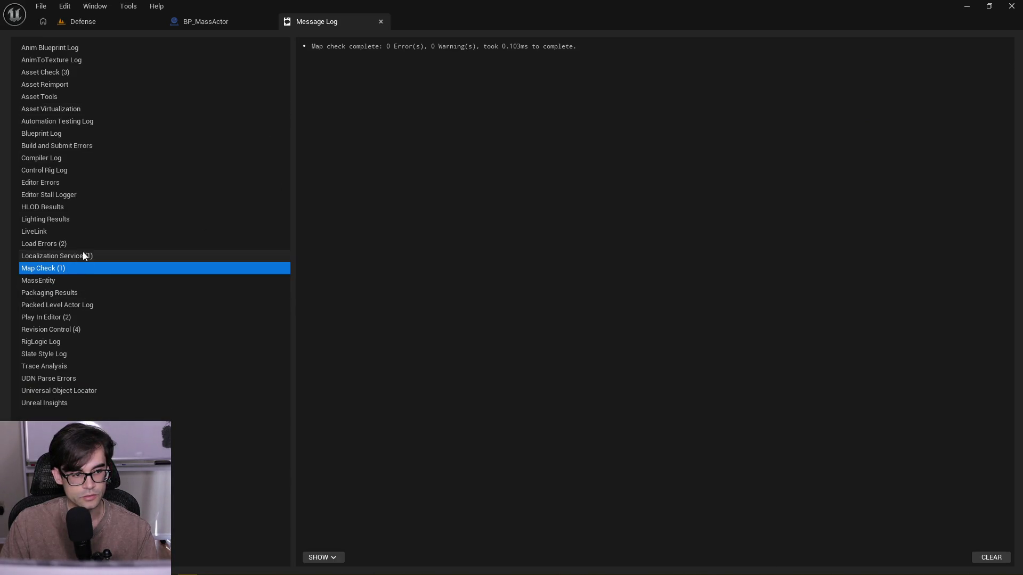
click(77, 245)
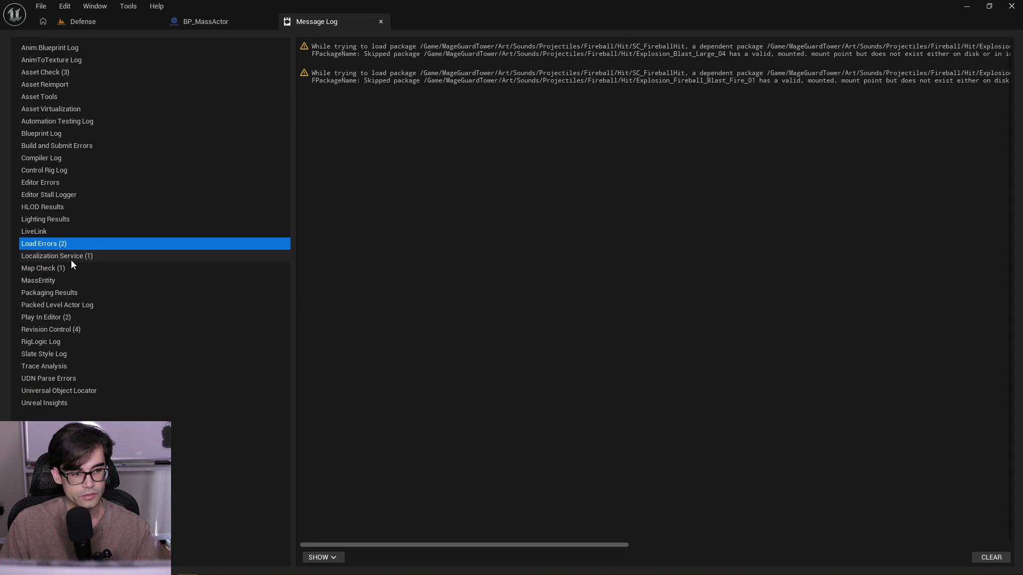
click(72, 258)
click(72, 268)
click(53, 70)
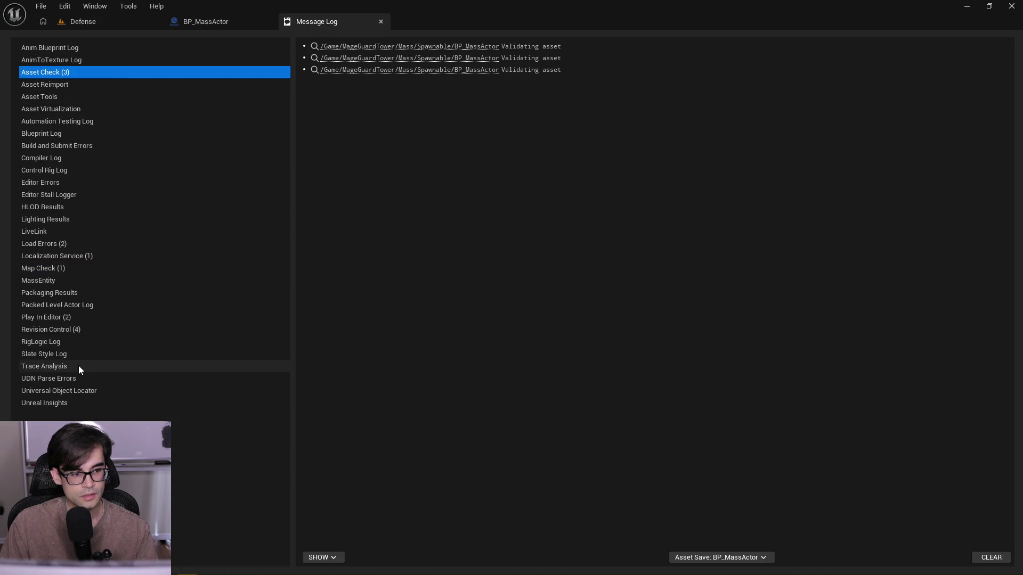
click(69, 330)
click(62, 73)
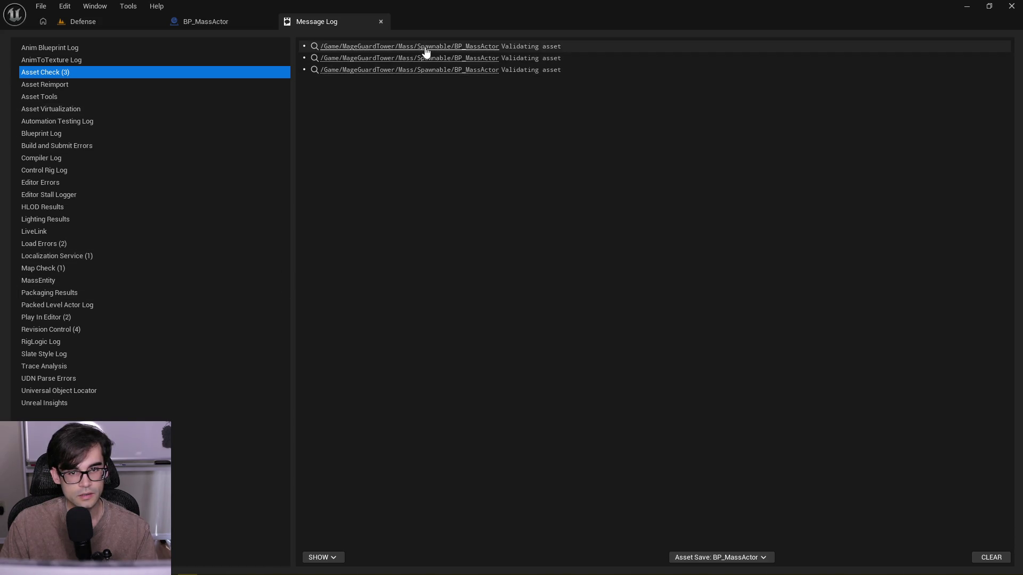
- Close the Message Log and play-test the Defense level again
click(381, 21)
click(106, 22)
click(265, 40)
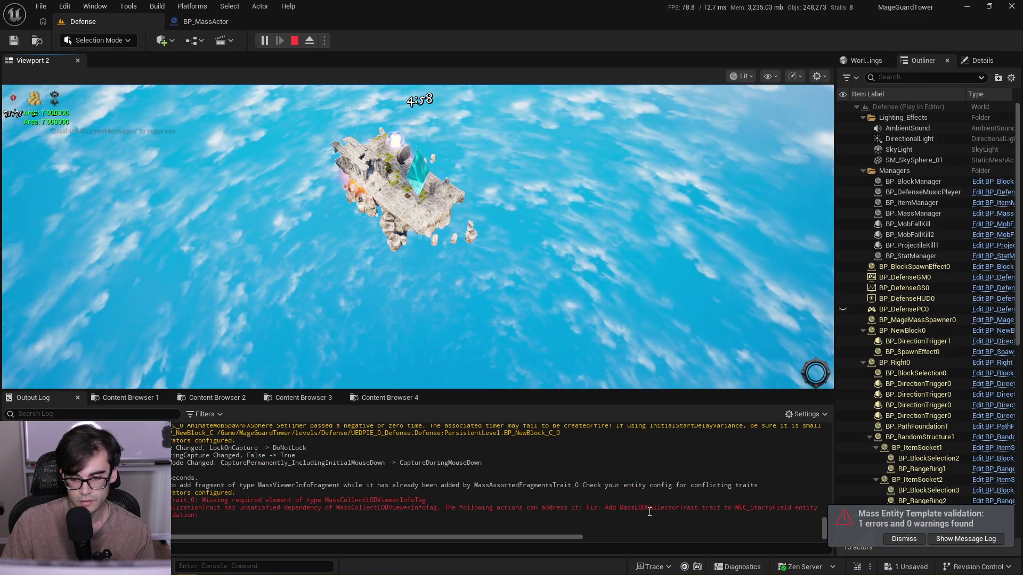
- Select the suggested MassLODCollectorTrait fix, stop playing, and browse to the Mass Configurations folder
drag(621, 509, 775, 514)
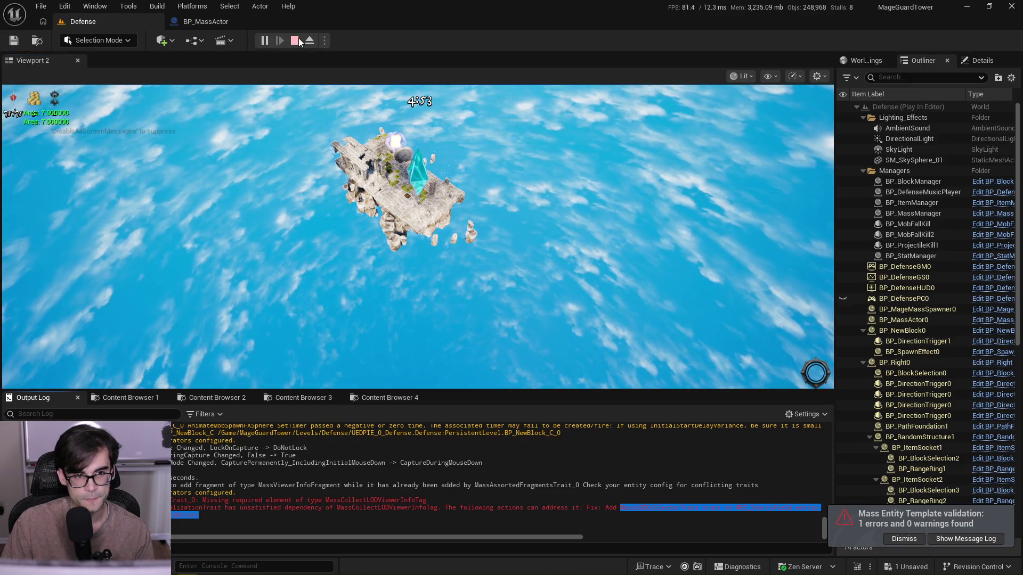
click(297, 41)
click(214, 397)
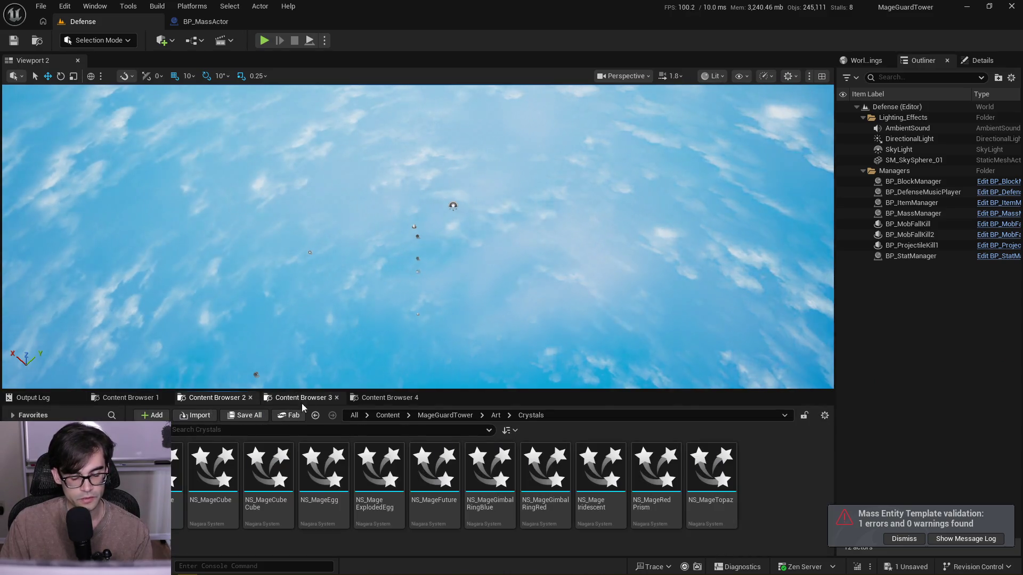
click(327, 398)
click(534, 416)
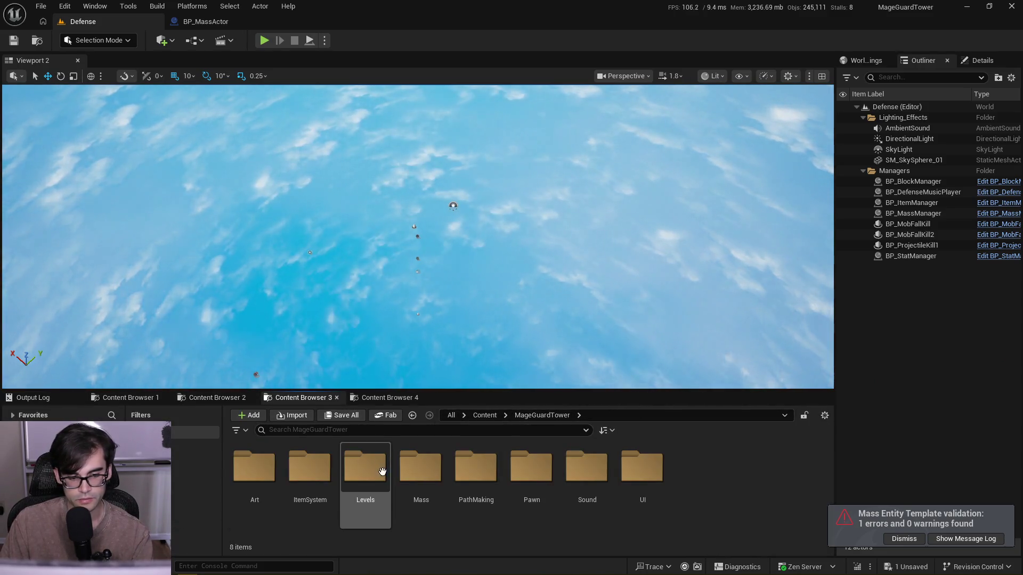
double_click(421, 468)
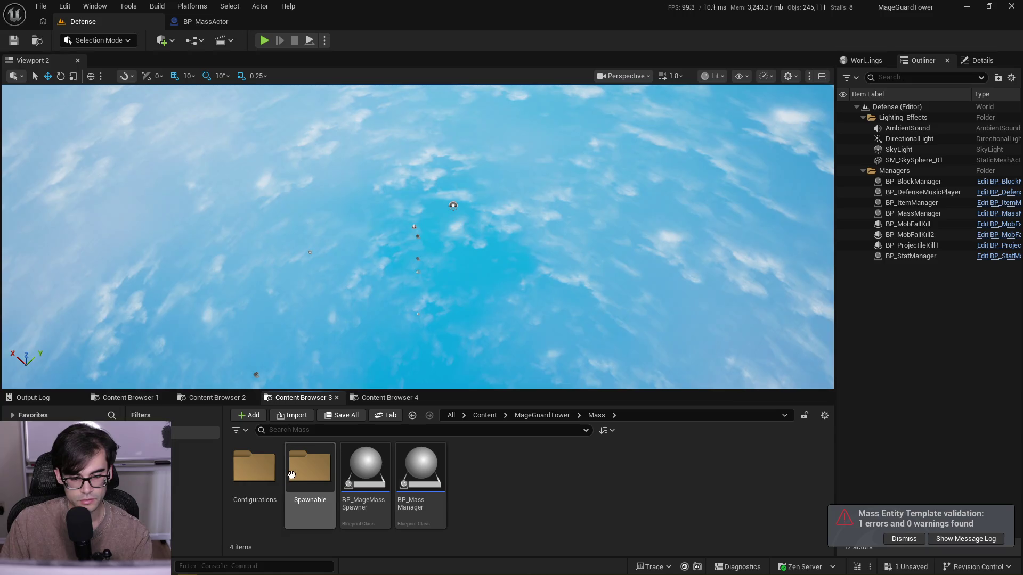
double_click(254, 467)
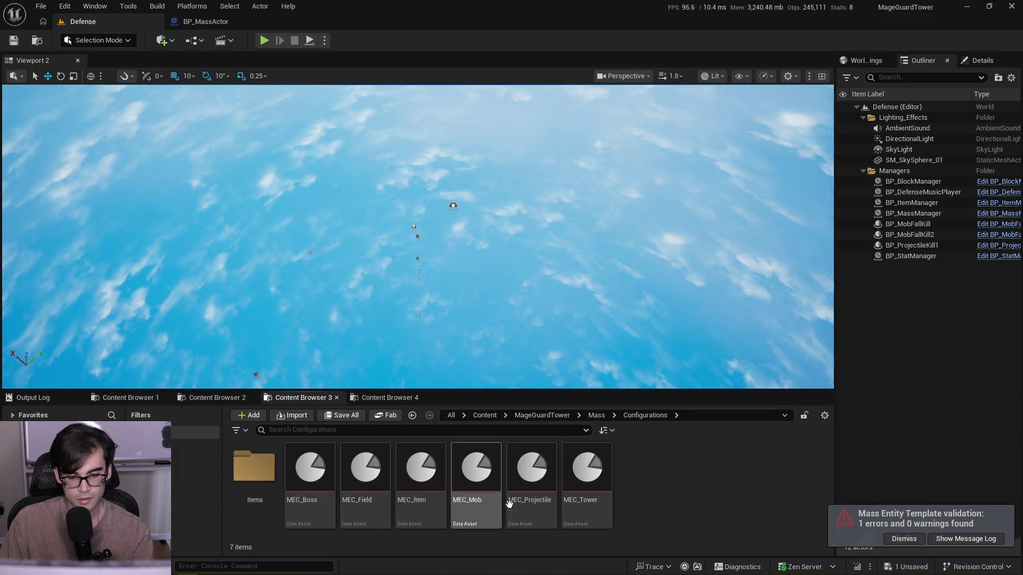
- Copy the LODCollector trait from the MEC_Tower entity config
double_click(586, 477)
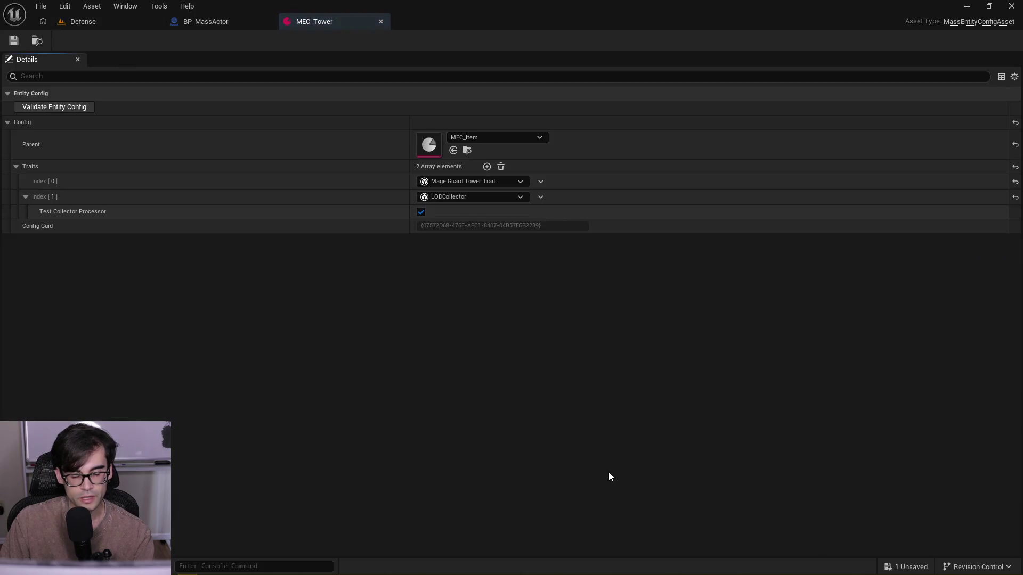
right_click(276, 197)
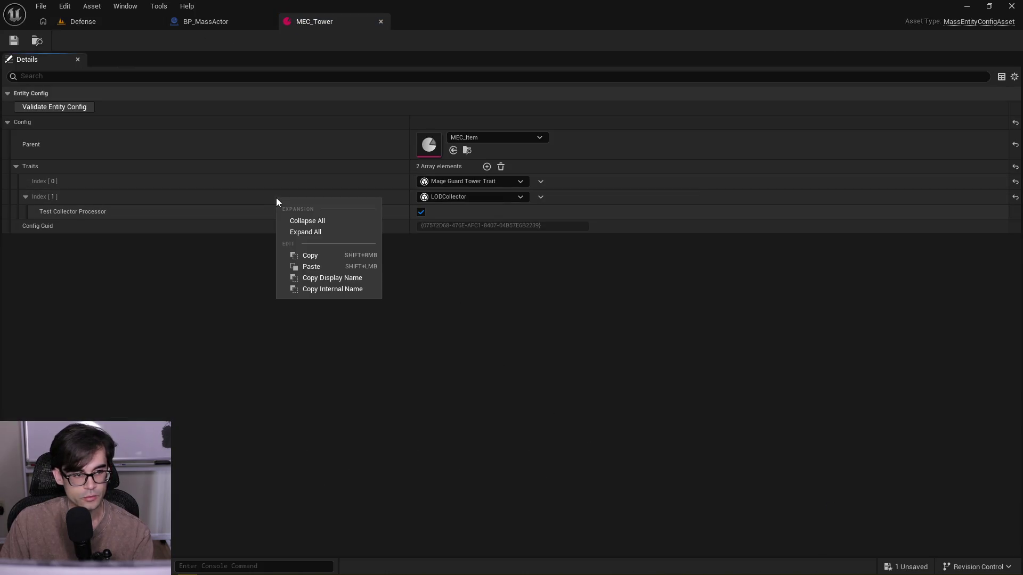
click(329, 256)
click(104, 22)
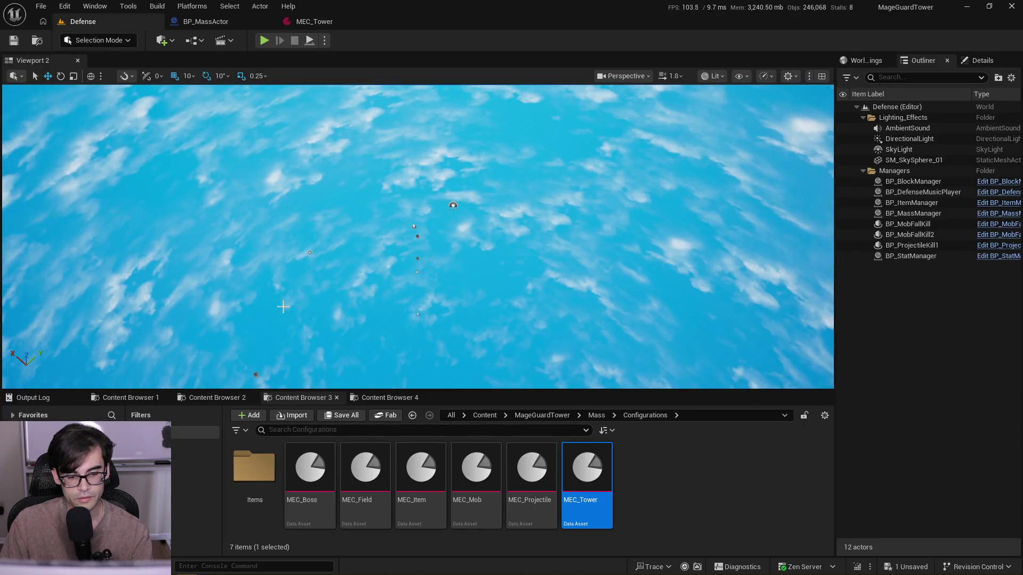
- Paste the LODCollector trait into a new trait slot in MEC_Projectile
double_click(531, 474)
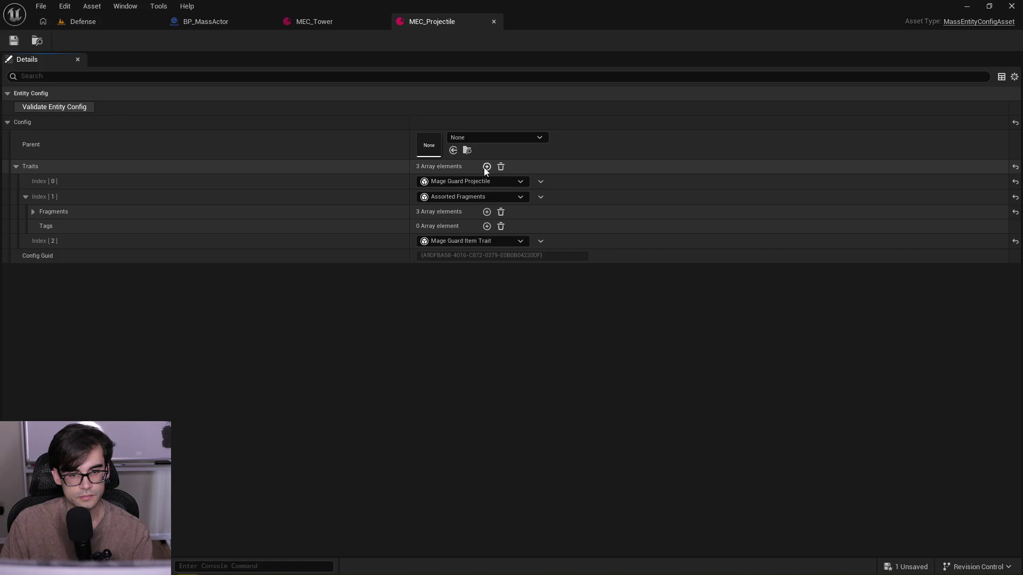
click(486, 167)
right_click(586, 258)
click(610, 290)
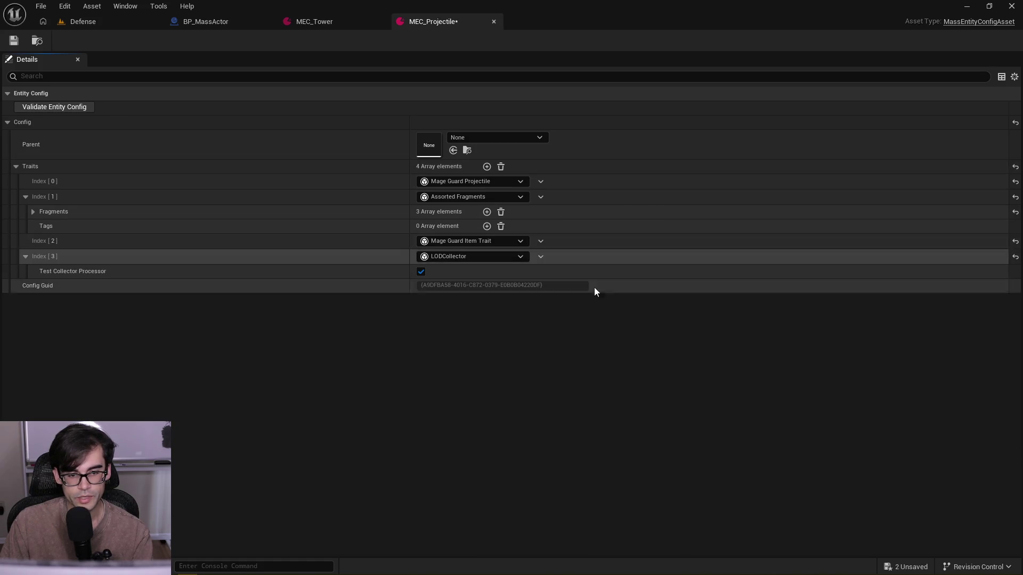
click(494, 21)
click(83, 21)
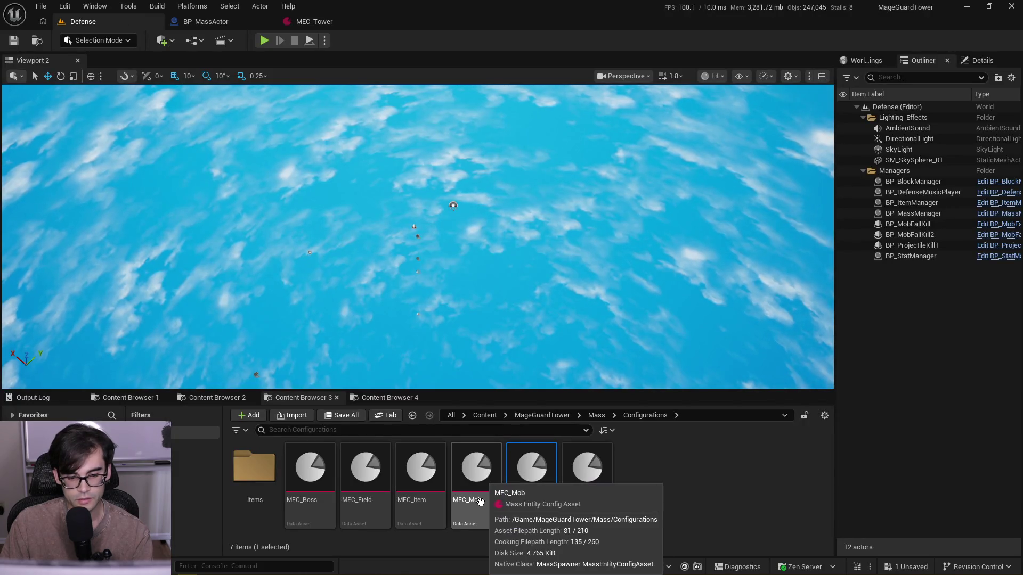
- Add the LODCollector trait to MEC_Item, save it, and close MEC_Item and MEC_Tower
click(415, 472)
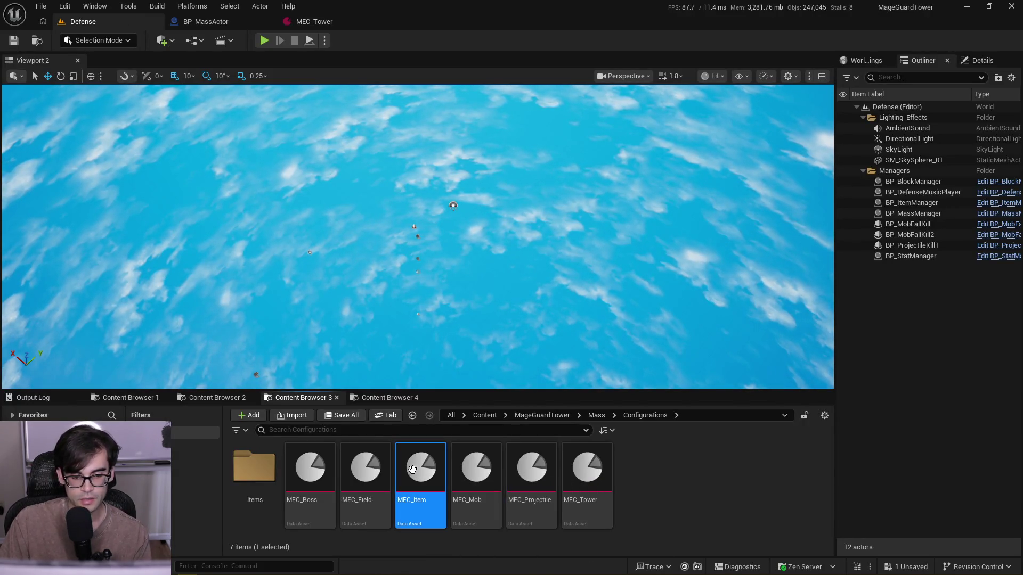
double_click(415, 472)
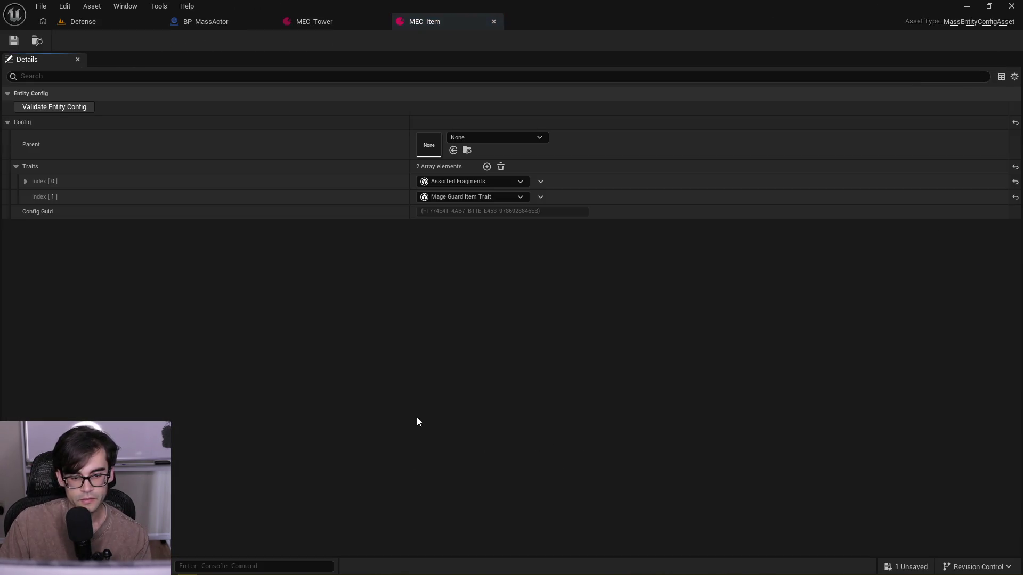
click(485, 169)
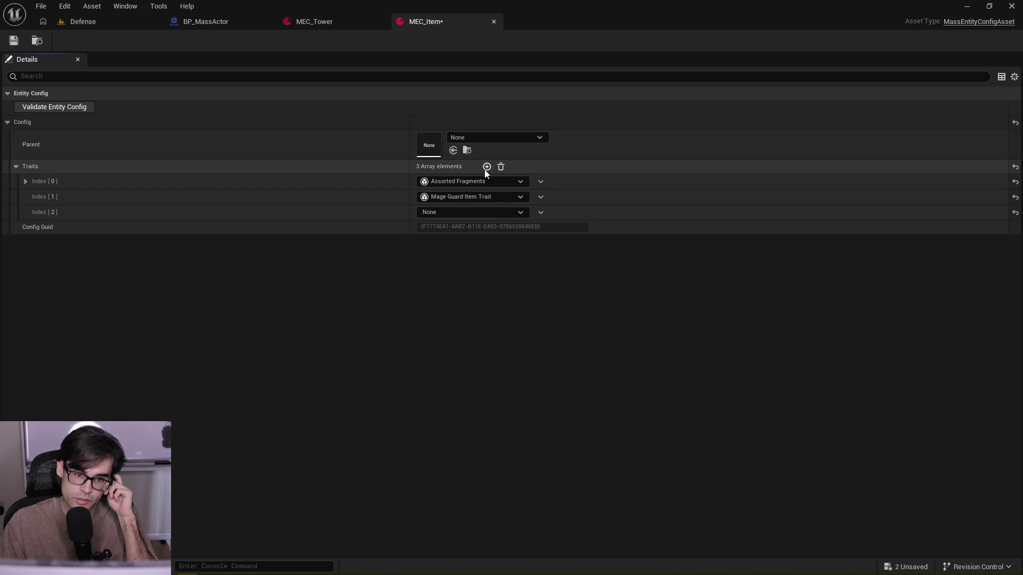
right_click(575, 209)
click(618, 241)
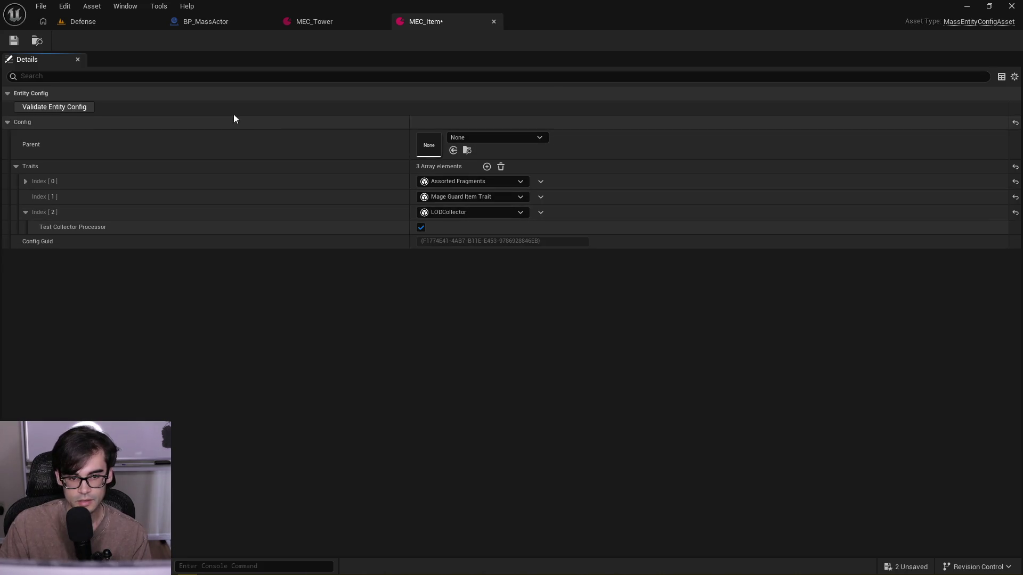
click(14, 41)
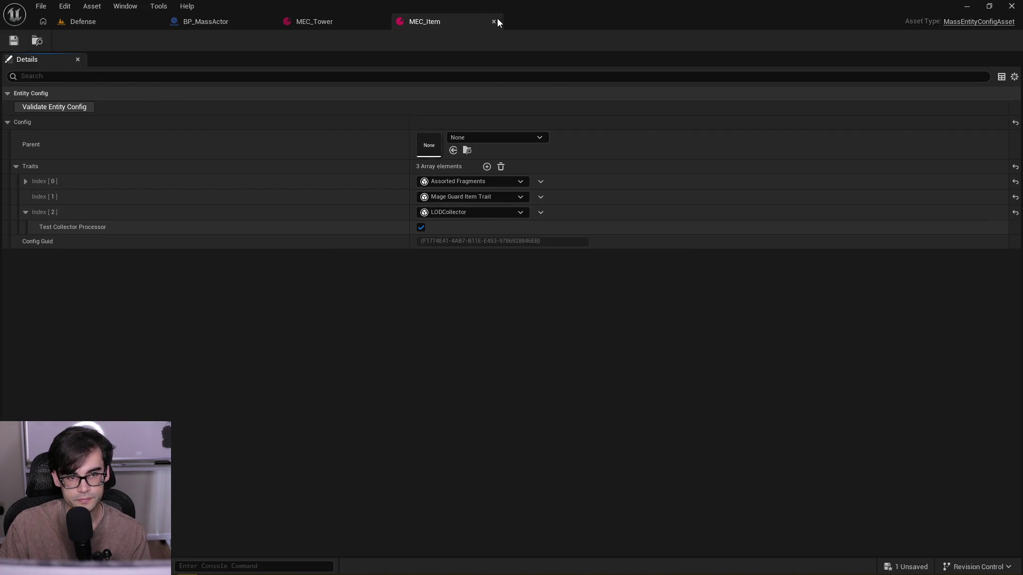
click(495, 21)
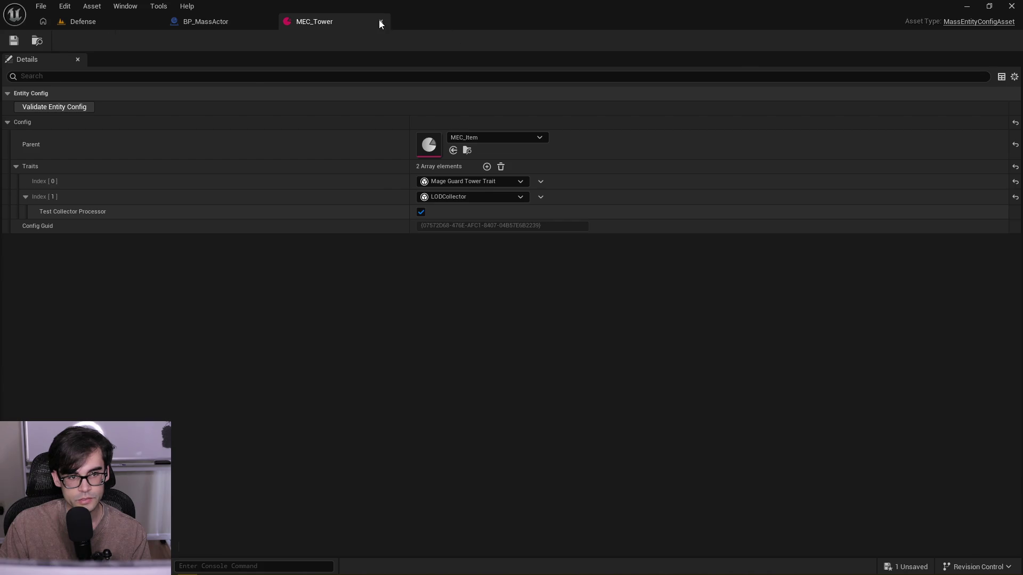
click(379, 20)
click(96, 22)
- Paste the LODCollector trait as MEC_Boss's fifth trait, then save and close it
double_click(326, 478)
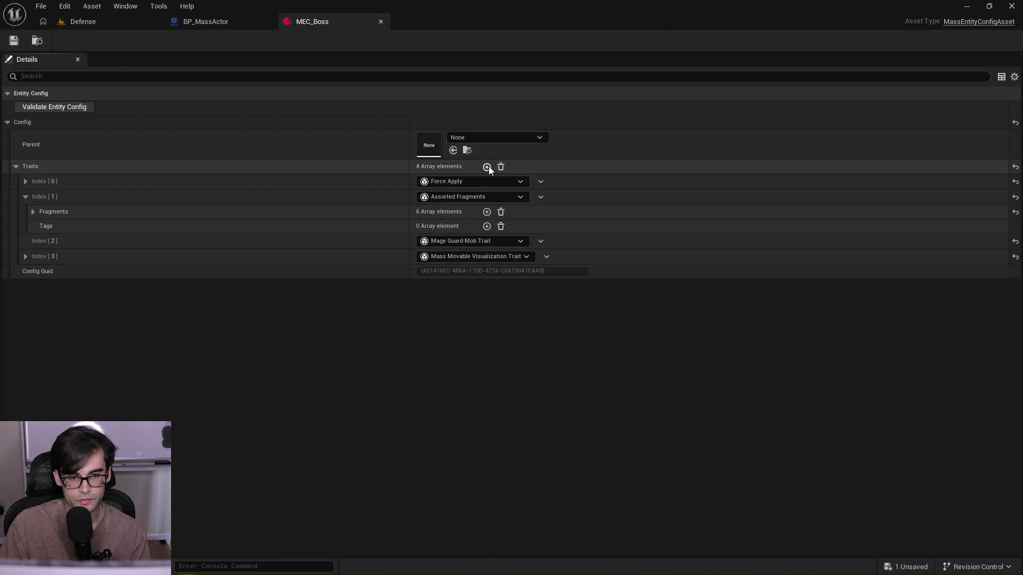
click(487, 166)
right_click(589, 274)
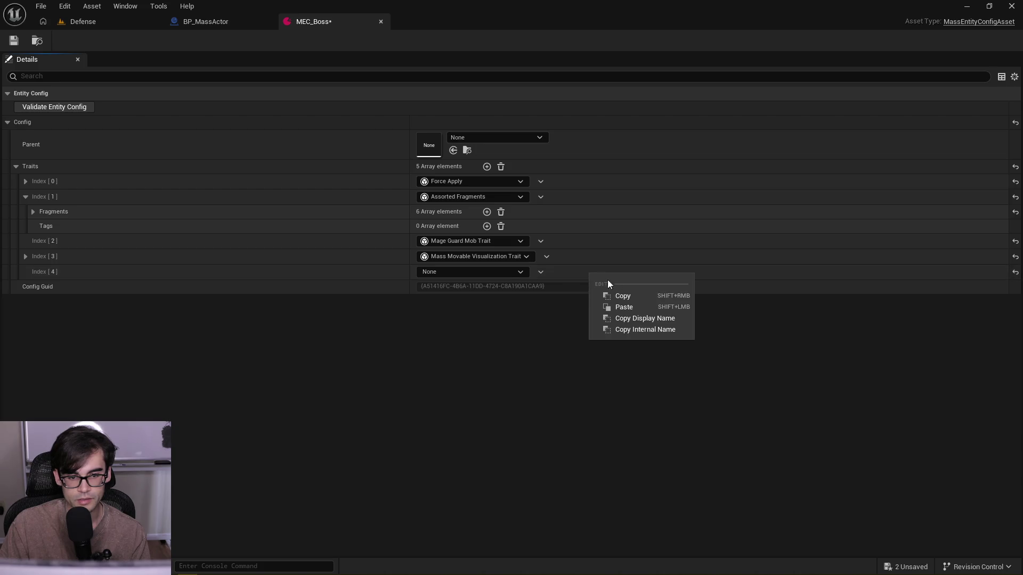
click(637, 301)
click(14, 42)
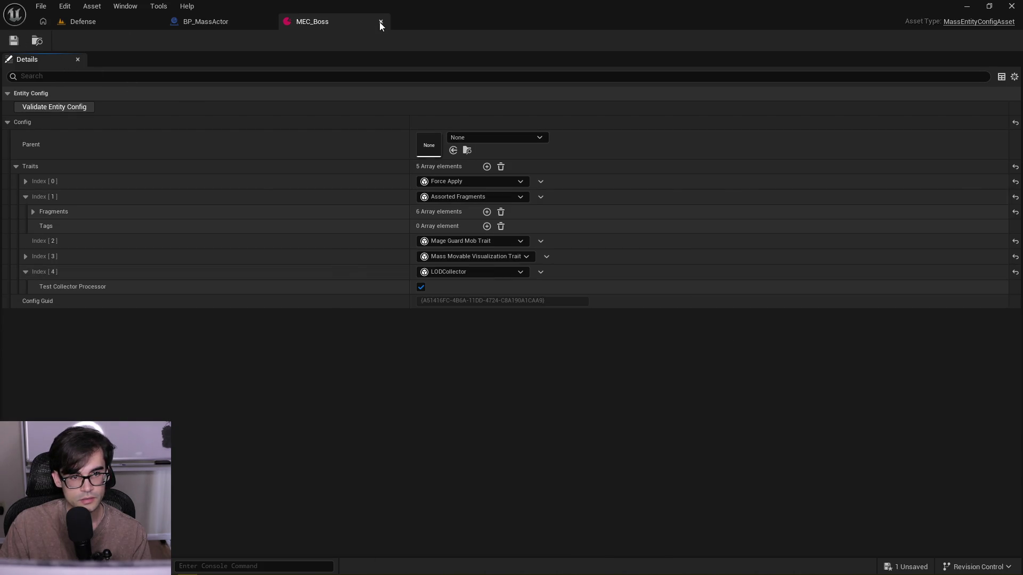
click(380, 21)
click(114, 22)
- Paste the LODCollector trait into a new MEC_Field trait slot and close the config
double_click(366, 469)
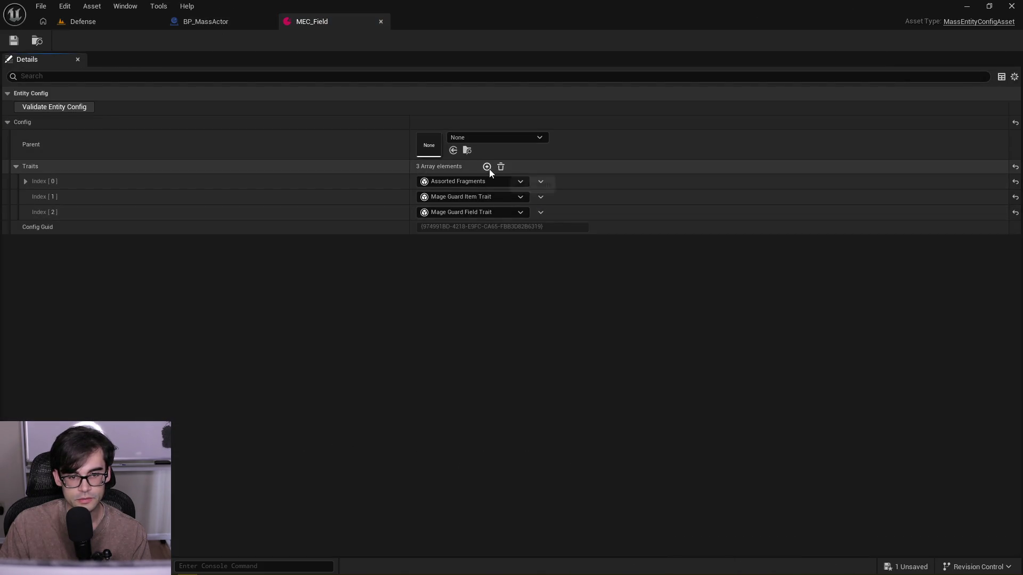
click(487, 166)
right_click(598, 228)
click(631, 264)
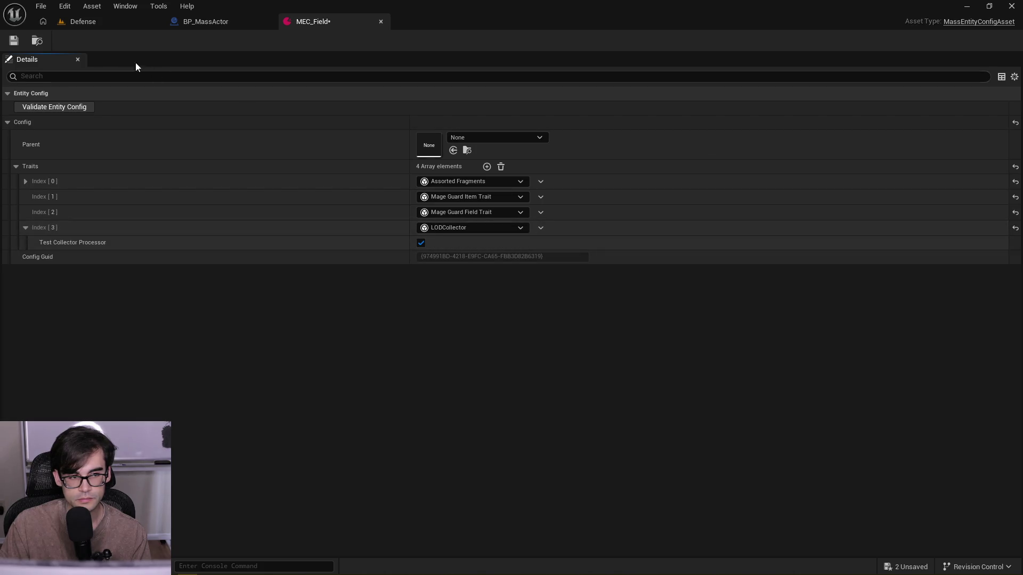
click(380, 21)
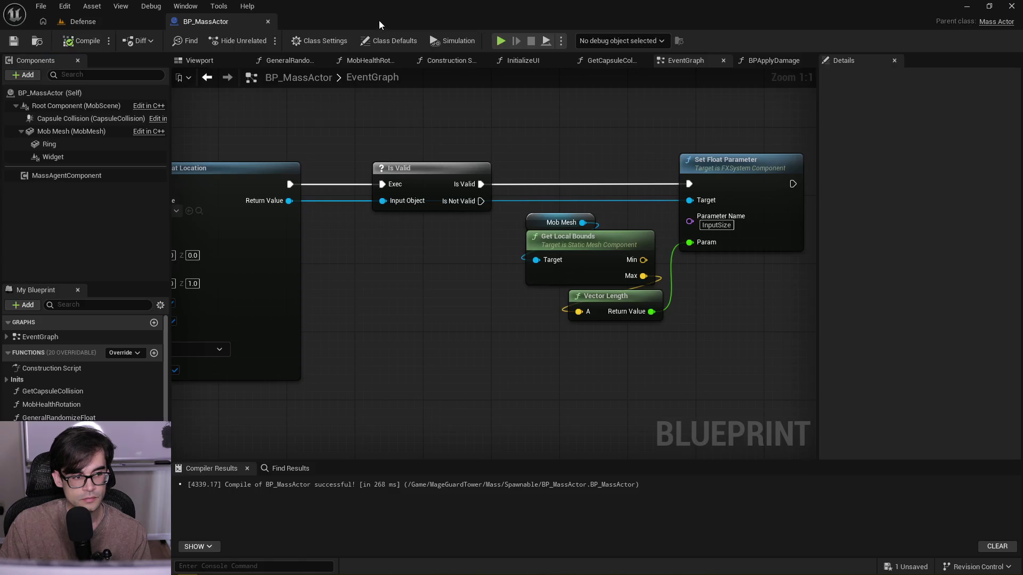
- Play-test Defense, place a Halo Tower on the island, and watch the Output Log
click(122, 21)
click(264, 41)
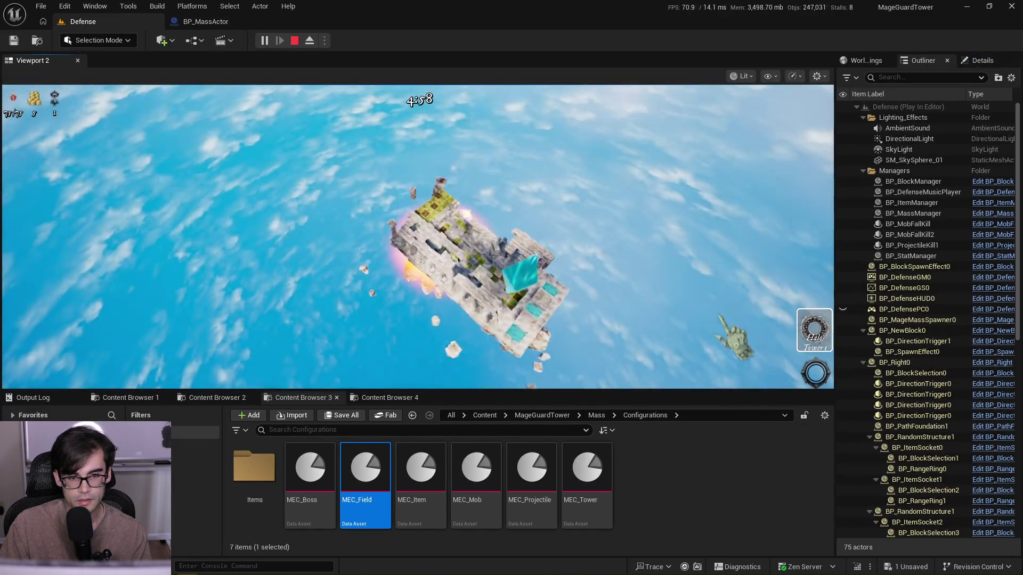
click(814, 330)
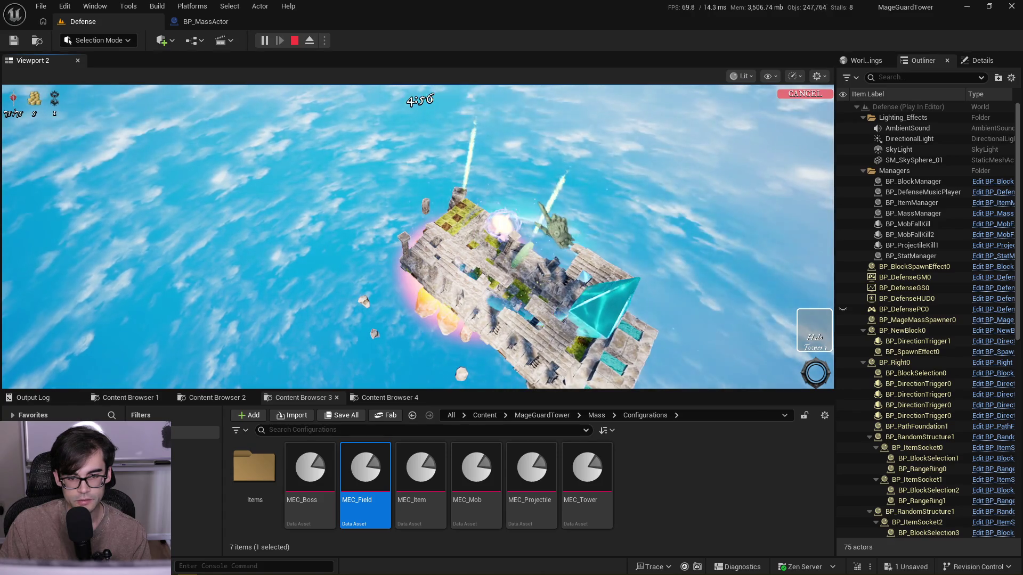
click(501, 224)
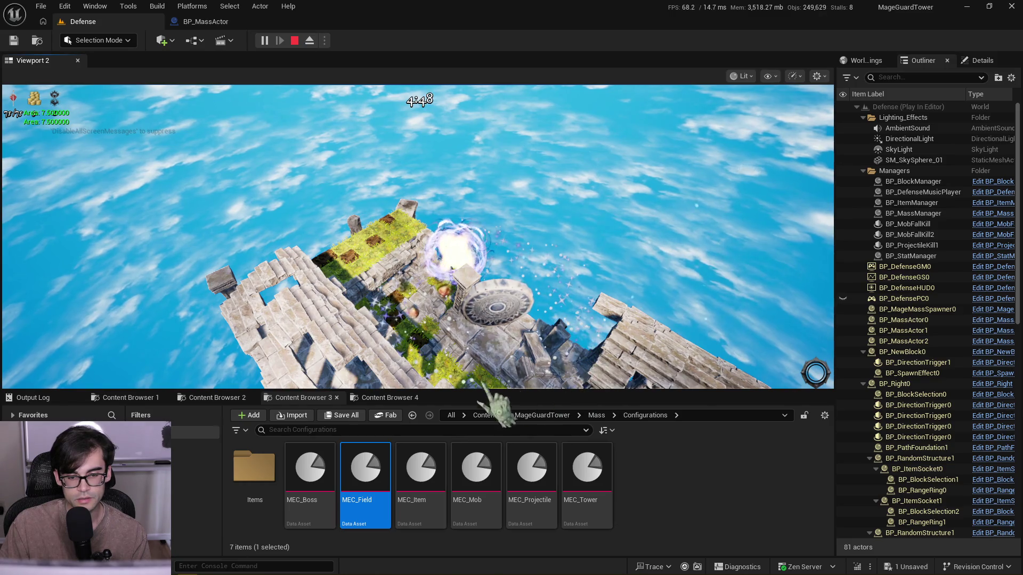
click(30, 398)
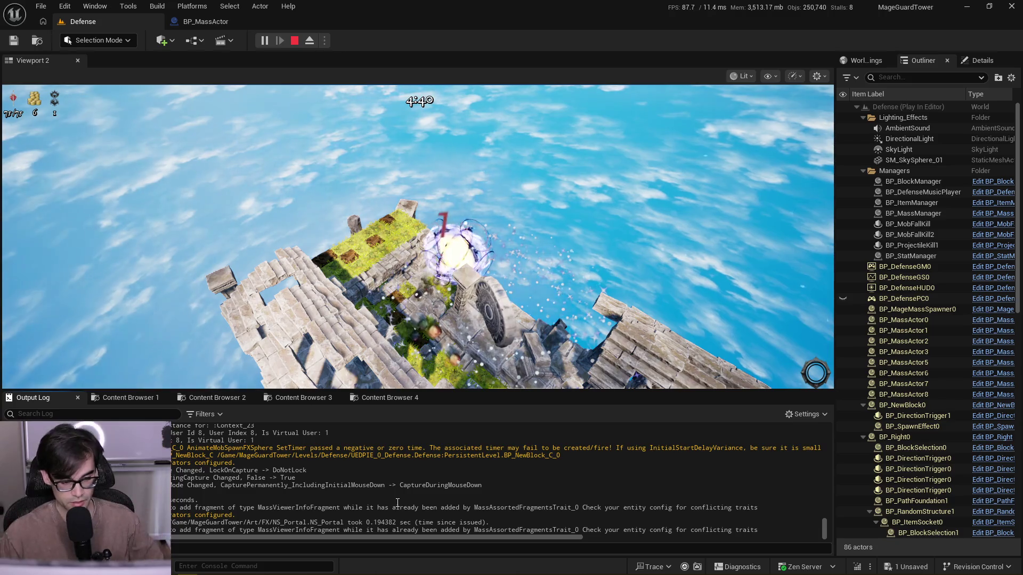
drag(416, 298, 394, 277)
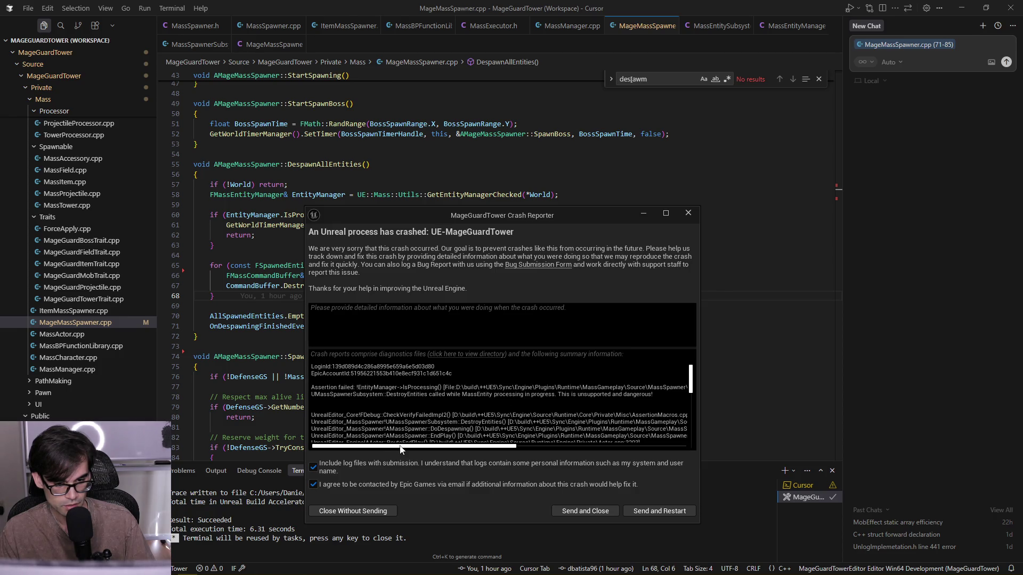
- Select the 'Assertion failed' message in the crash summary, then select Brave's current search query
mouse_move(403, 447)
mouse_down()
mouse_move(546, 456)
mouse_move(388, 478)
mouse_up()
triple_click(523, 391)
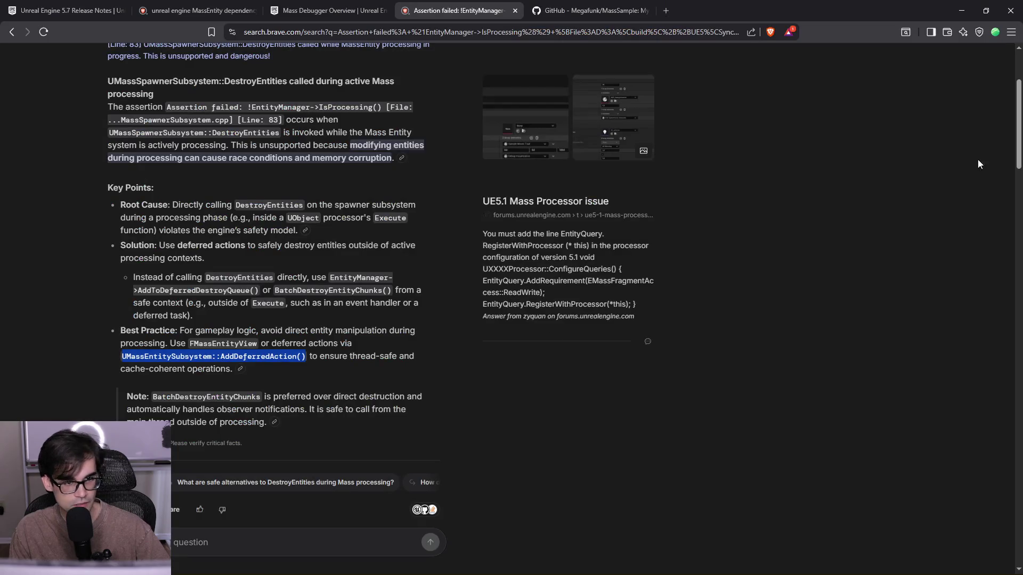
scroll(418, 242, up, 2)
click(345, 75)
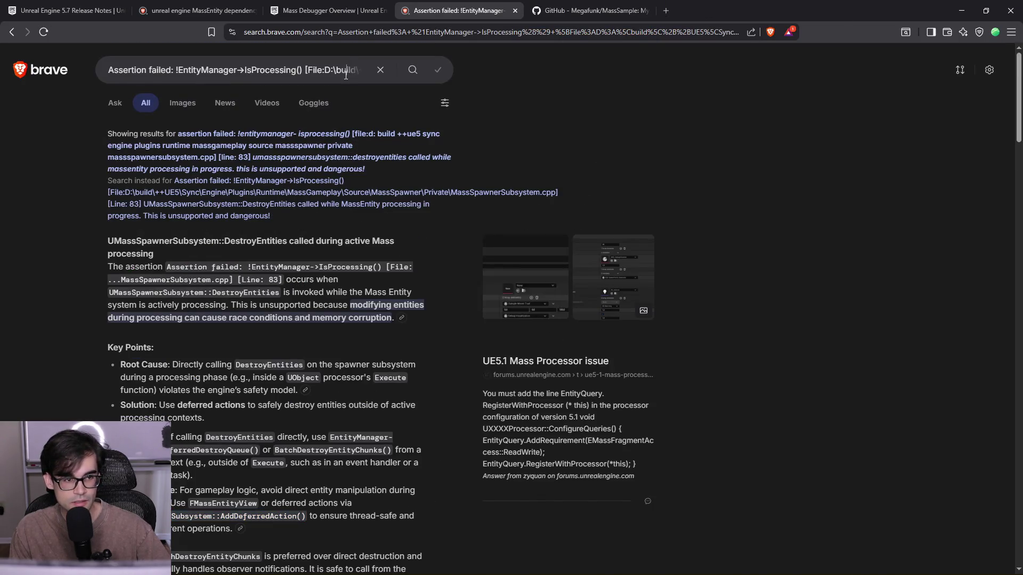
- Search '80 fahrenheit to celsius' and close the results tab
text(80 fahrenheit to celsius)
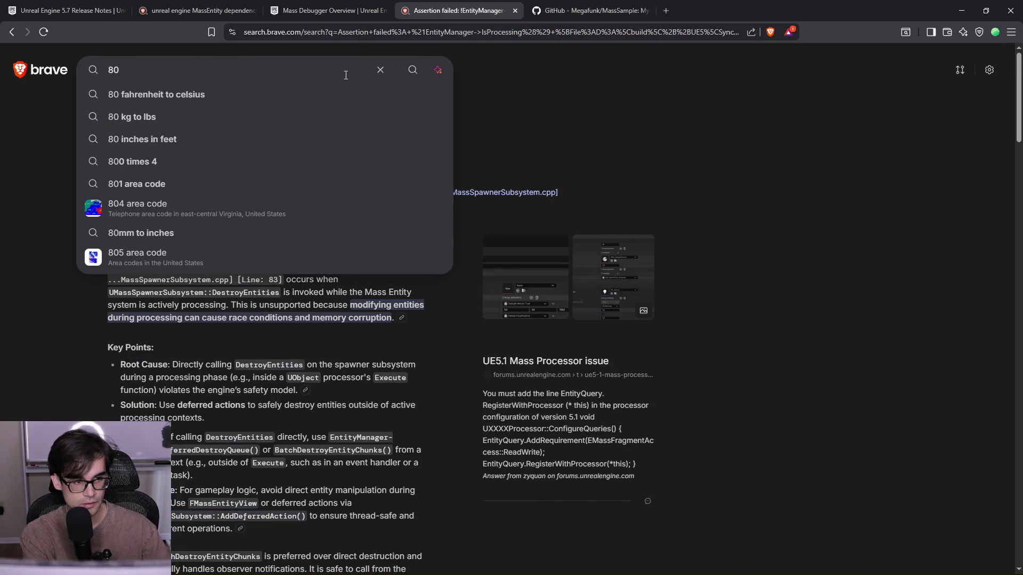
key(Return)
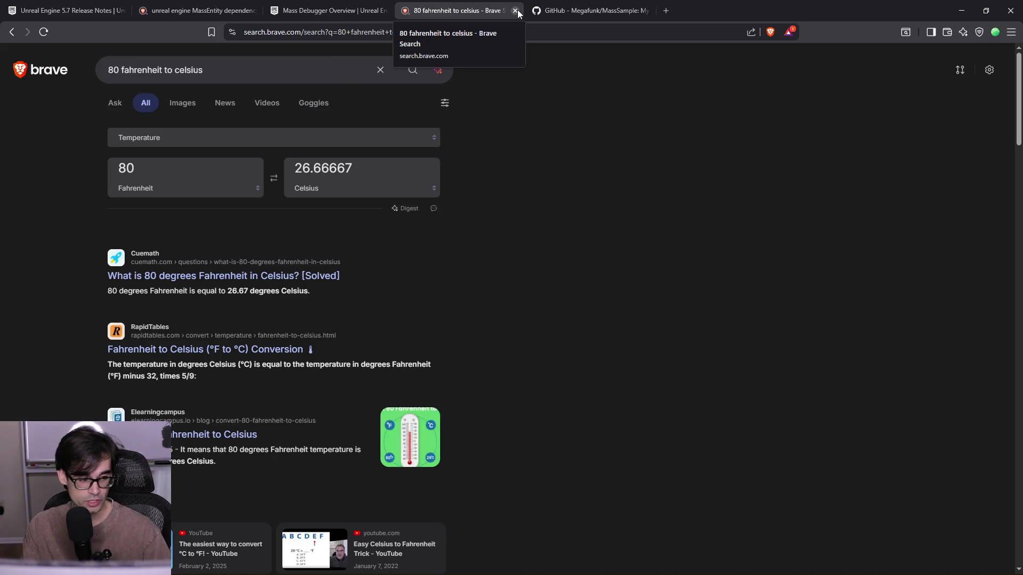
click(515, 10)
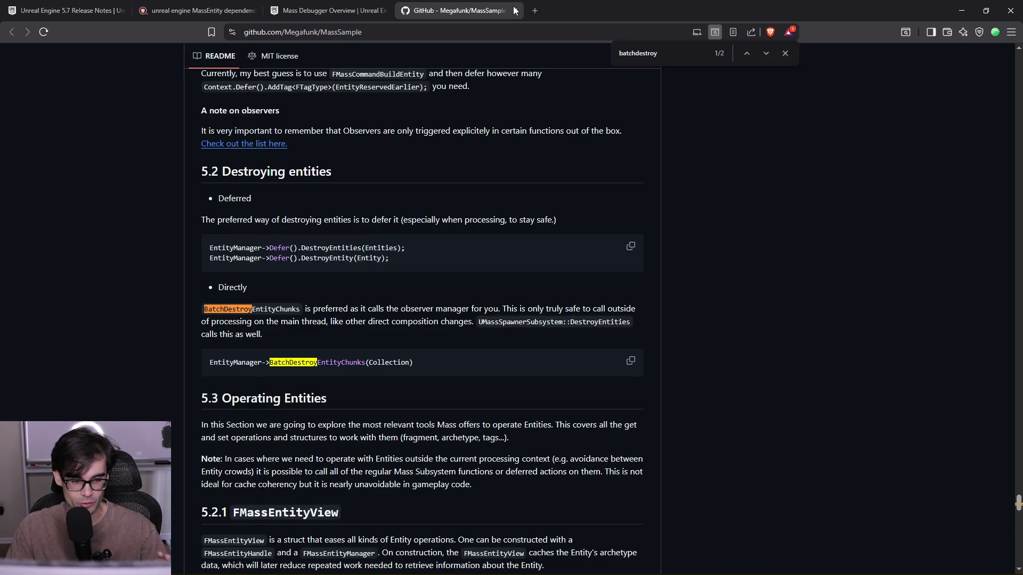
- Glance at the Mass Debugger and MassEntity dependency tabs, then minimise Brave
click(335, 9)
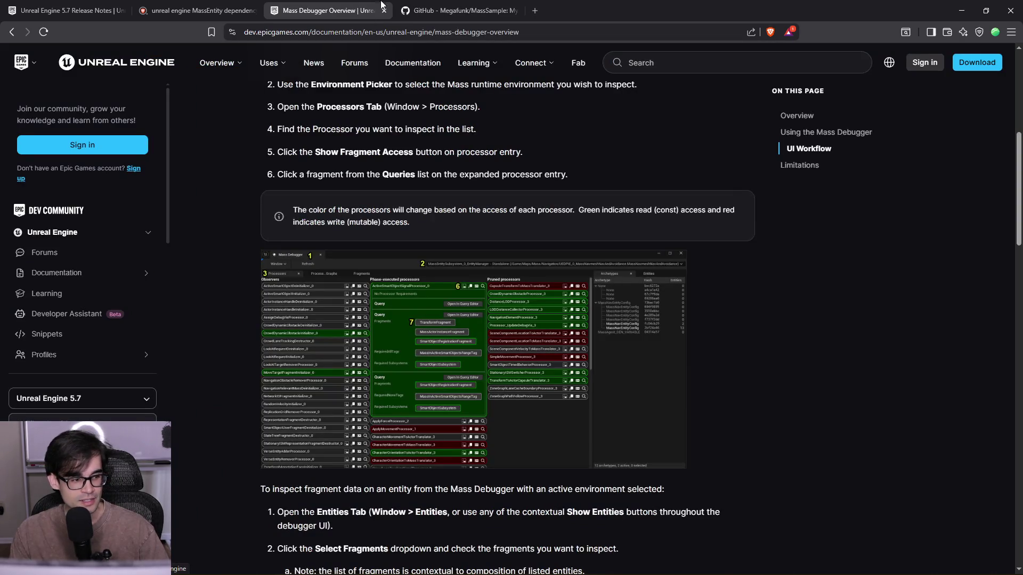
click(238, 6)
click(956, 2)
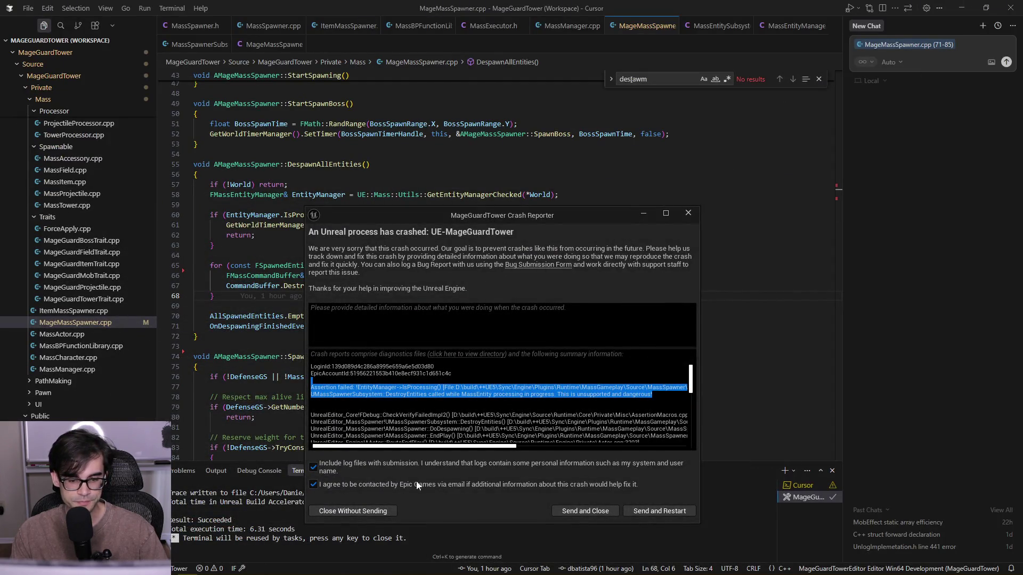
- Maximise the crash reporter, select the call stack through AMassActor::Destroyed, then close it
double_click(516, 212)
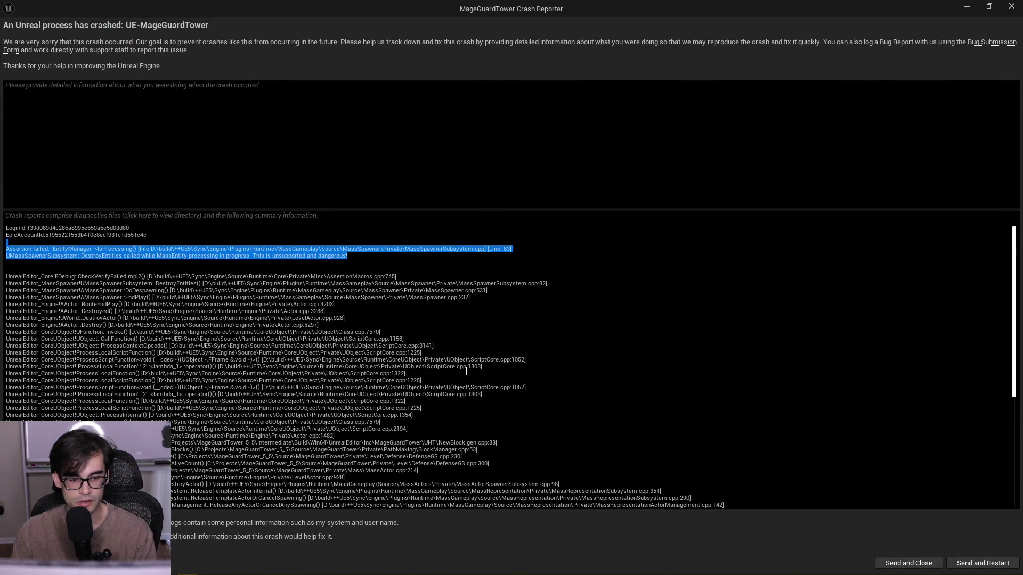
scroll(473, 360, down, 6)
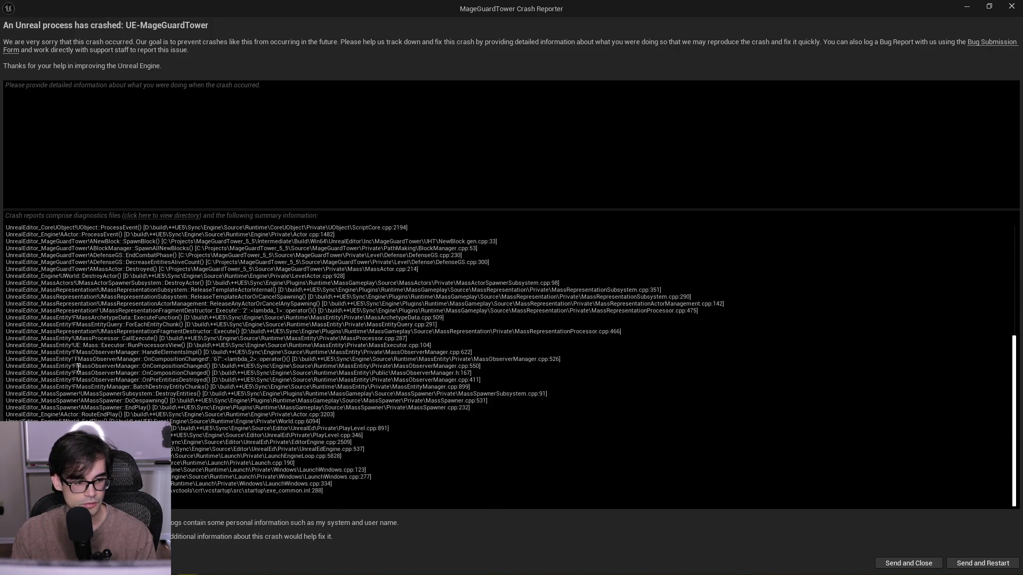
mouse_move(80, 341)
mouse_down()
mouse_move(450, 335)
mouse_move(517, 305)
mouse_up()
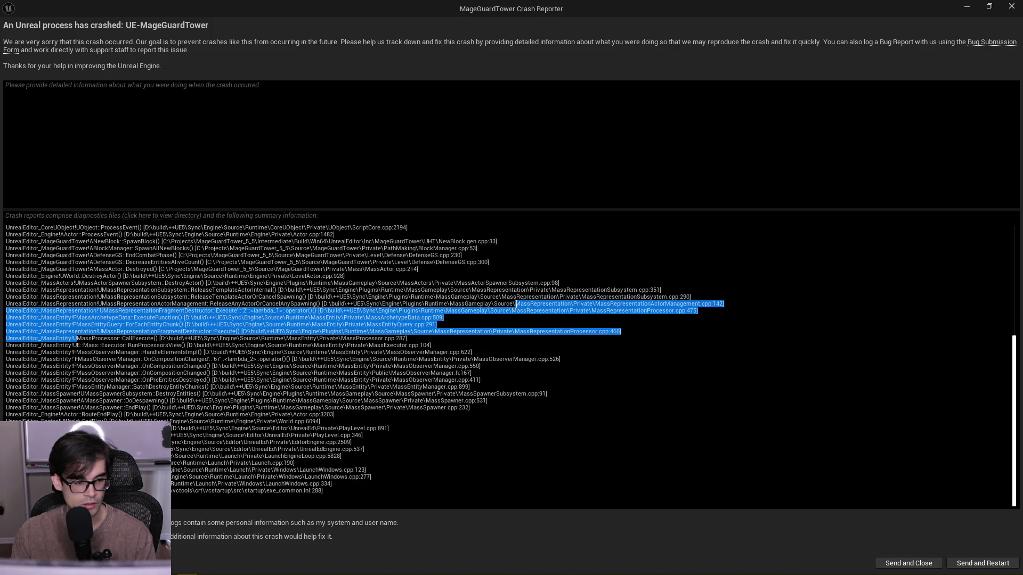
mouse_move(394, 488)
mouse_down()
mouse_move(439, 416)
mouse_move(31, 399)
mouse_move(71, 387)
mouse_move(31, 401)
mouse_move(10, 394)
mouse_move(6, 276)
mouse_move(12, 263)
mouse_move(16, 270)
mouse_up()
click(437, 429)
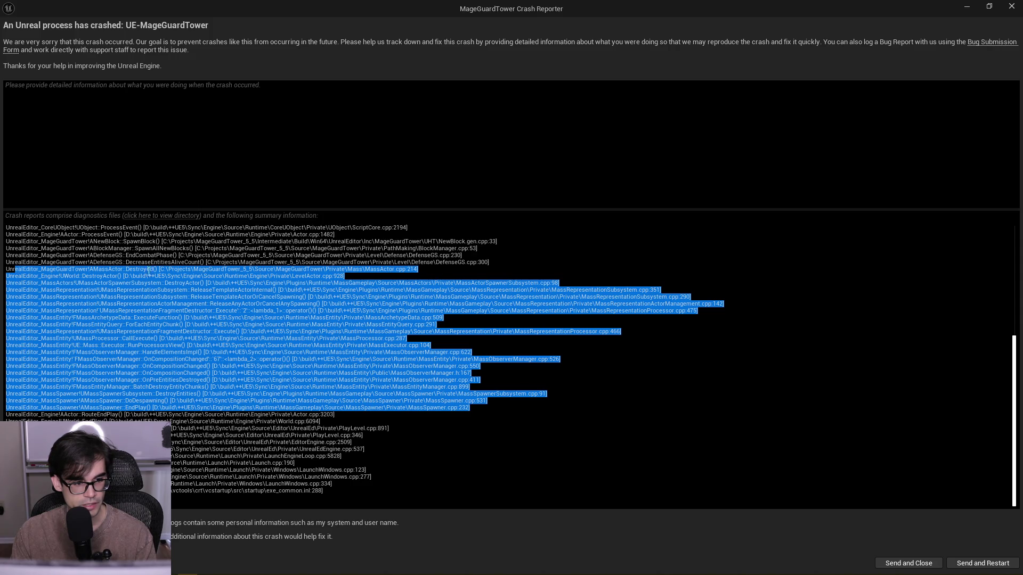
click(161, 271)
mouse_move(411, 272)
mouse_down()
mouse_move(11, 255)
mouse_move(6, 269)
mouse_up()
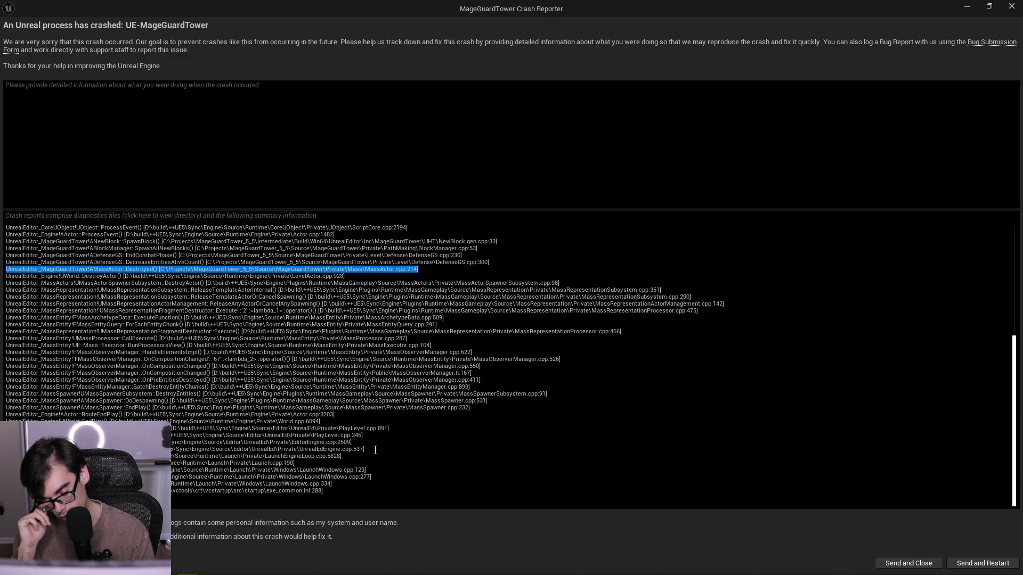
click(1011, 6)
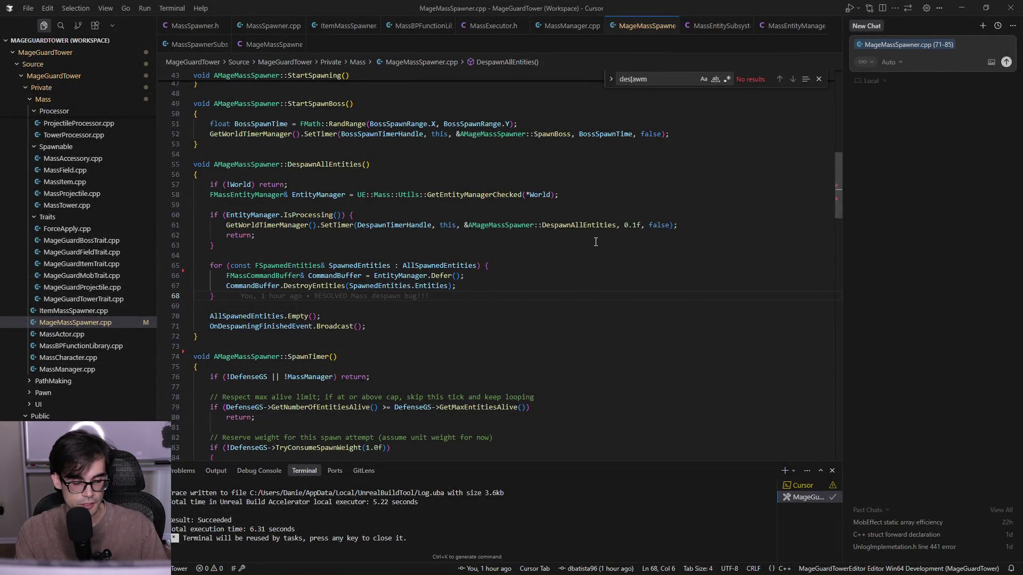
- Switch away from Cursor to the MageGuardTower_5_5 project folder in File Explorer
key(alt+Tab)
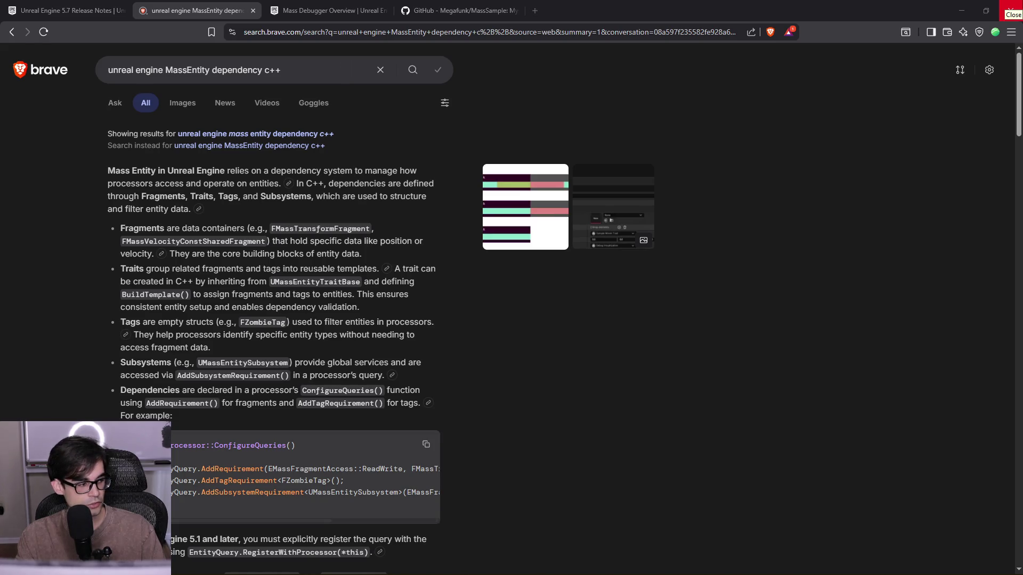
key(alt+Tab)
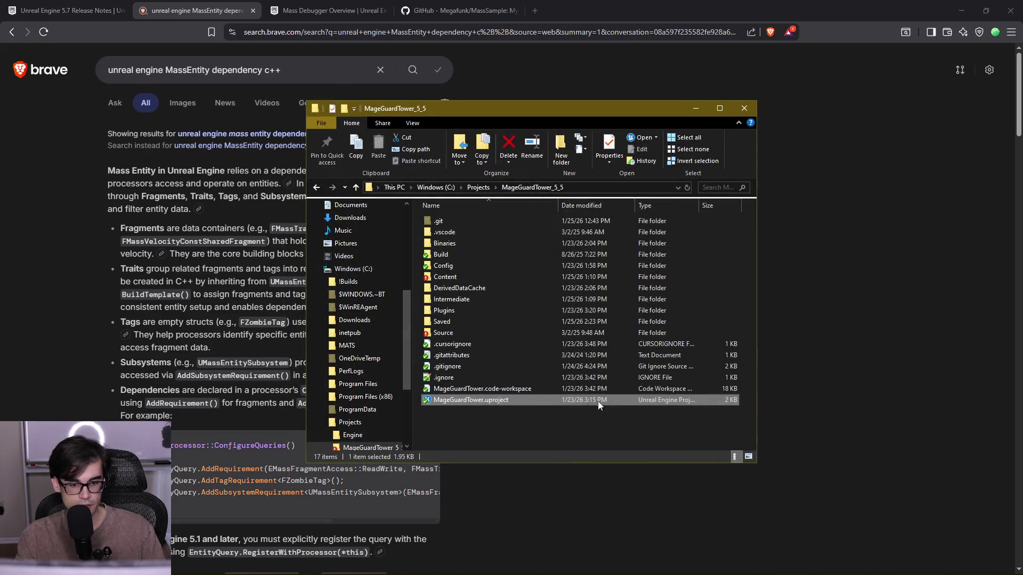
- Launch MageGuardTower.uproject to reopen the Defense level in Unreal Engine
double_click(510, 401)
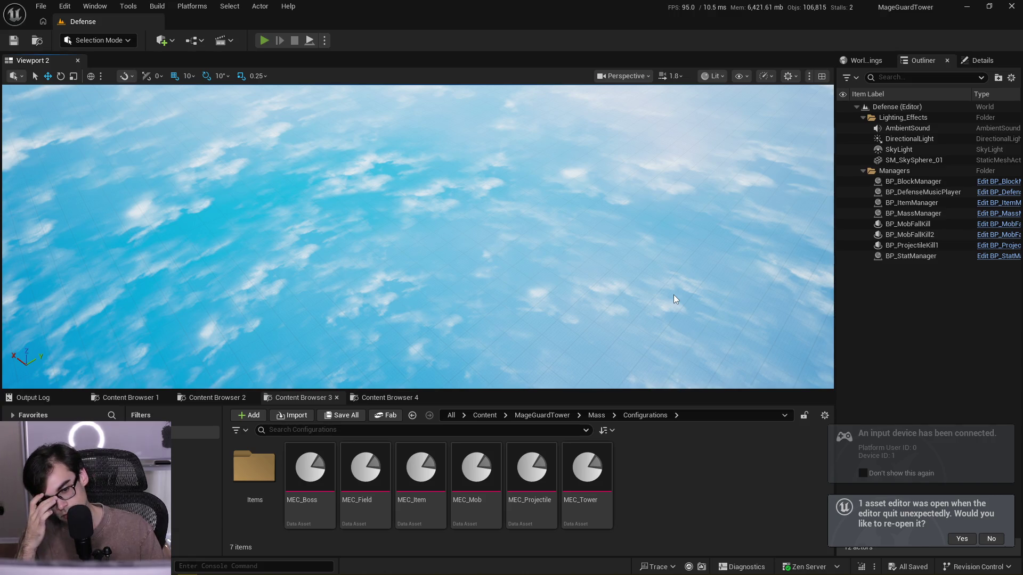
- Play-test Defense and run the MageguardAddStat console command with ARarmor100
key(alt+p)
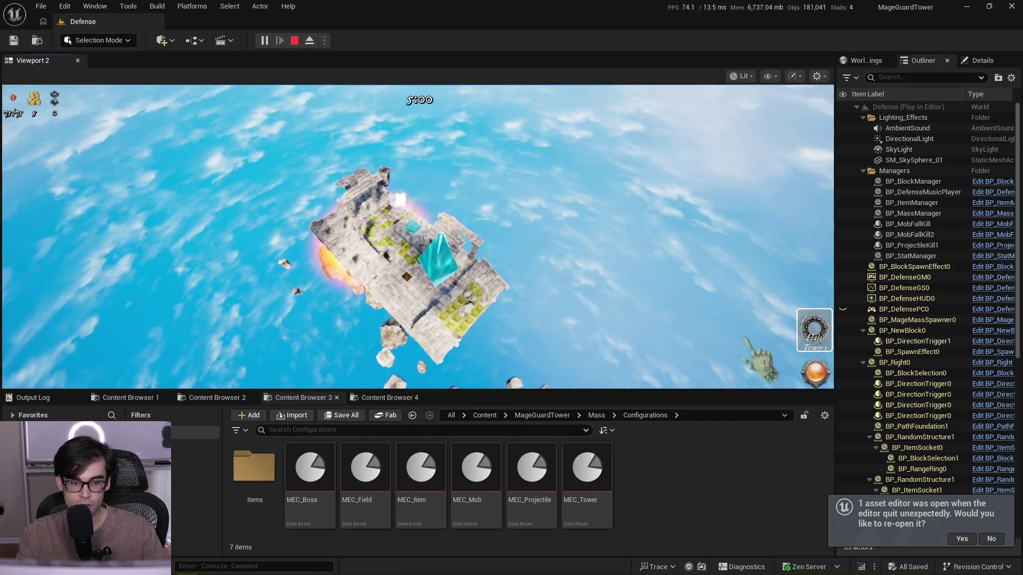
key(grave)
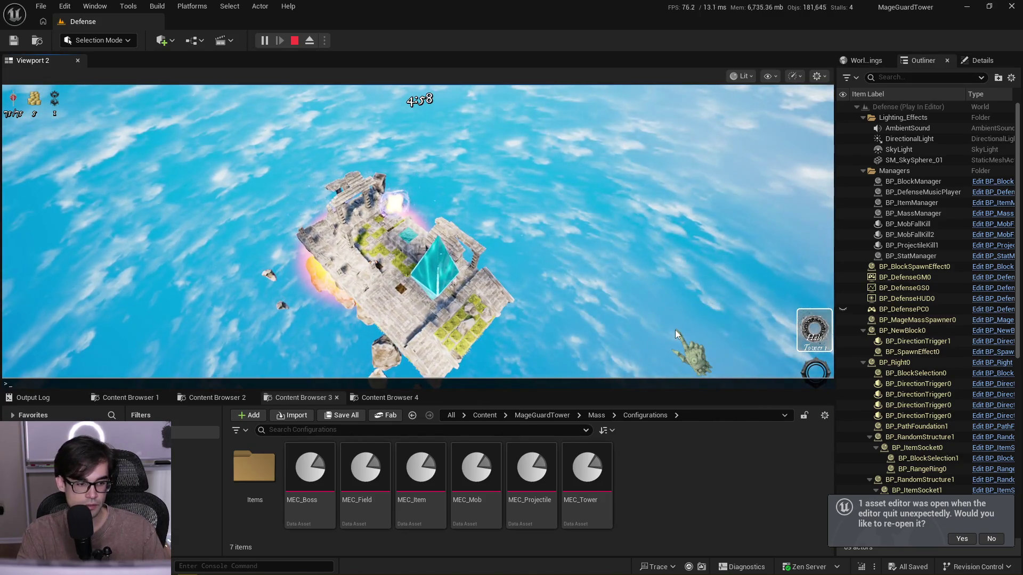
text(MageSta)
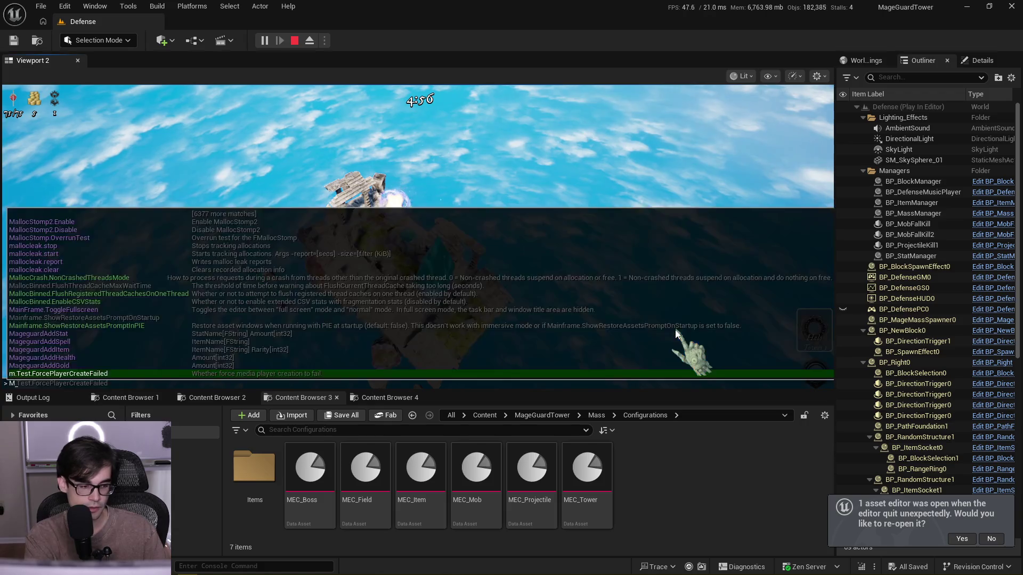
key(BackSpace)
key(BackSpace)
key(BackSpace)
text(G)
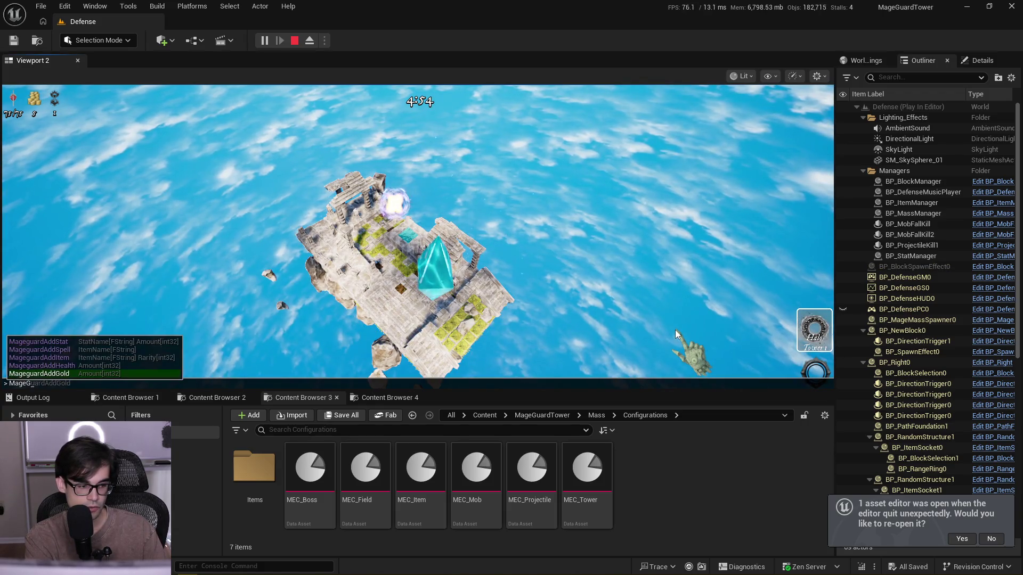
key(Up)
key(Up)
key(Up)
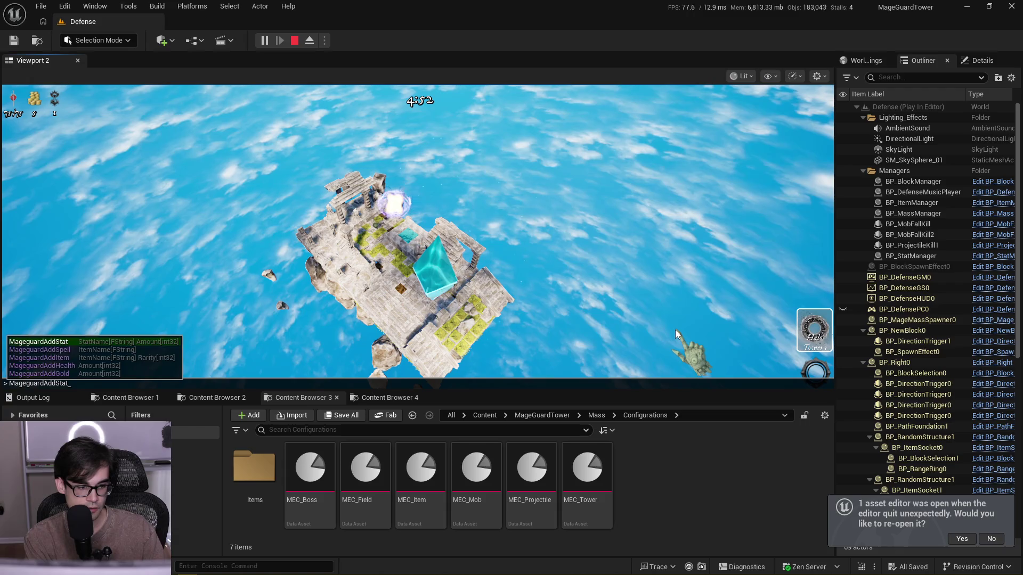
text(ARarmor)
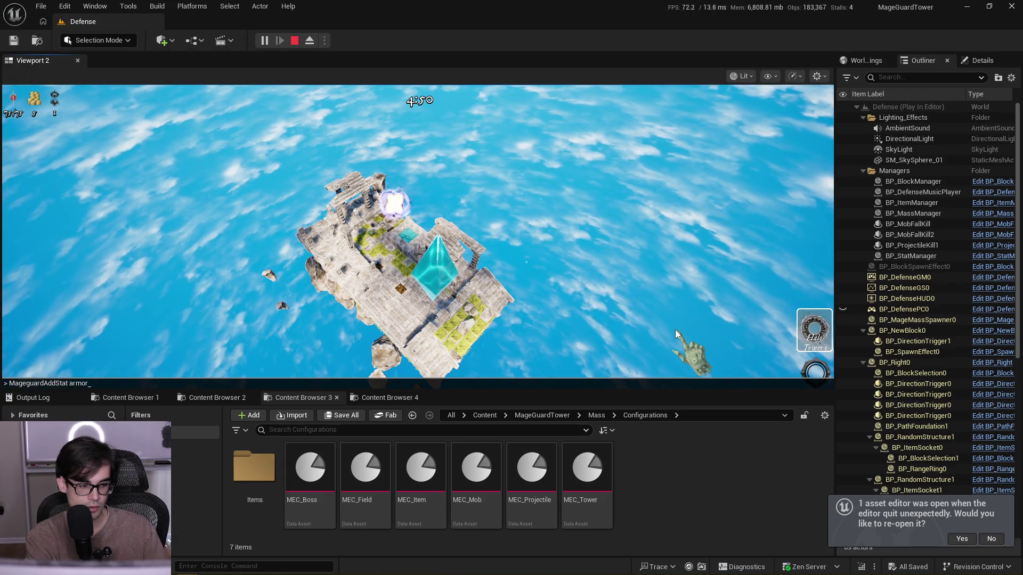
text(100)
key(Return)
- Pause the game and toggle the free debug camera on and off
key(Escape)
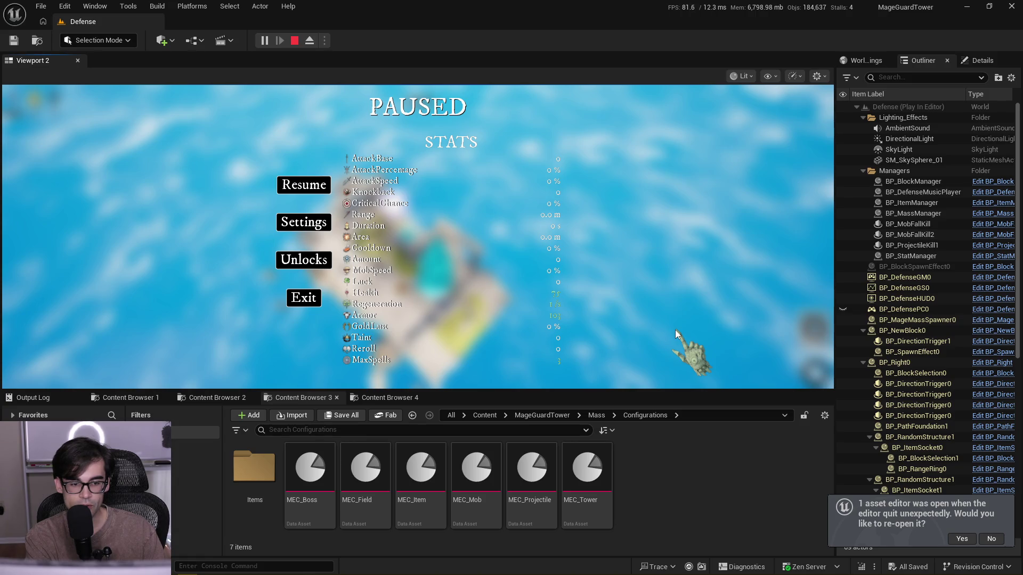
key(semicolon)
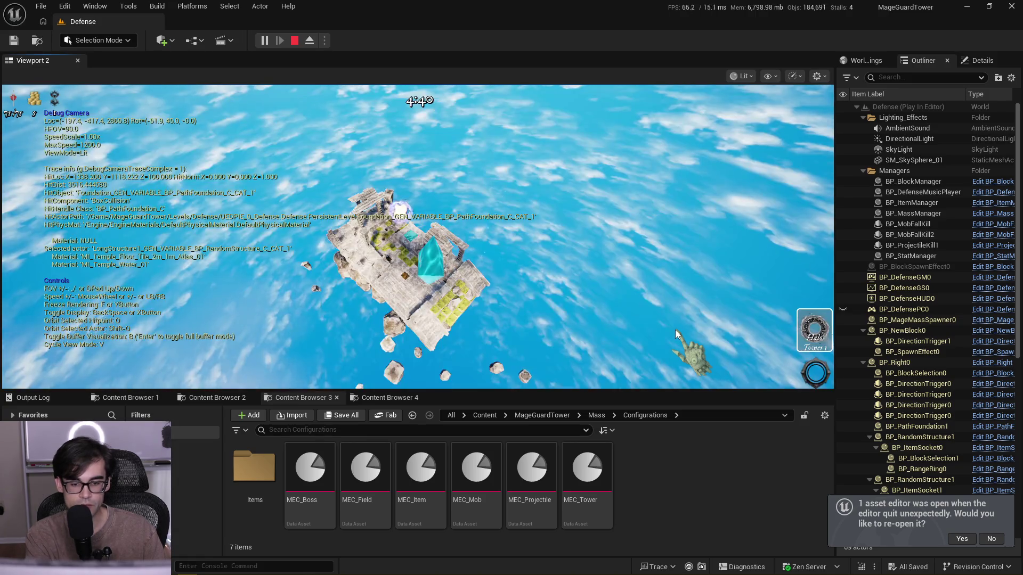
key(semicolon)
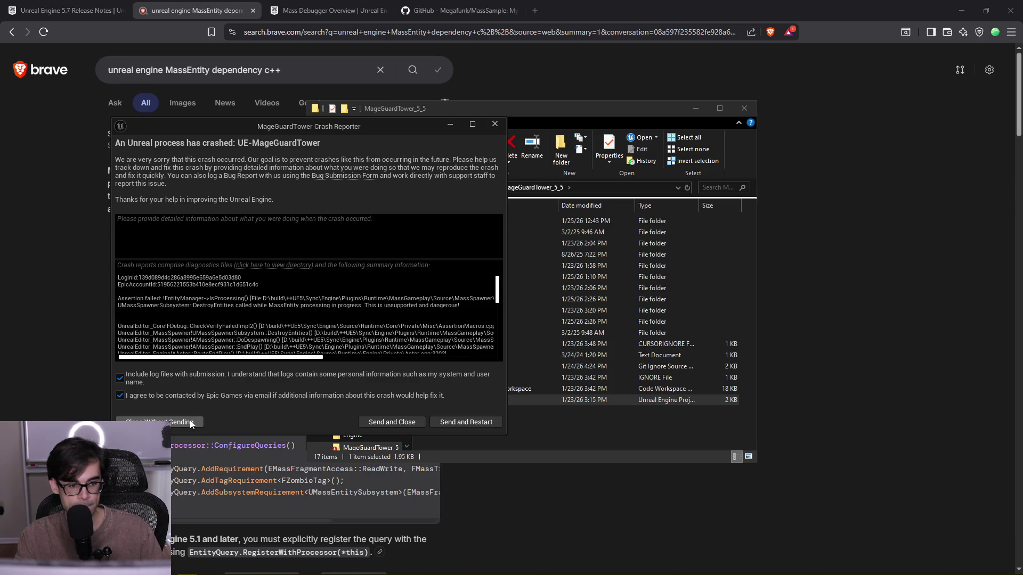
- Dismiss the crash report without sending it and reopen MageGuardTower.uproject from File Explorer
click(190, 420)
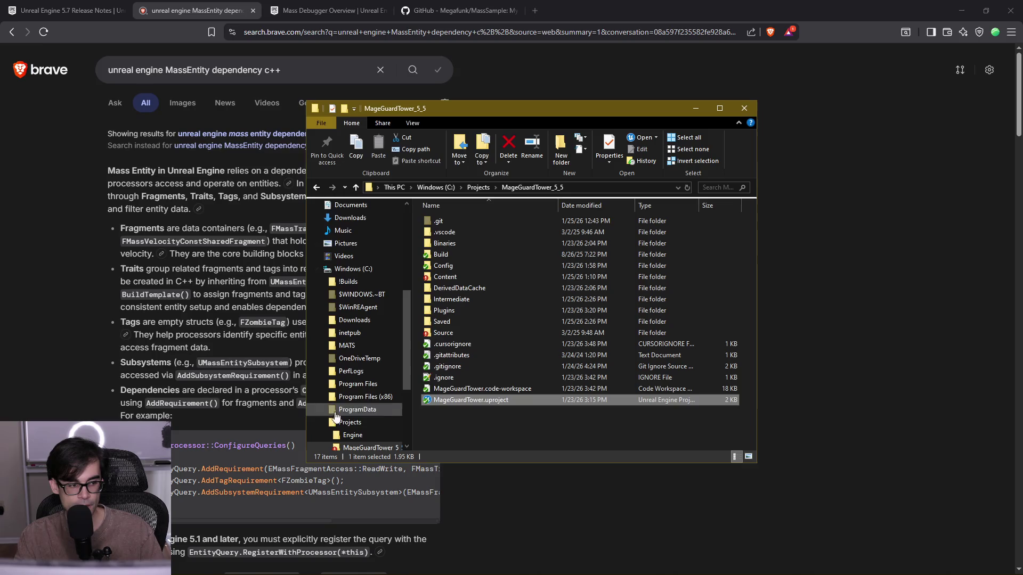
double_click(476, 403)
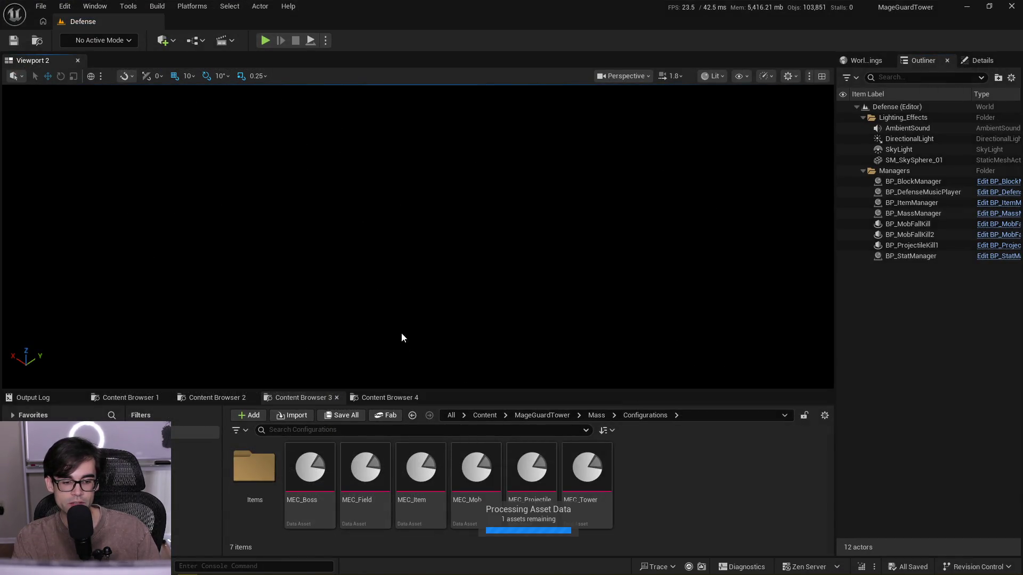
- Switch to the first Content Browser and look inside MageGuardTower's UI folder, then return
click(217, 398)
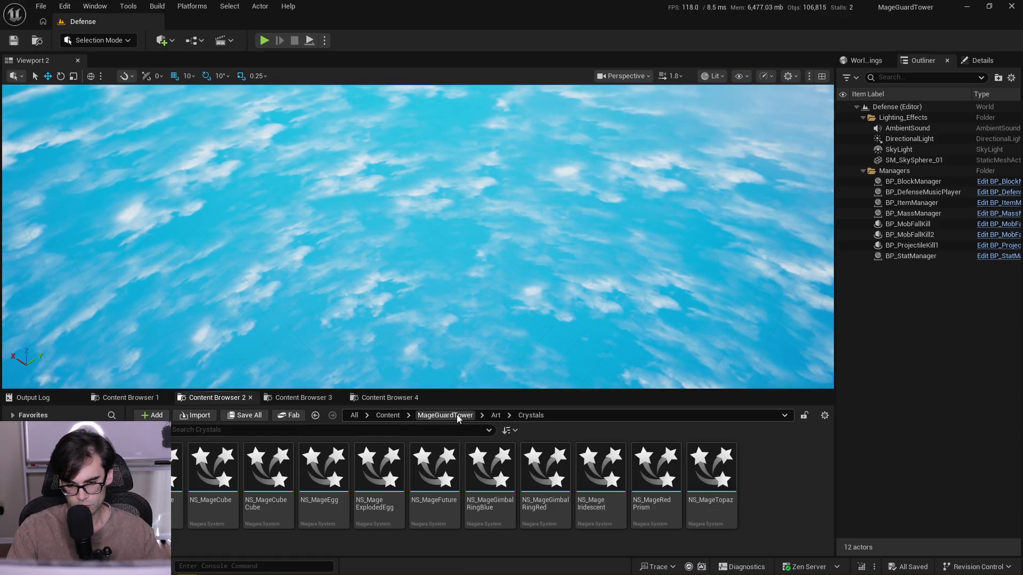
click(279, 398)
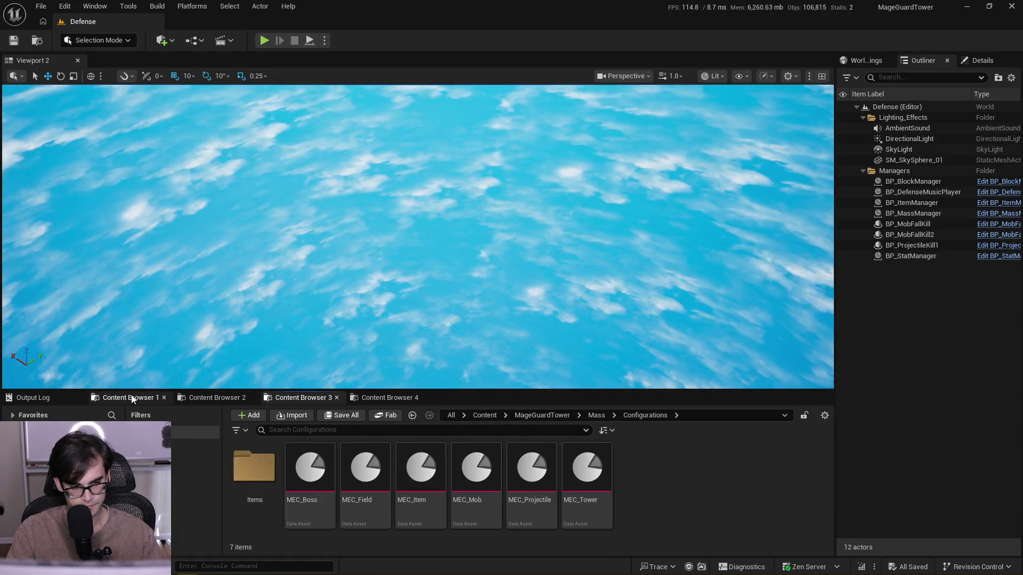
click(131, 398)
click(442, 415)
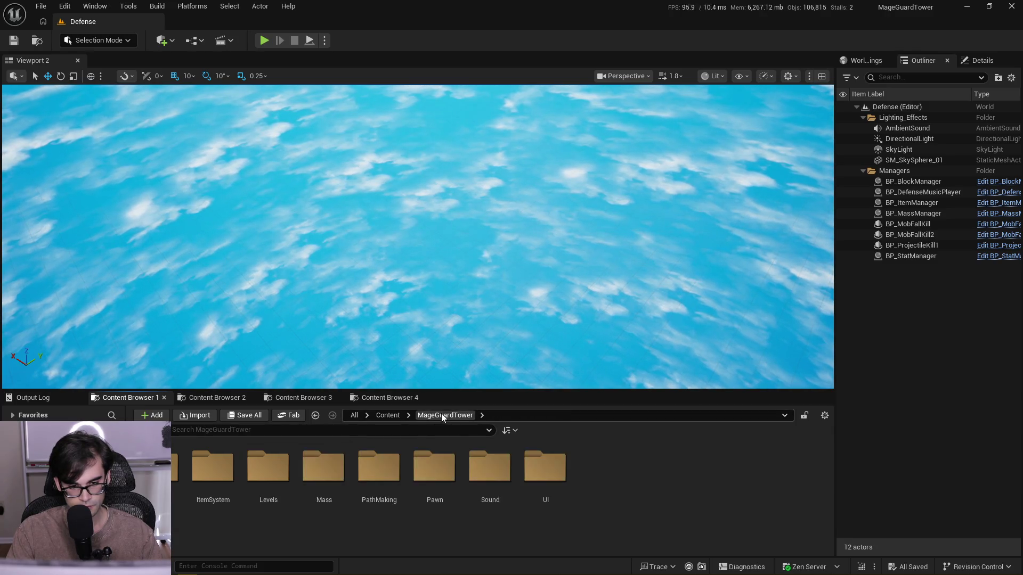
click(527, 454)
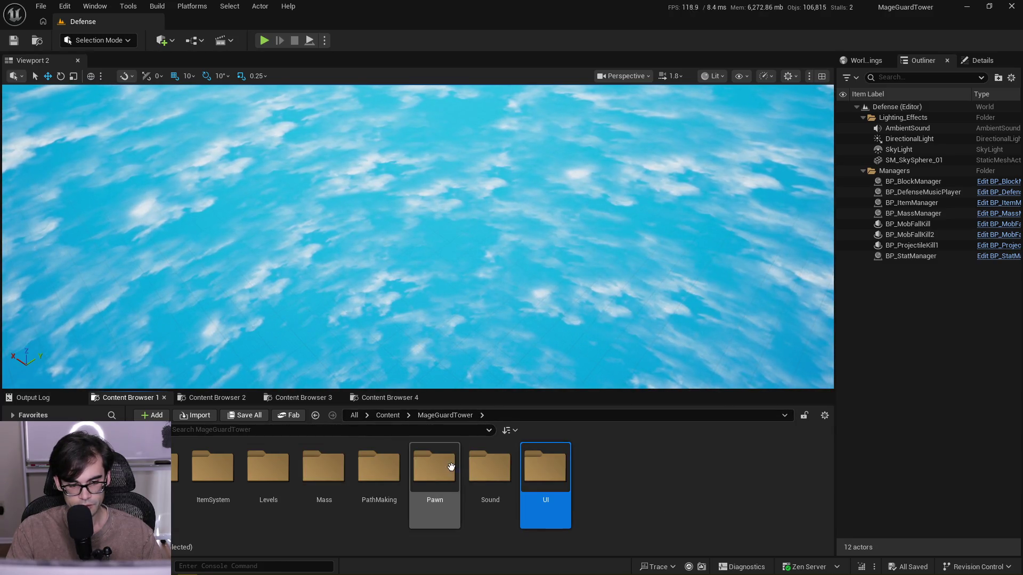
double_click(559, 469)
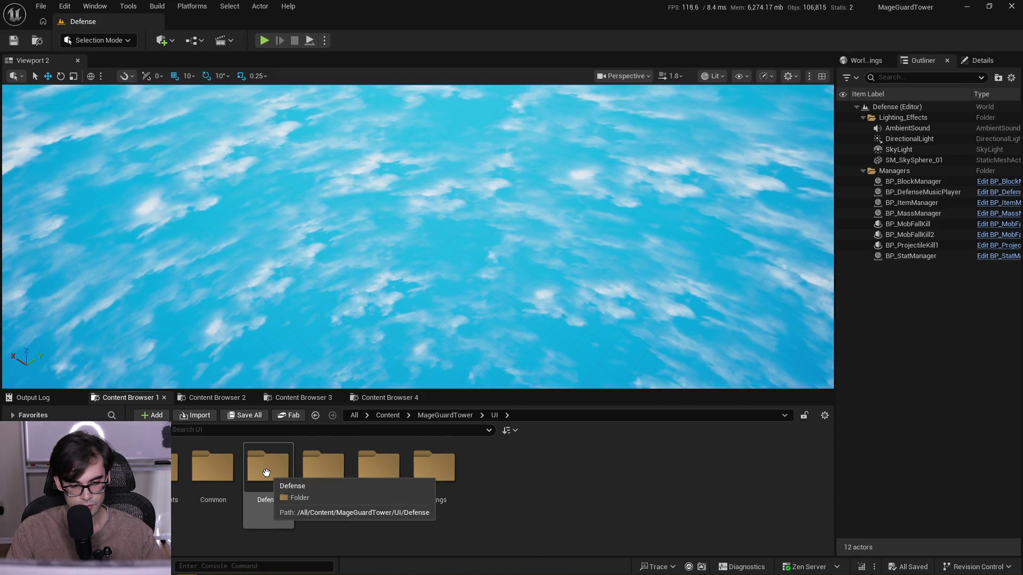
click(452, 418)
- Navigate into PathMaking > Blocks and open the BP_Start blueprint
double_click(371, 455)
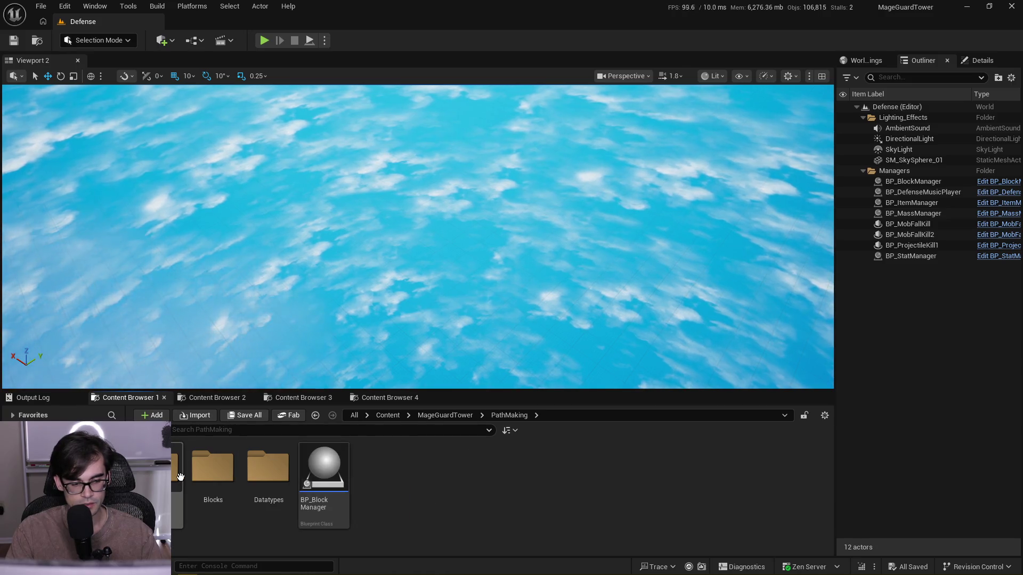
double_click(212, 466)
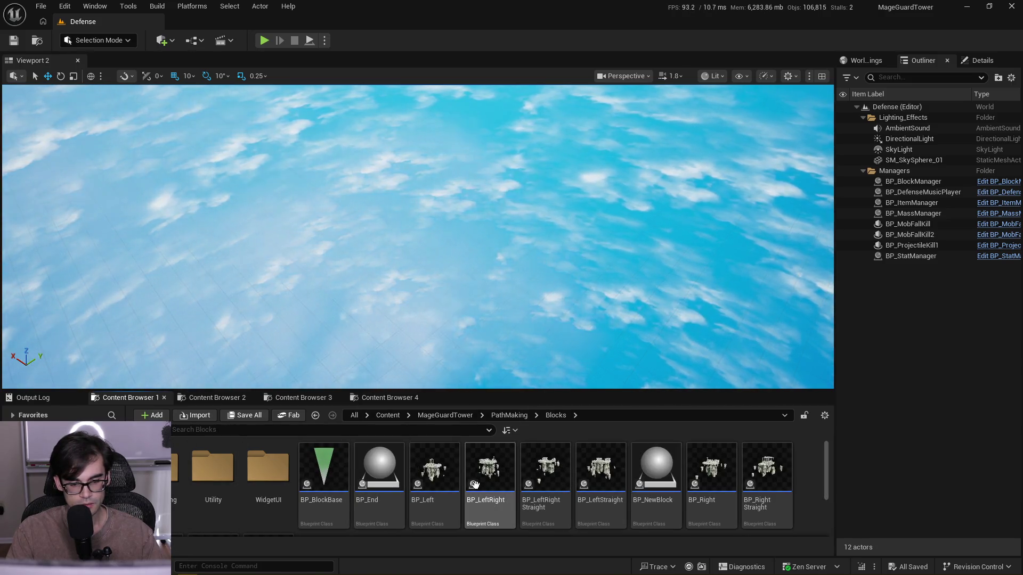
scroll(590, 481, down, 3)
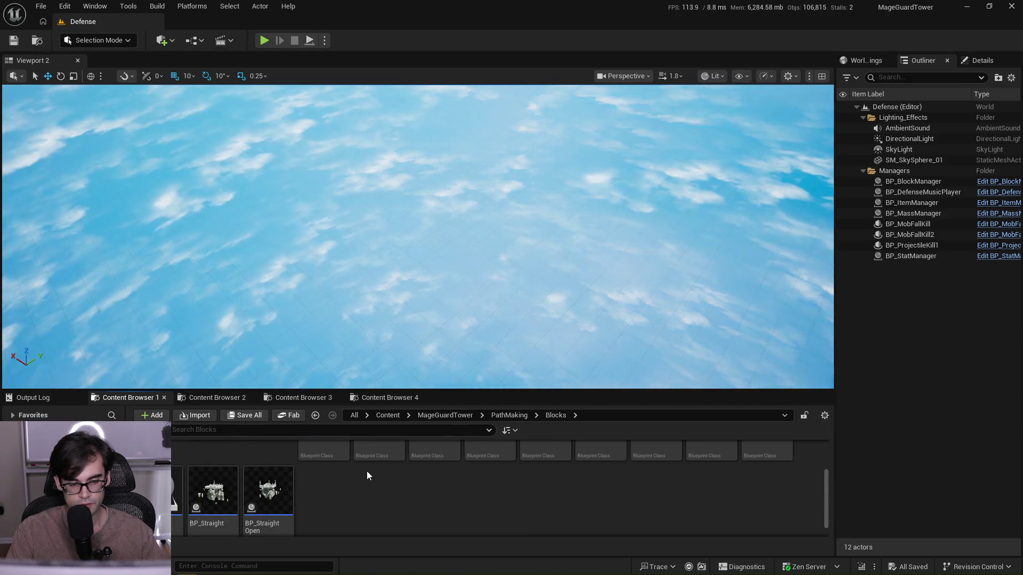
click(180, 482)
drag(180, 482, 251, 364)
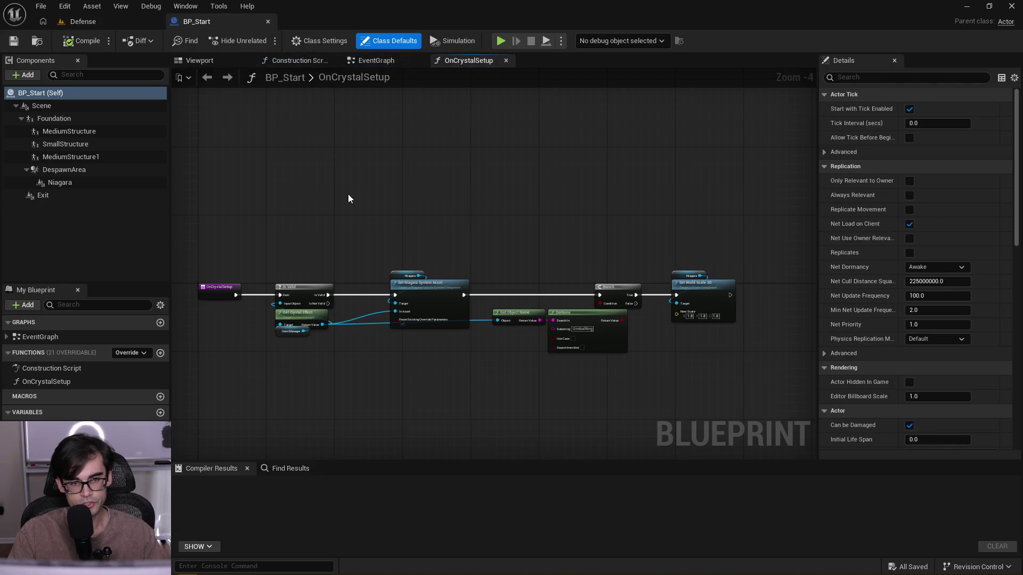
- Inspect BP_Start's EventGraph Get Armor, Branch, Update Health and Set Health nodes, then return to Cursor
click(382, 62)
mouse_move(651, 278)
mouse_down()
mouse_move(634, 405)
mouse_move(660, 341)
mouse_move(651, 278)
mouse_move(715, 258)
mouse_up()
drag(419, 267, 428, 261)
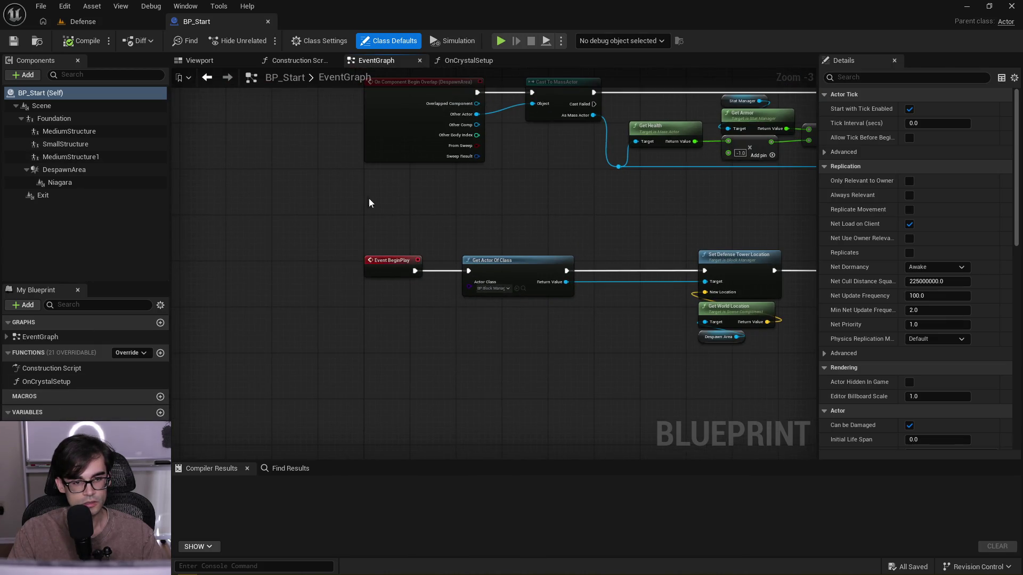
scroll(369, 202, up, 2)
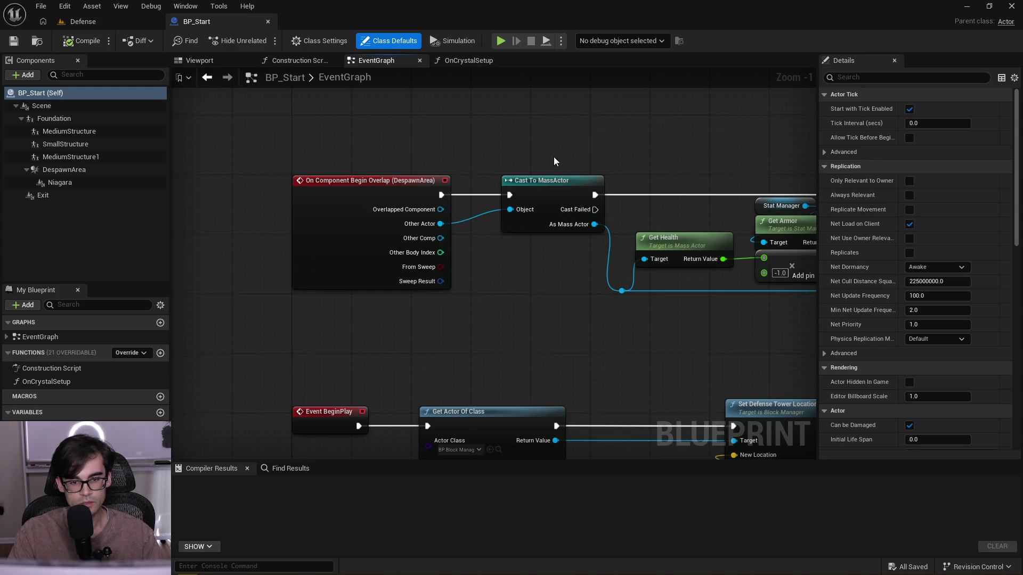
drag(679, 190, 384, 193)
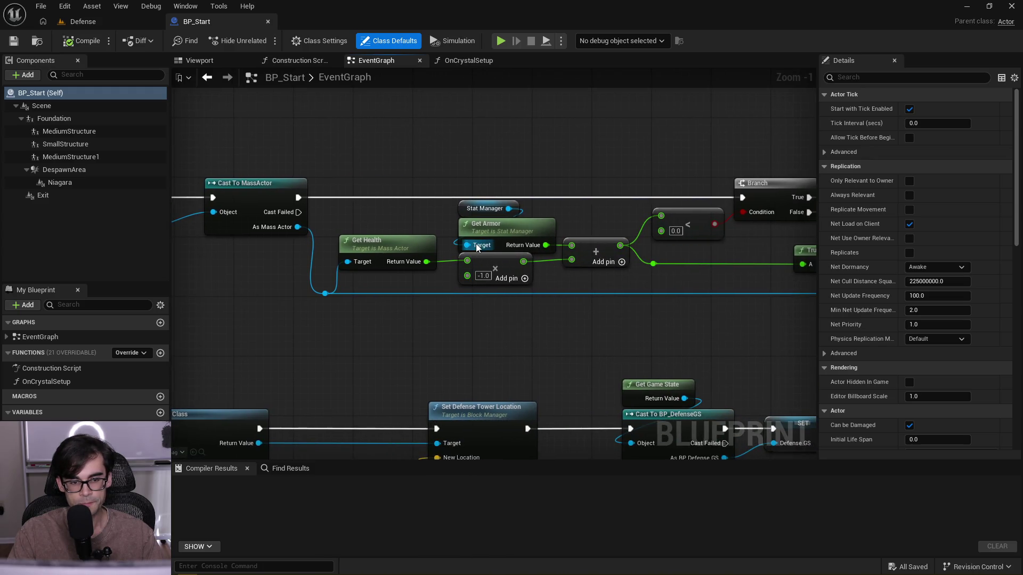
mouse_move(743, 274)
mouse_down()
mouse_move(545, 291)
mouse_move(489, 308)
mouse_up()
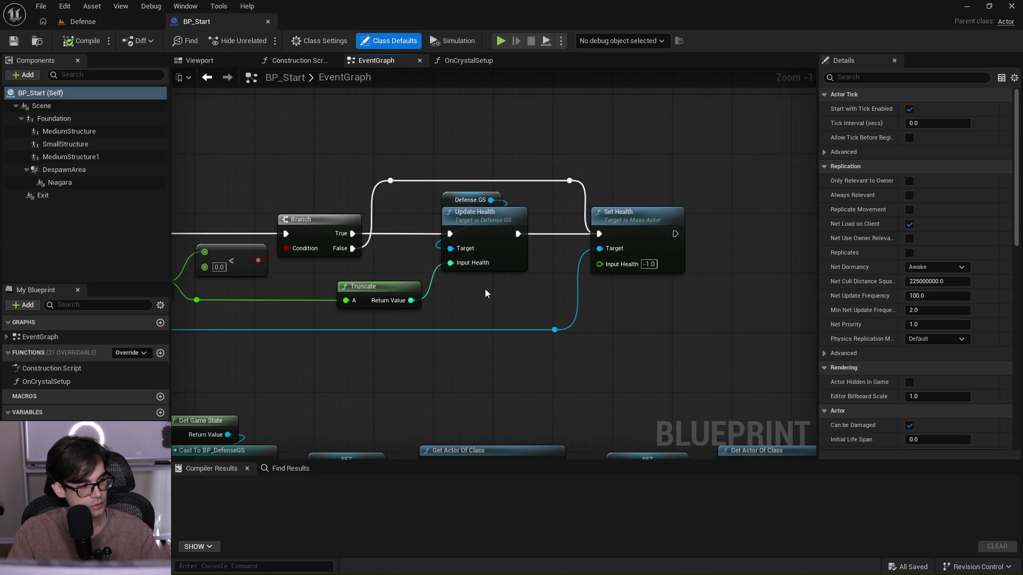
key(alt+Tab)
click(567, 236)
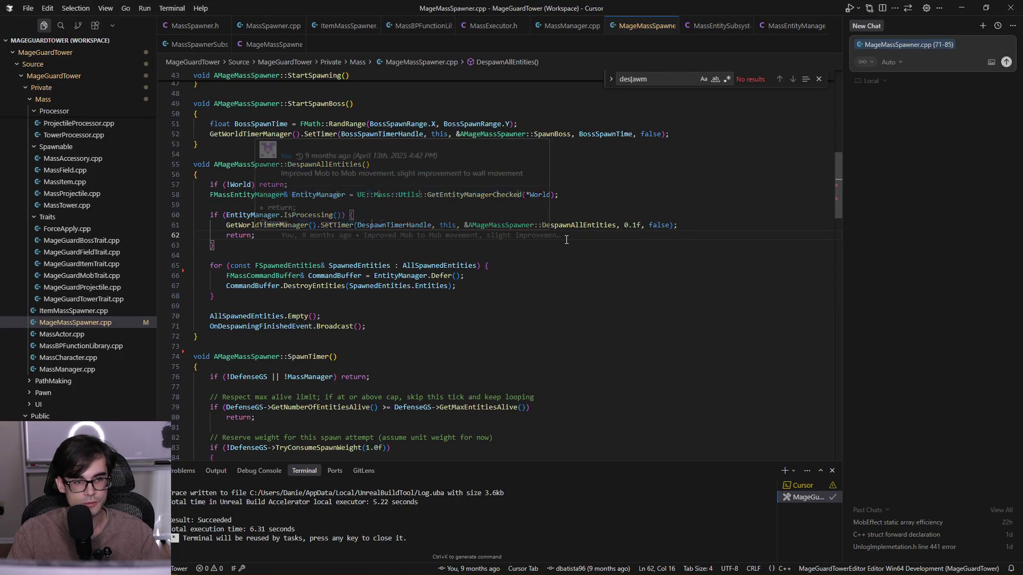
- Open MassActor.cpp through the quick file search 'massactor'
key(ctrl+p)
text(massactor)
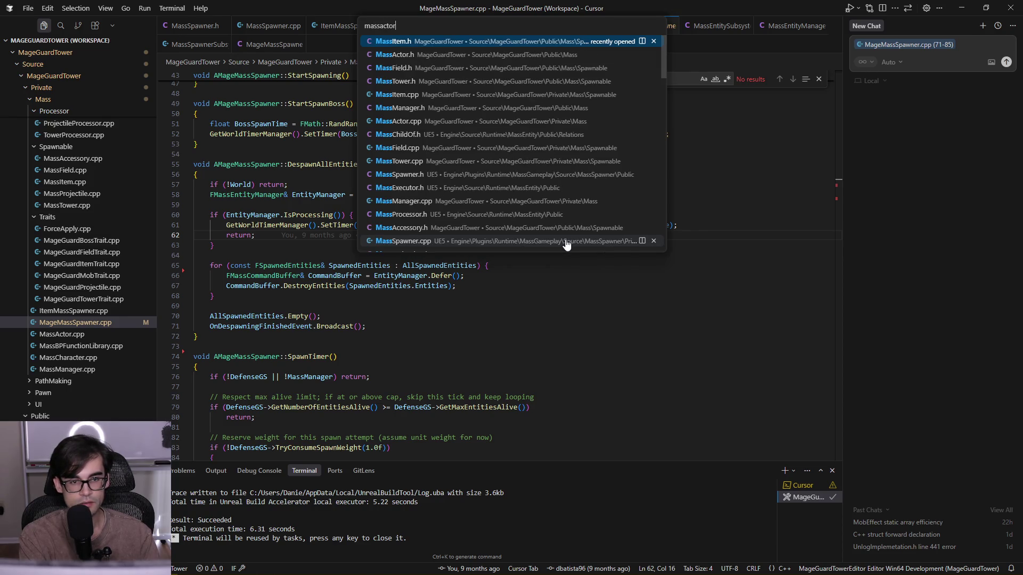
key(Return)
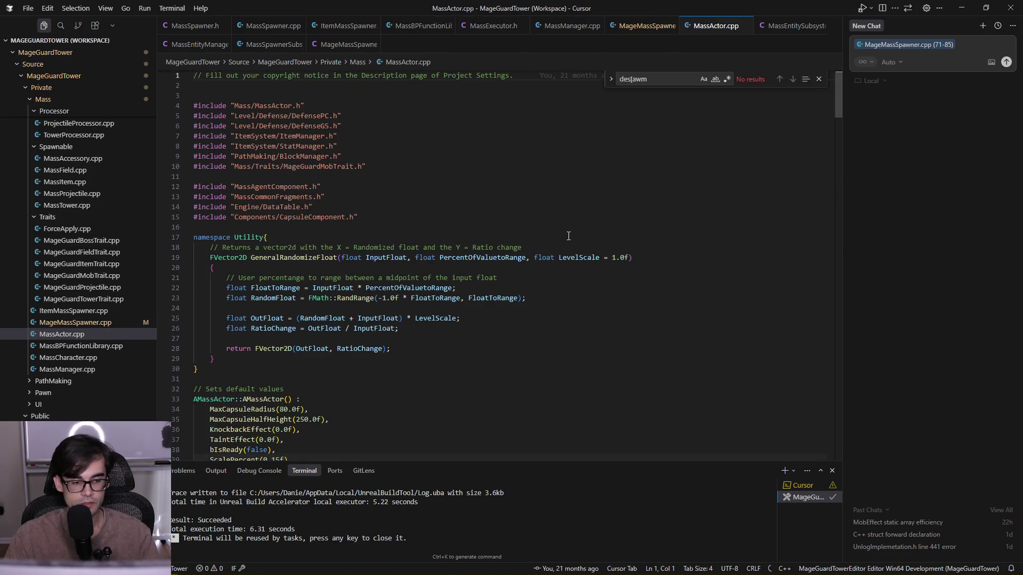
scroll(568, 238, down, 20)
- Search MassActor.cpp for 'health', stepping through matches to SubtractHealth in ApplyDamage
key(ctrl+f)
text(helat)
key(BackSpace)
key(BackSpace)
key(BackSpace)
text(alth)
key(Return)
key(Return)
key(Return)
key(Return)
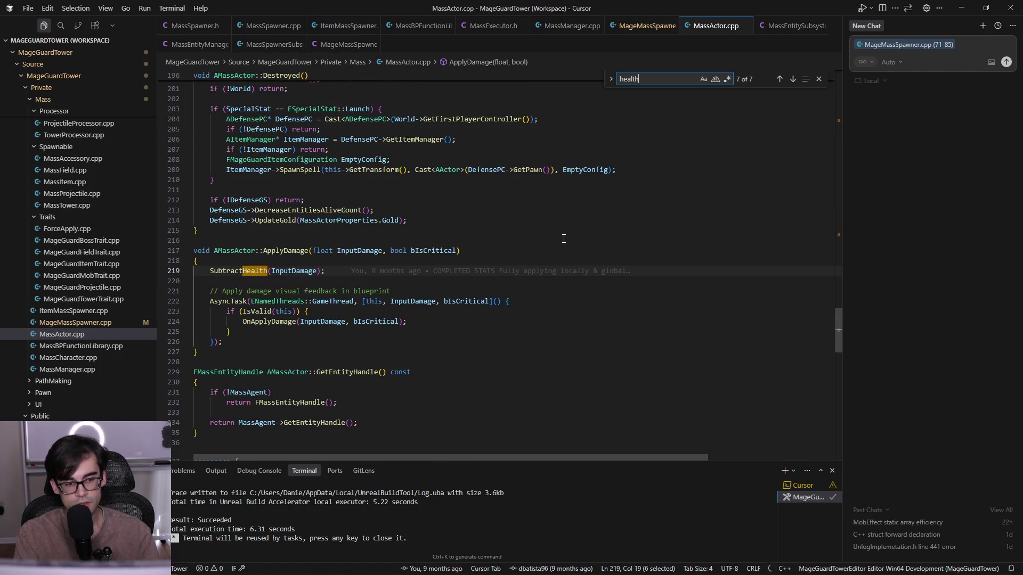
key(Return)
key(Return)
key(Return)
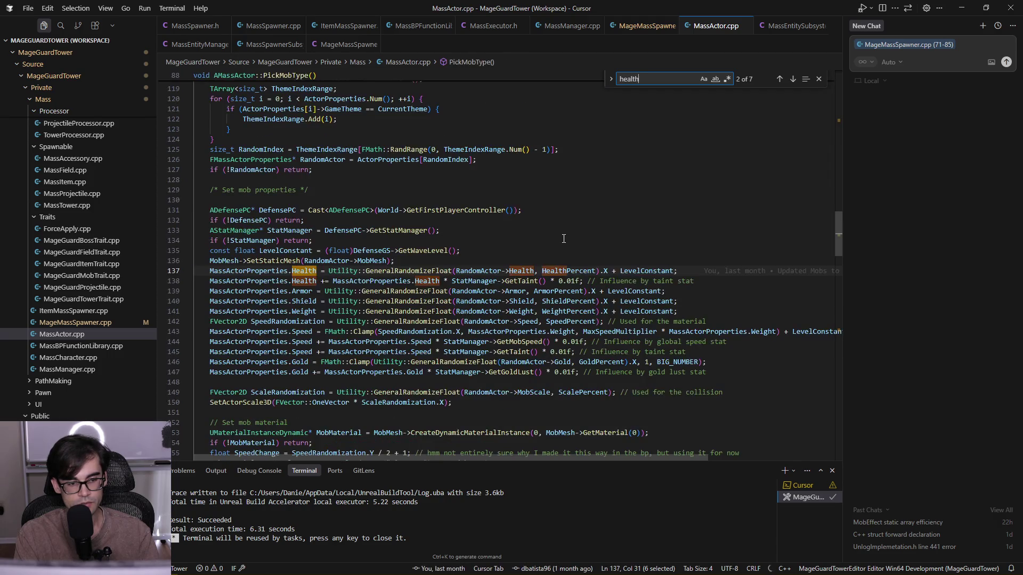
key(Return)
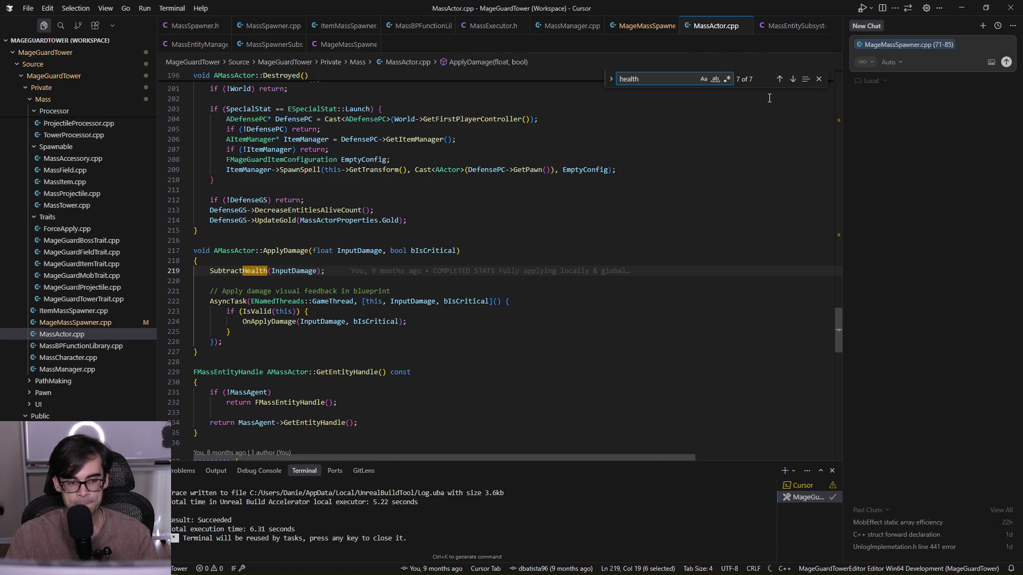
click(819, 80)
click(538, 220)
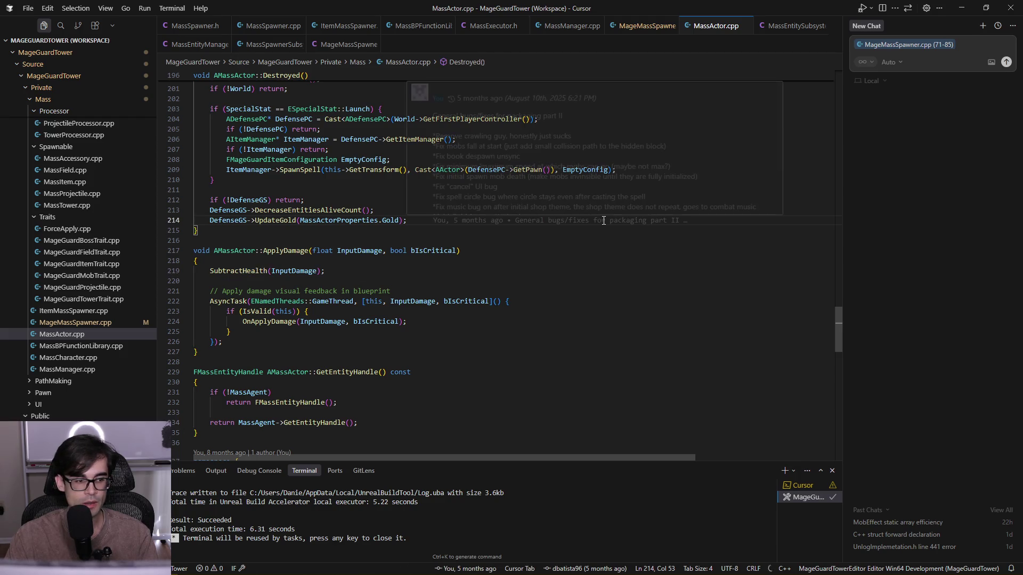
key(ctrl+p)
text(mobpro)
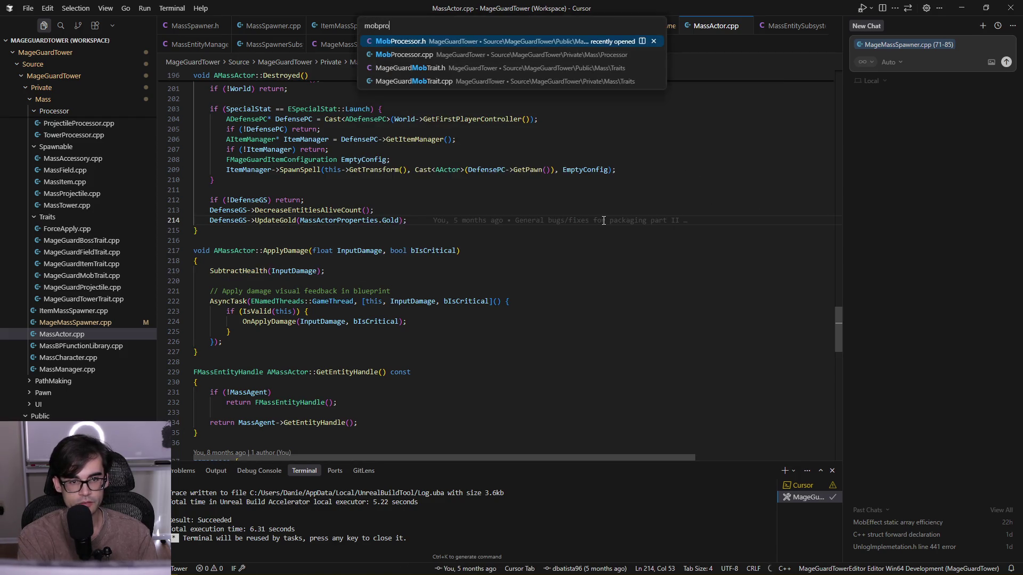
key(Down)
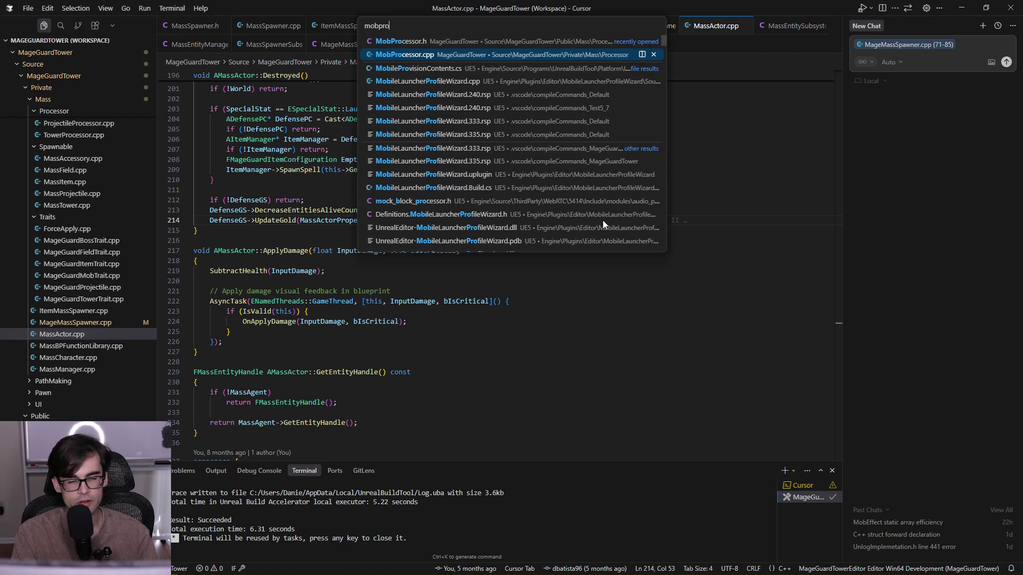
key(Return)
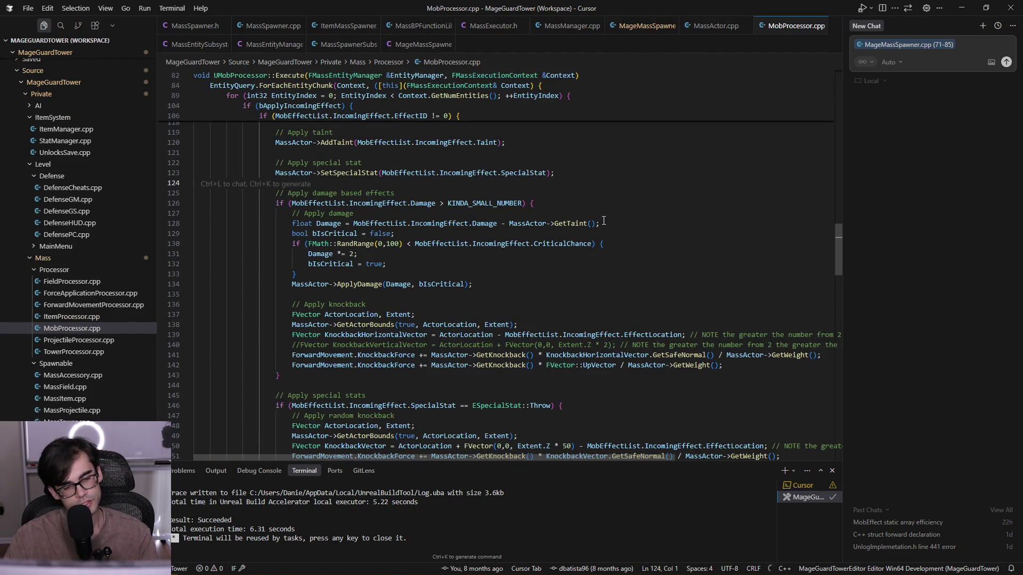
scroll(592, 200, up, 15)
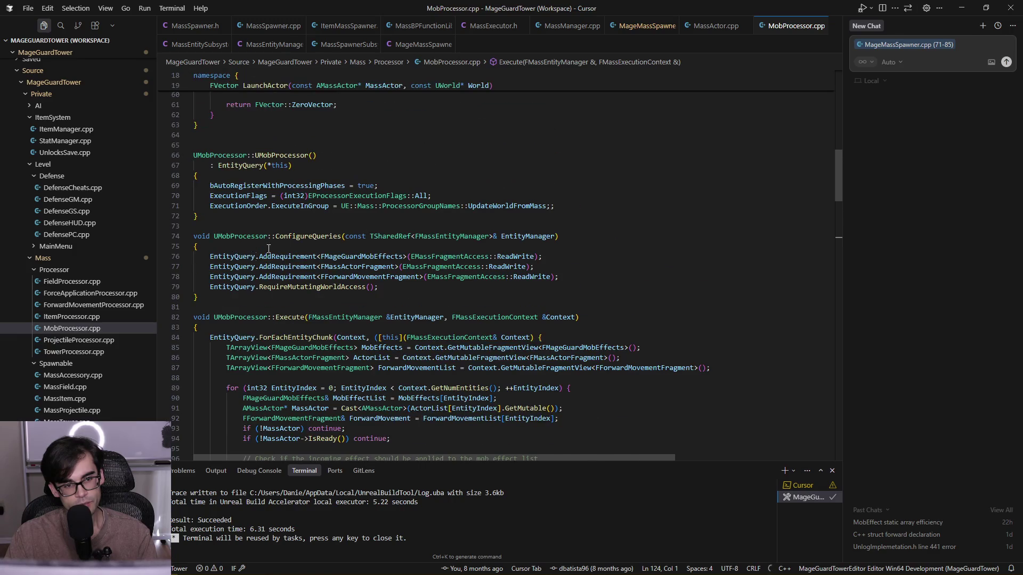
click(188, 317)
scroll(192, 314, down, 3)
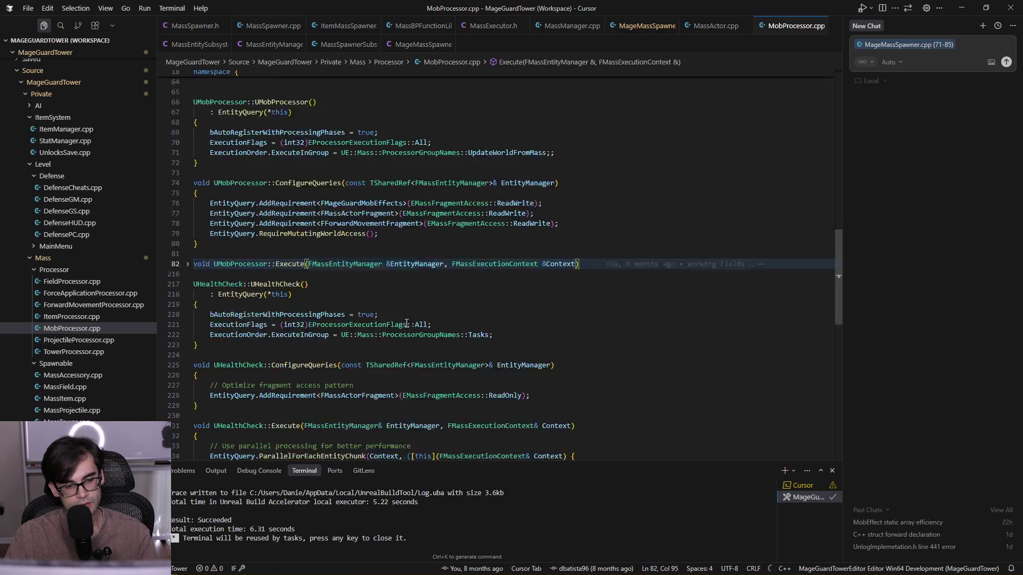
click(280, 230)
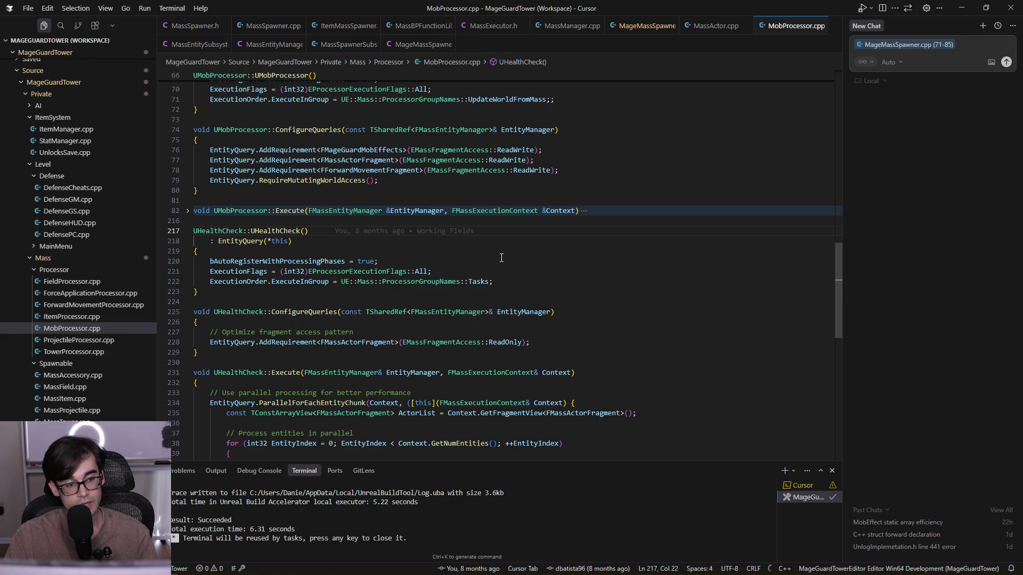
scroll(563, 250, down, 3)
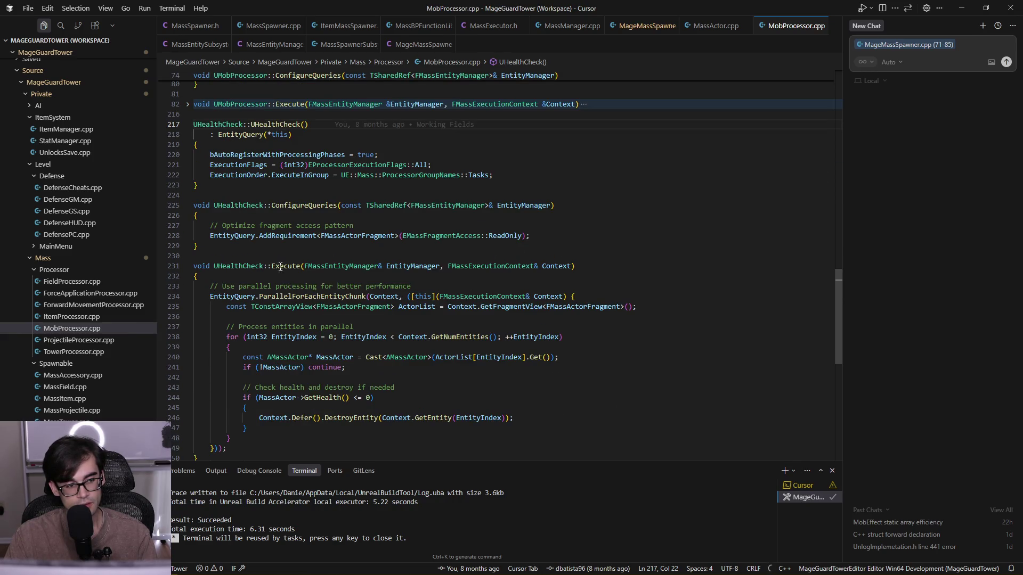
scroll(366, 316, down, 2)
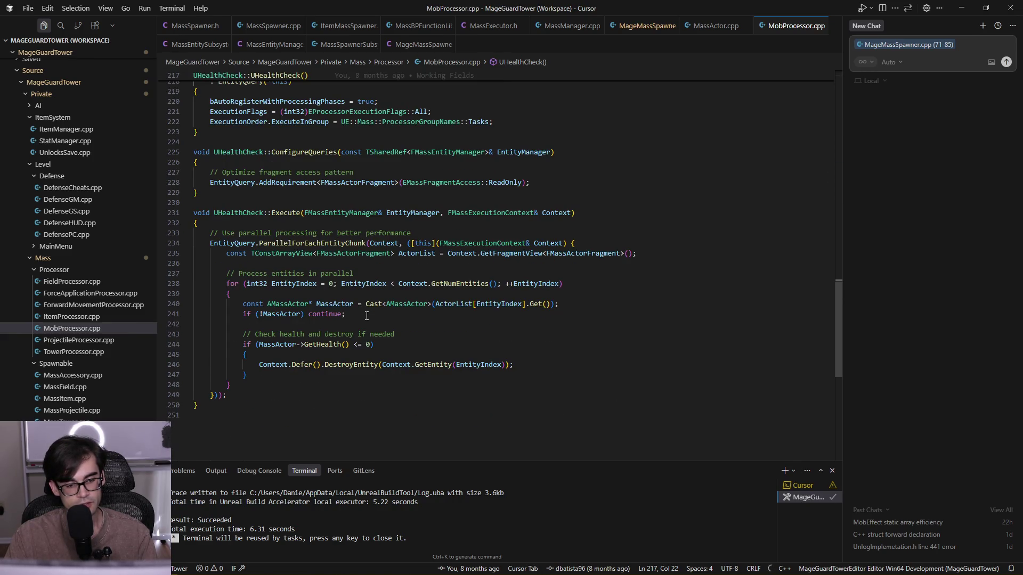
click(304, 365)
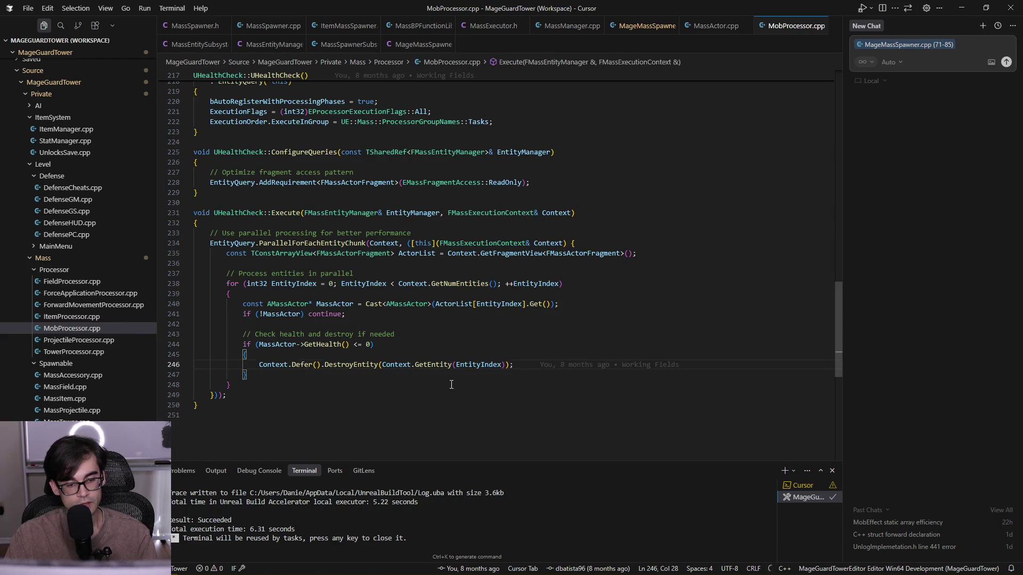
click(451, 365)
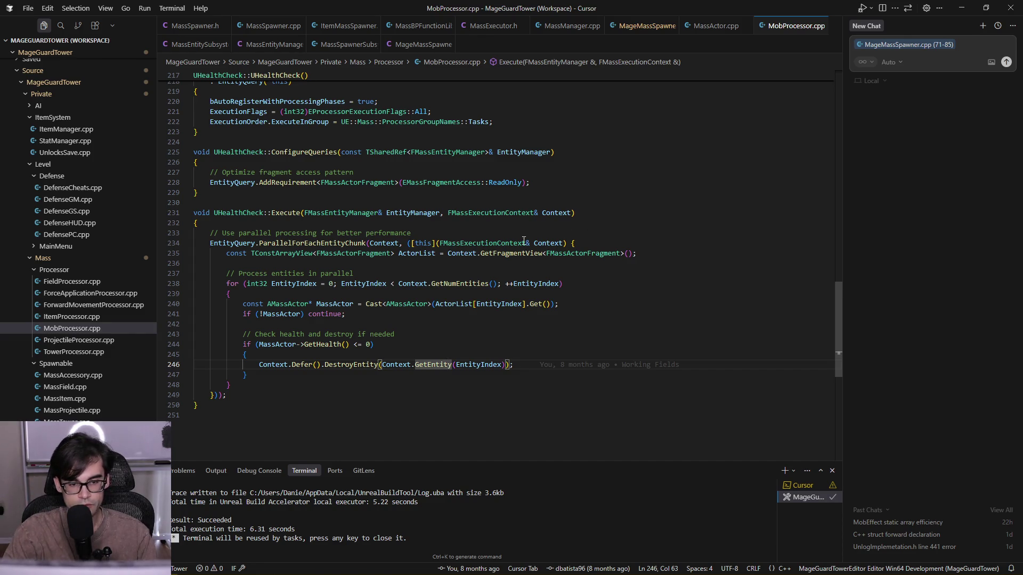
click(277, 363)
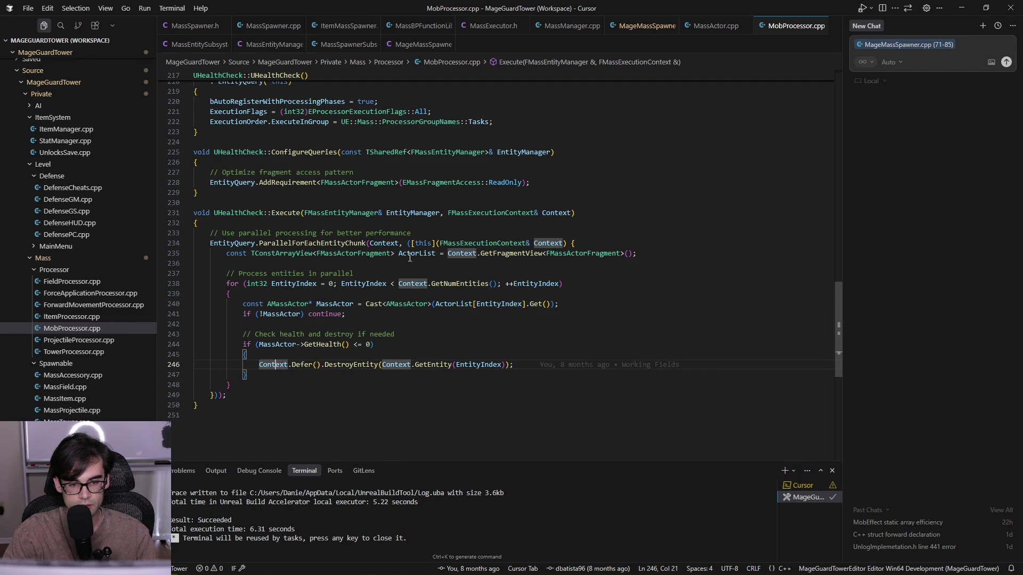
- Capture &EntityManager in the lambda, accept the EntityManager.Defer() CommandBuffer rewrite, and save MobProcessor.cpp
click(431, 245)
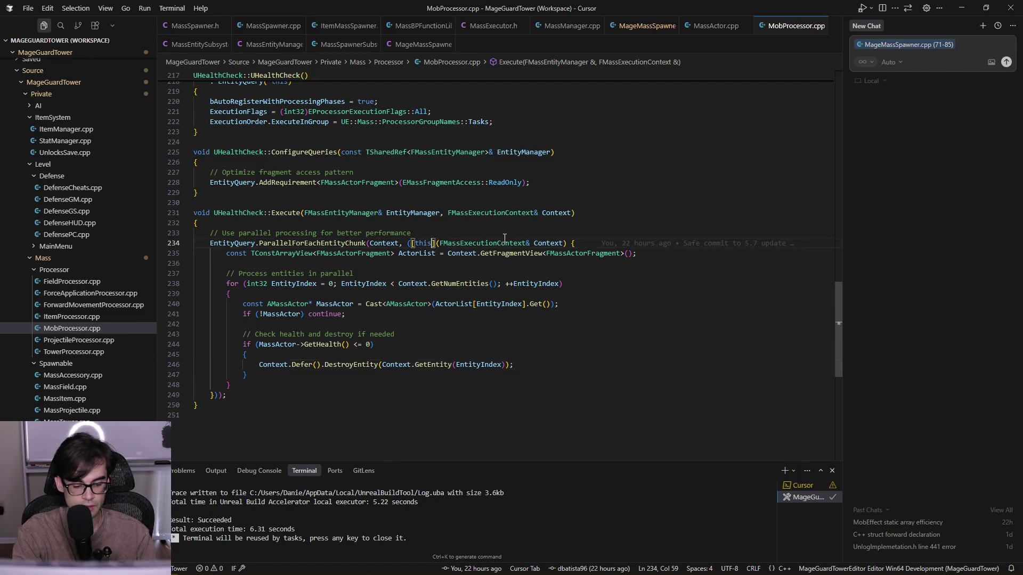
text(, &EntityManager)
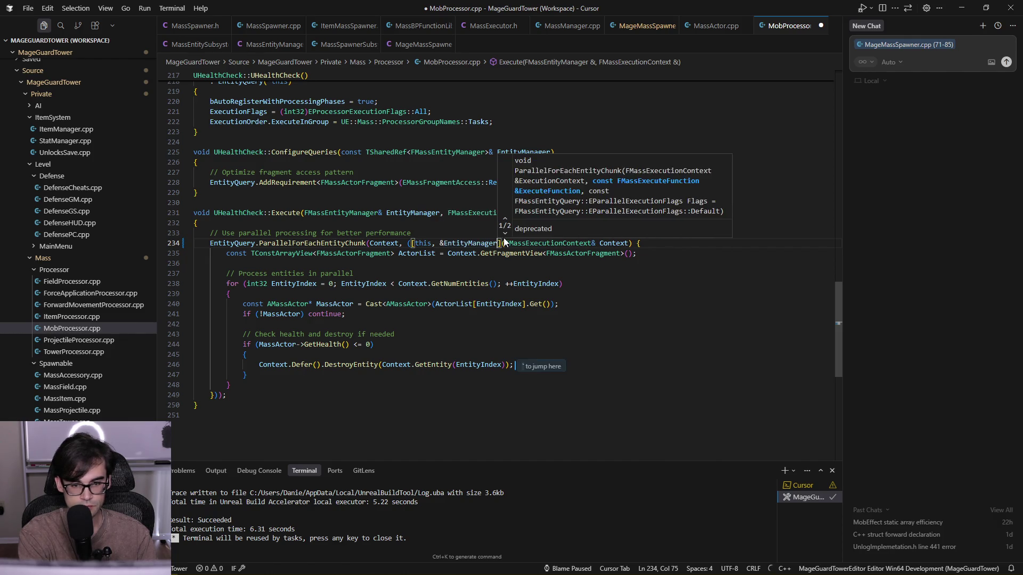
key(Tab)
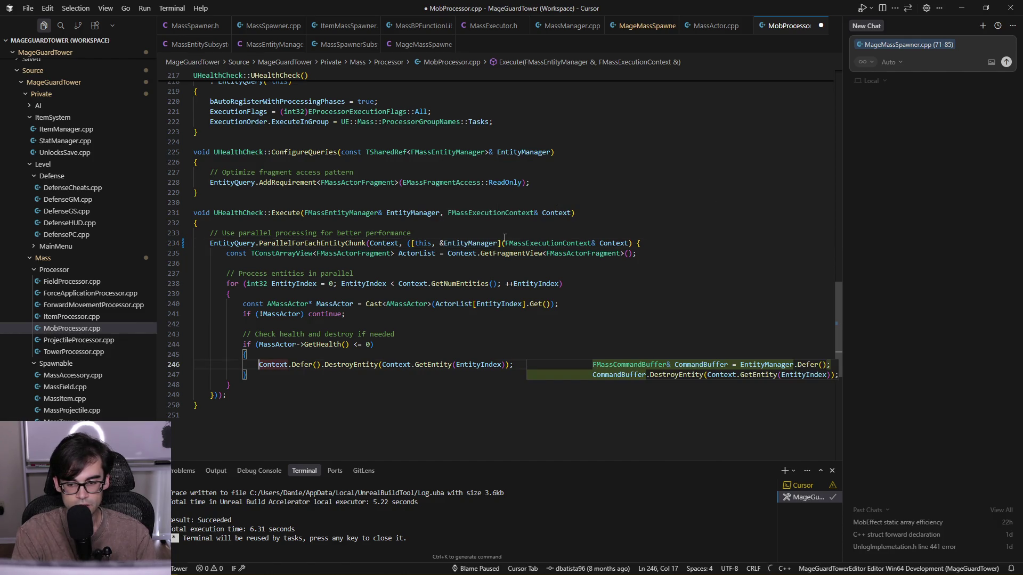
key(Tab)
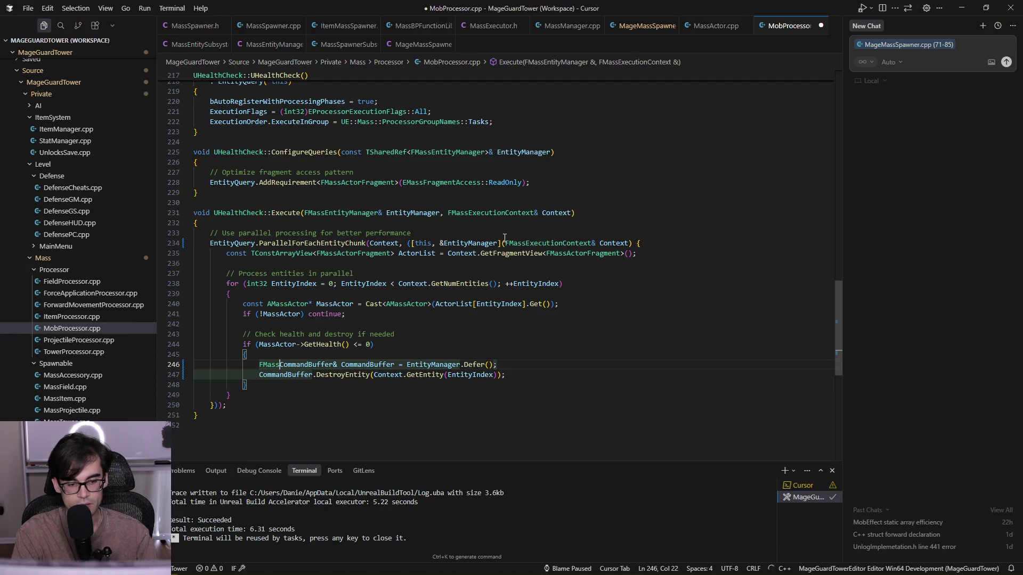
key(End)
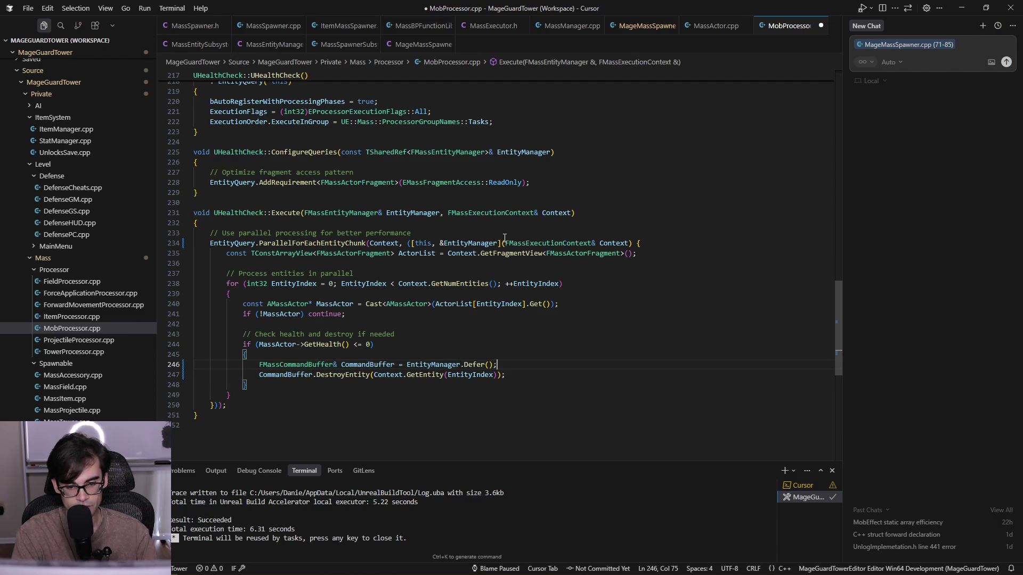
key(Down)
key(ctrl+Left)
key(Left)
key(Left)
key(Left)
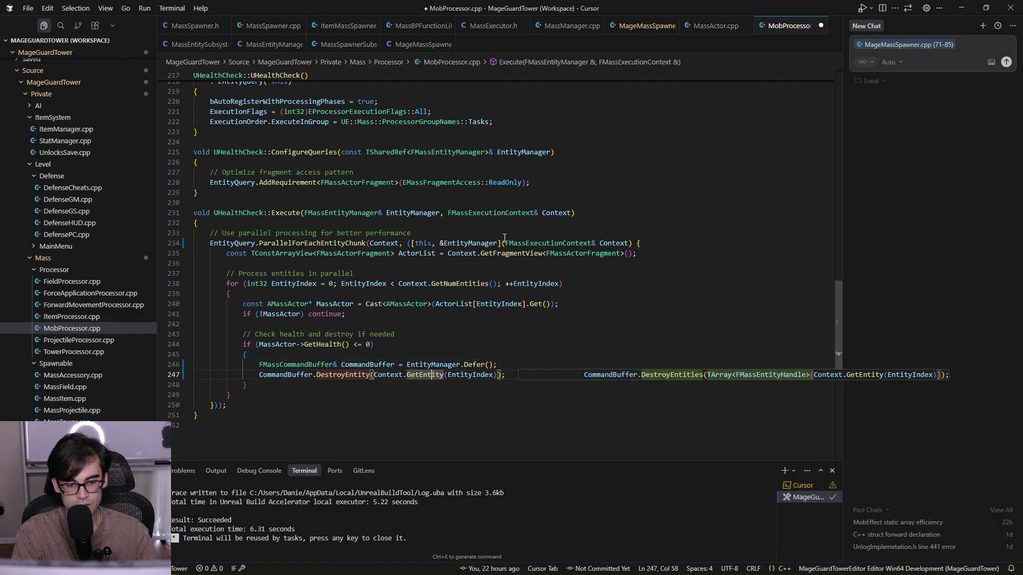
key(Left)
key(Left)
key(Left)
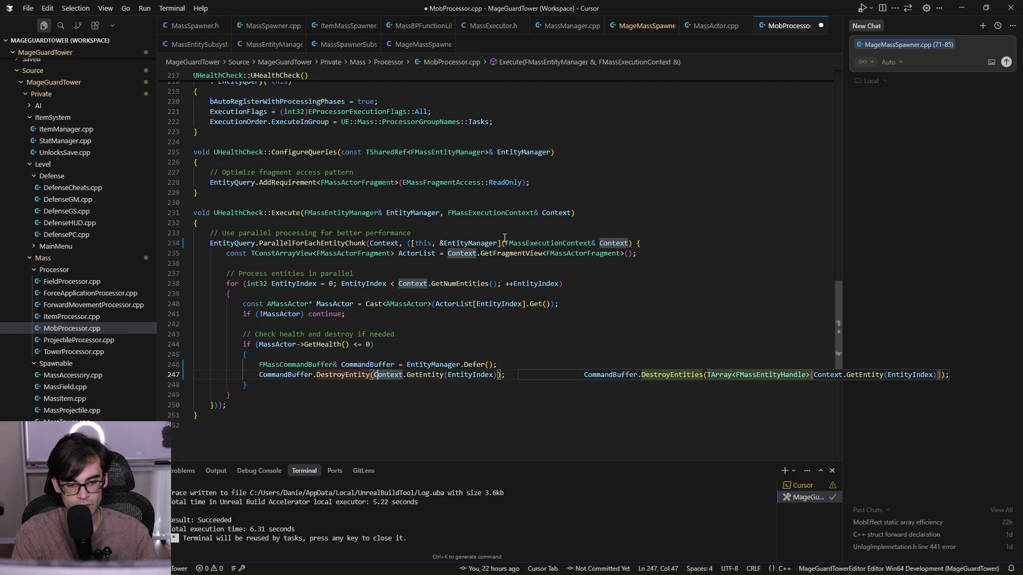
key(ctrl+s)
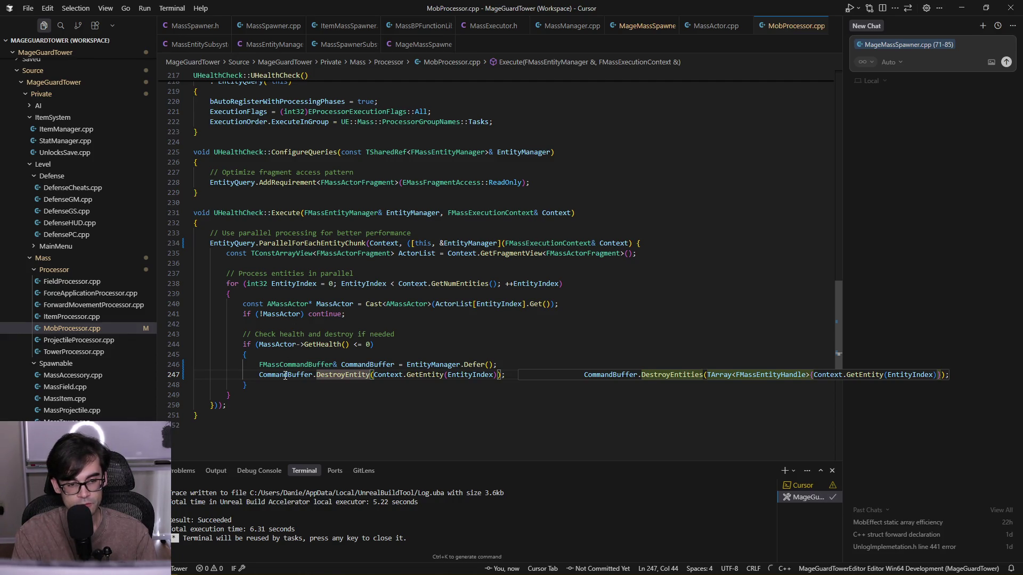
- Inspect DestroyEntity's PushCommand definition in MassCommandBuffer.h, then close that file
click(358, 377)
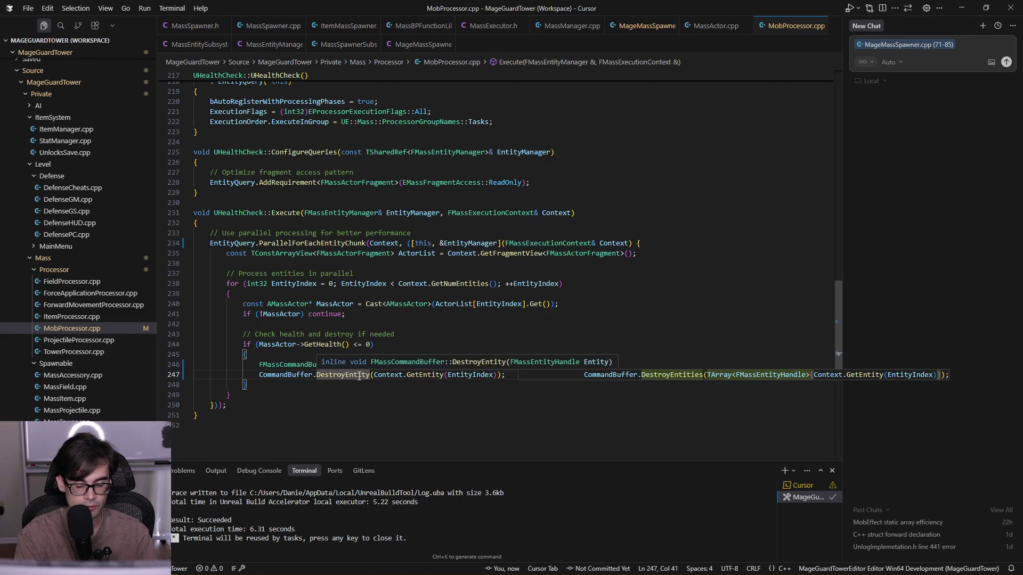
key(F12)
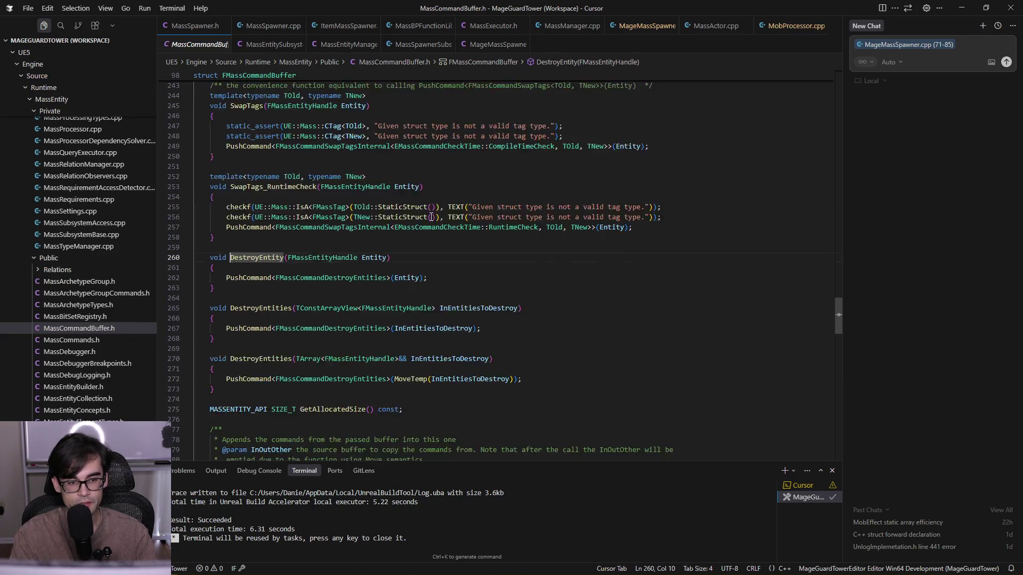
click(265, 310)
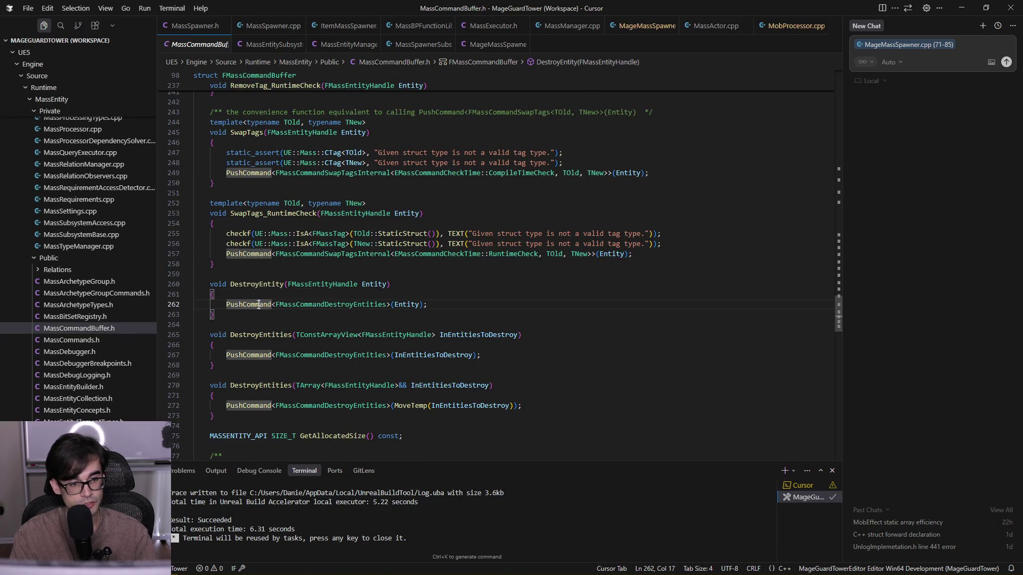
scroll(416, 294, up, 3)
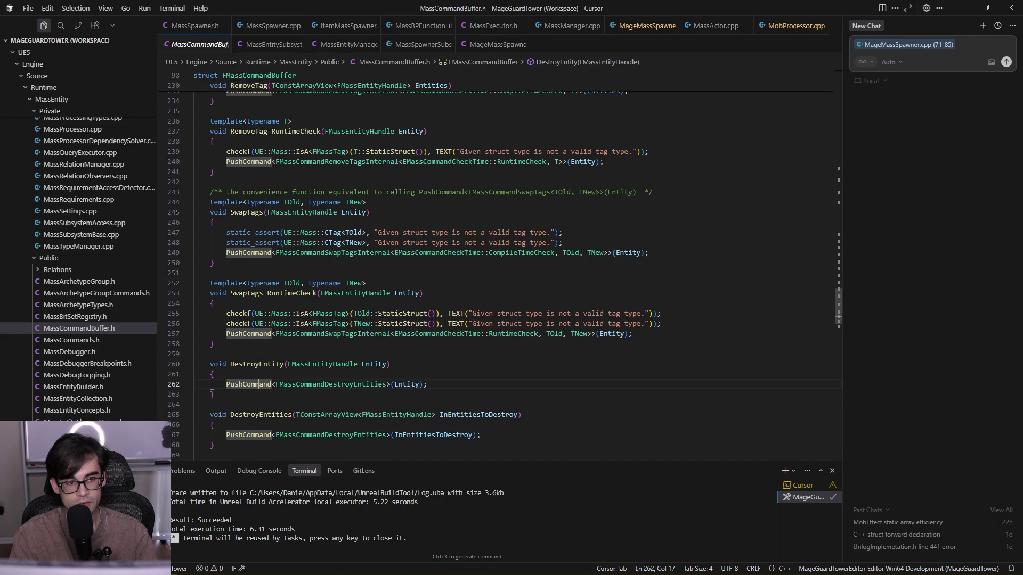
click(233, 44)
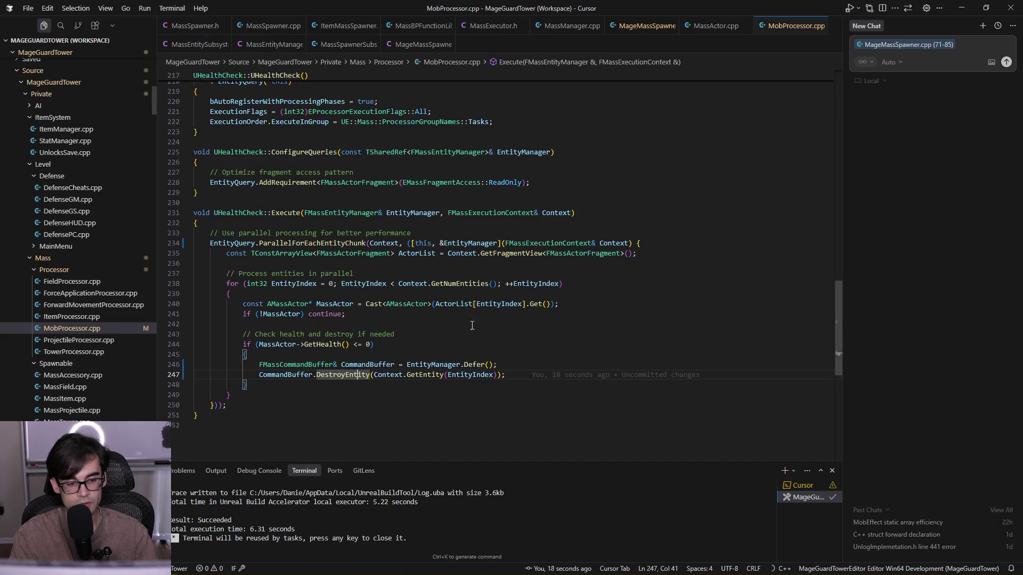
click(459, 324)
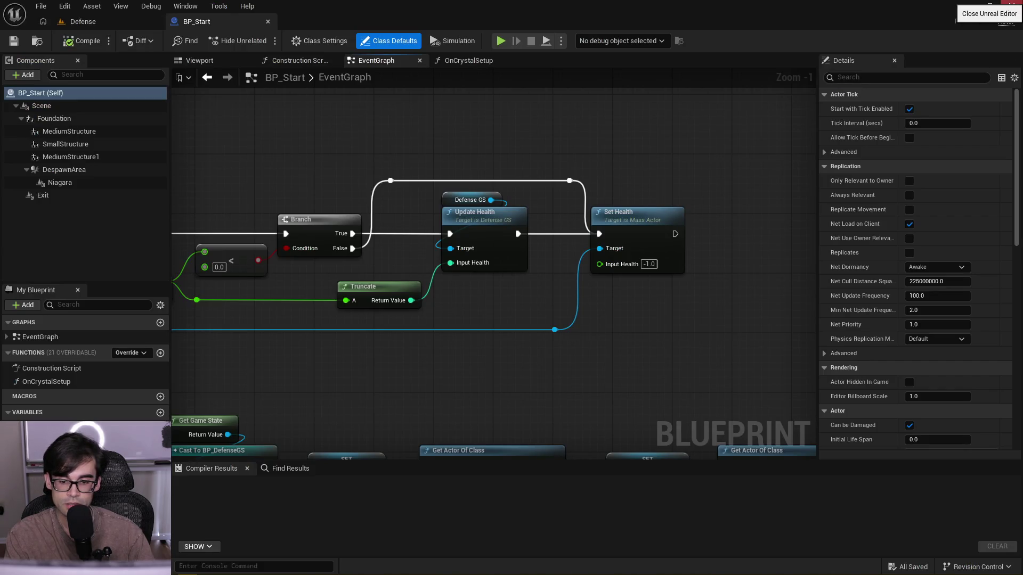
- Build the MageGuardTowerEditor Win64 Development target, which succeeds in 25.85 seconds
key(alt+Tab)
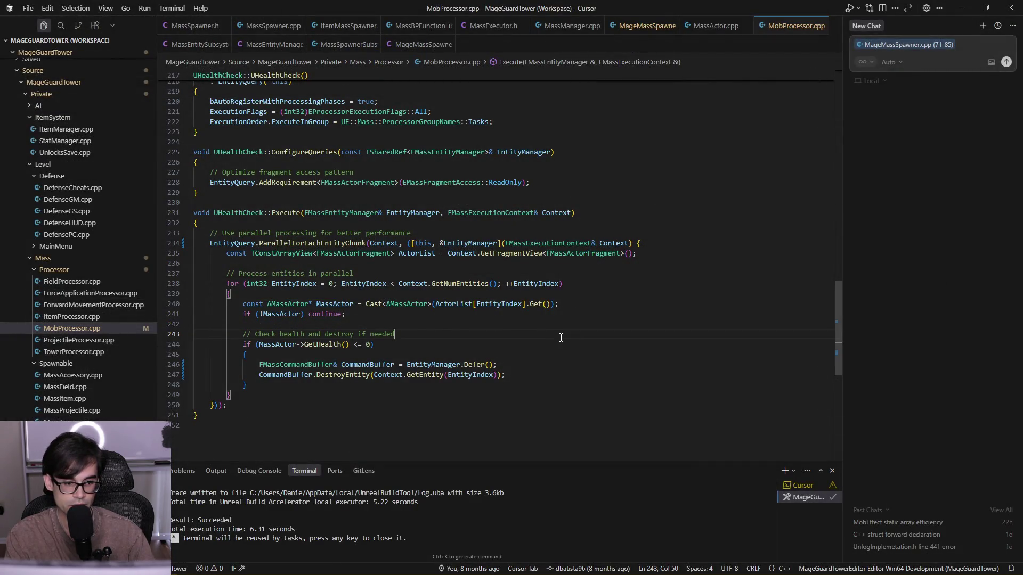
key(ctrl+shift+b)
click(516, 41)
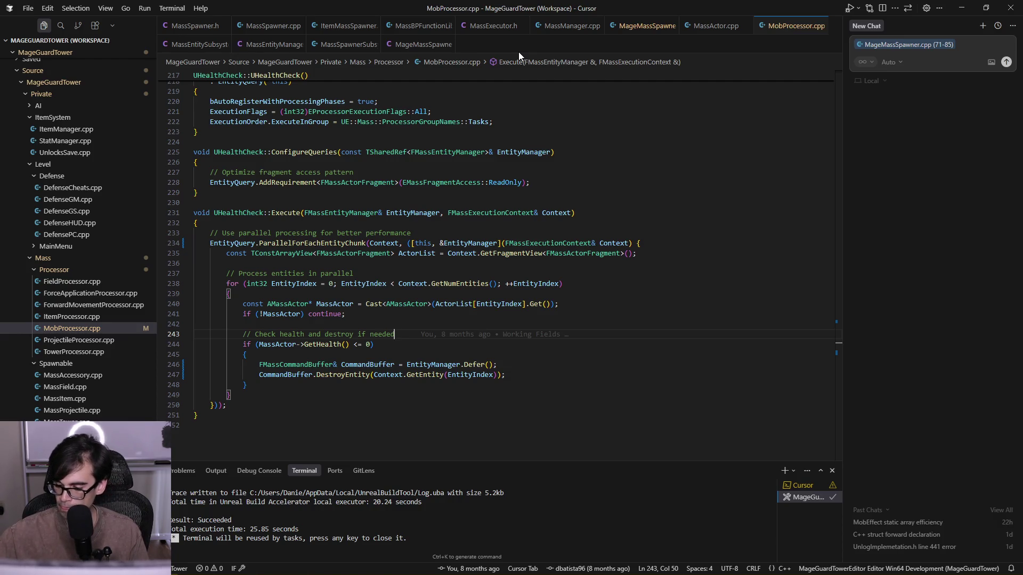
scroll(441, 505, up, 3)
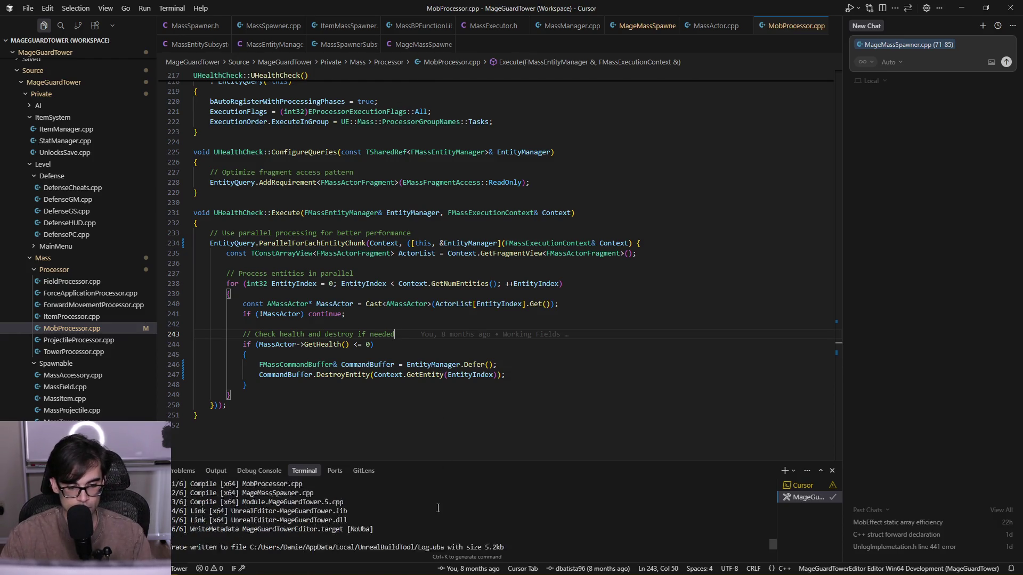
scroll(442, 505, down, 3)
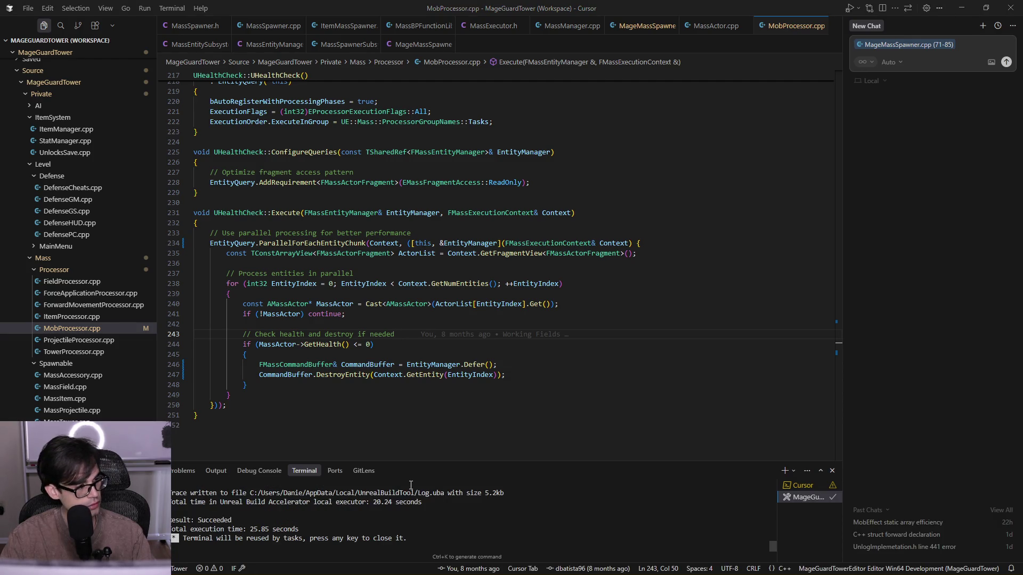
key(alt+Tab)
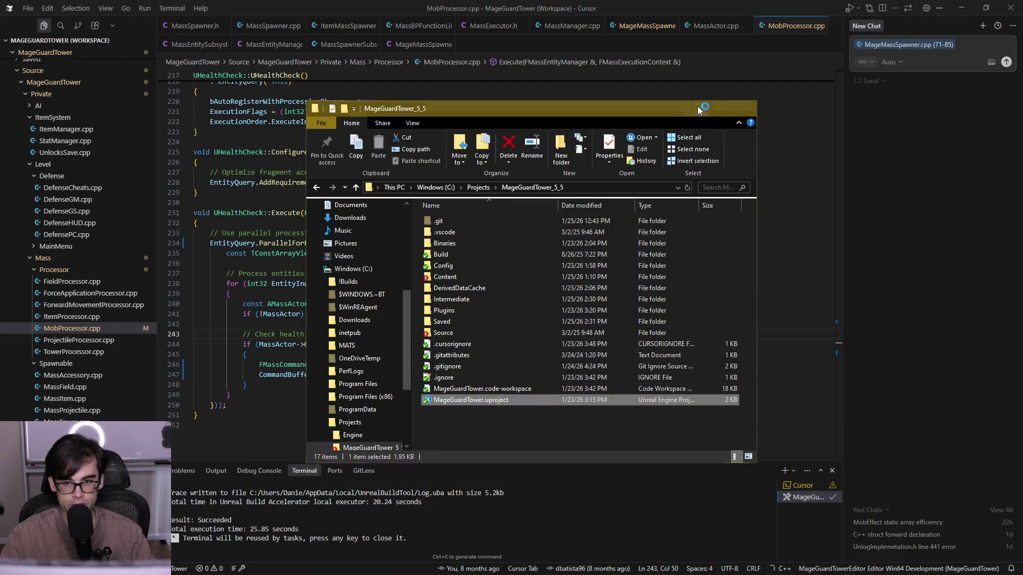
- Launch MageGuardTower.uproject from the MageGuardTower_5_5 folder
click(695, 108)
click(459, 321)
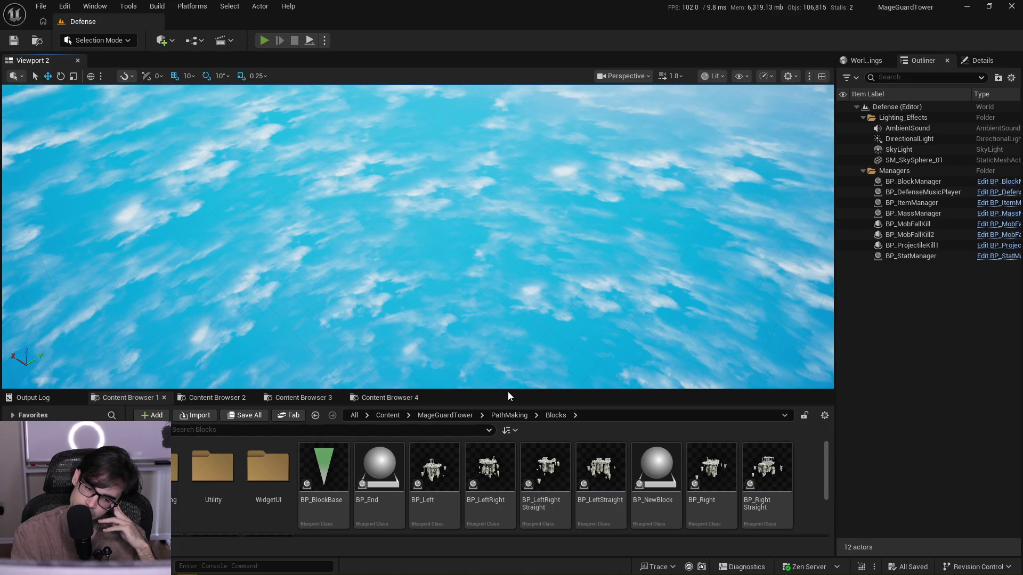
- Play-test the Defense level with Alt+P and enlarge the Crash Reporter to read the same-thread assertion
key(alt+p)
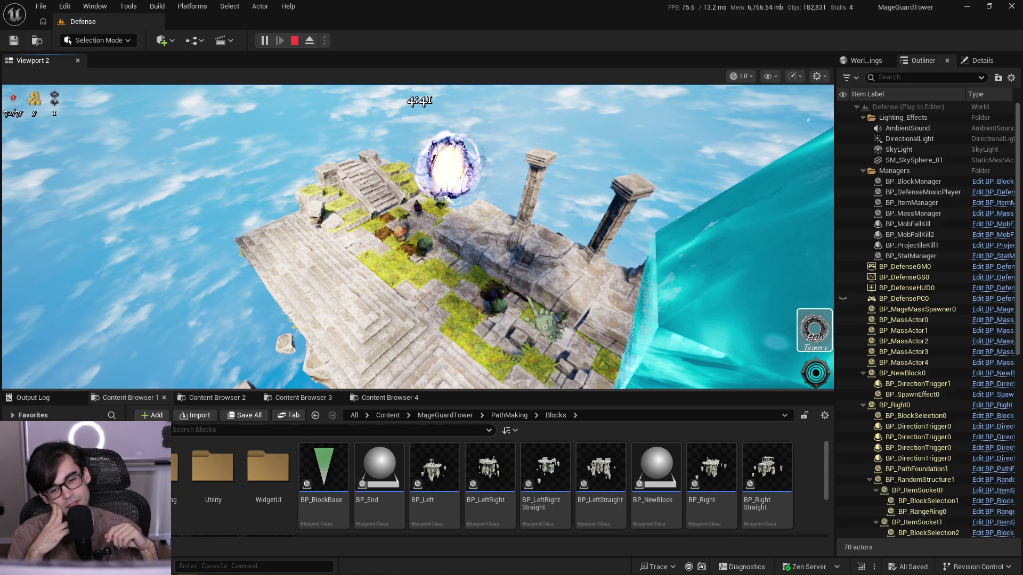
key(alt+Tab)
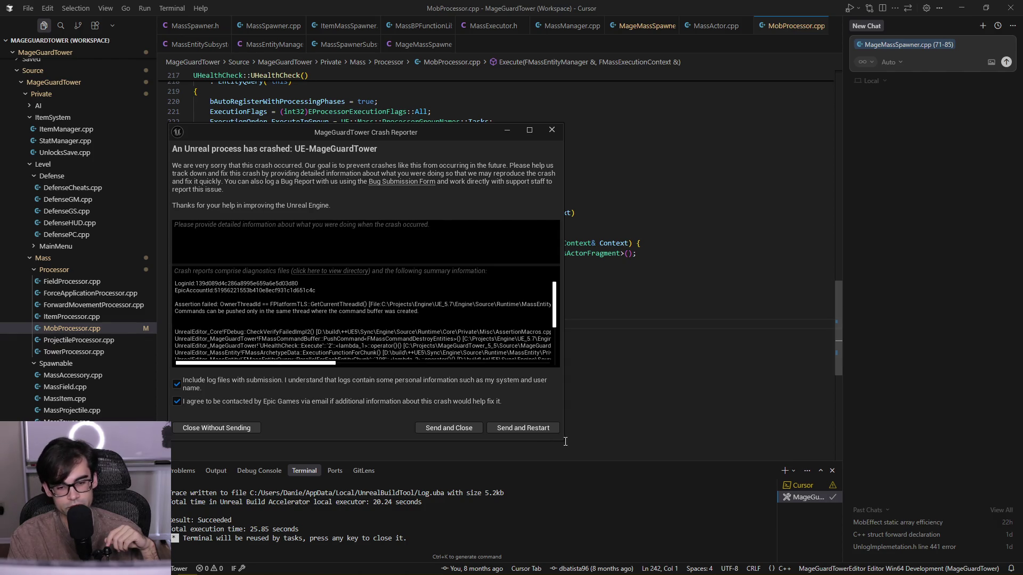
drag(565, 441, 807, 567)
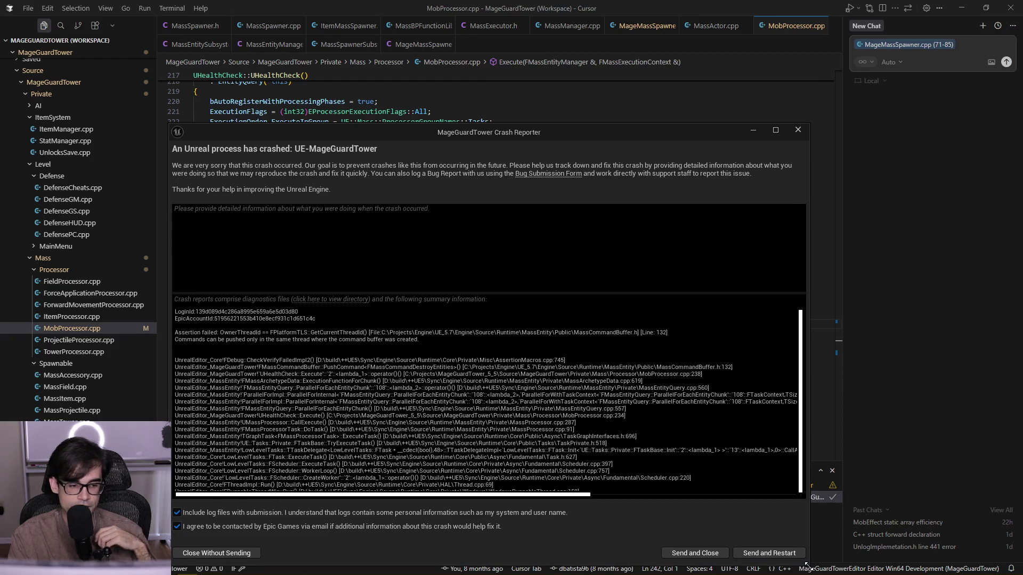